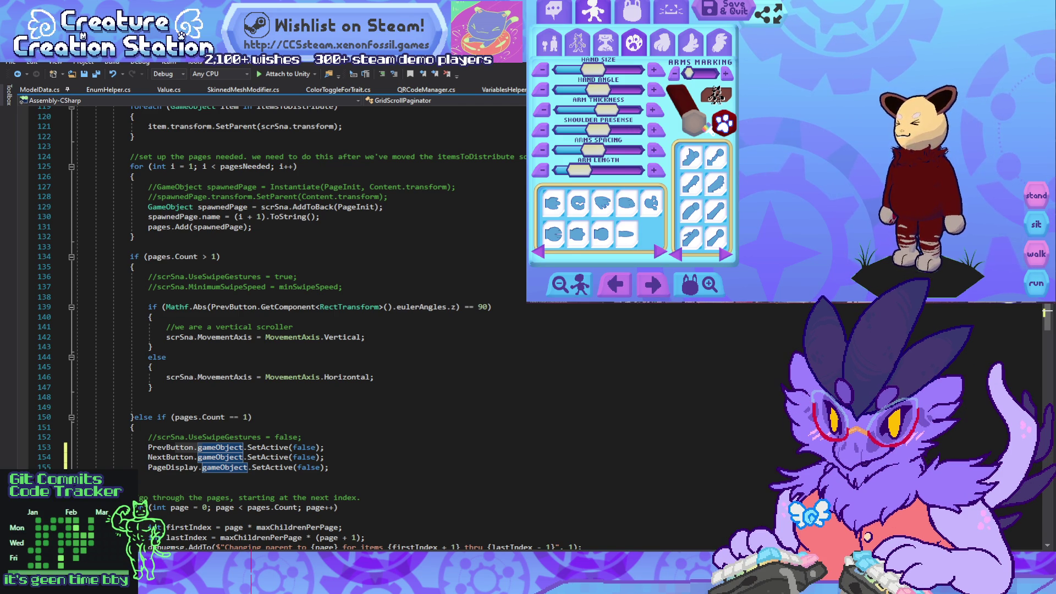
Step: Inspect the SetActive(false) lines 153–155 in the single-page branch
{"action": "left_click", "coordinate": [148, 407]}
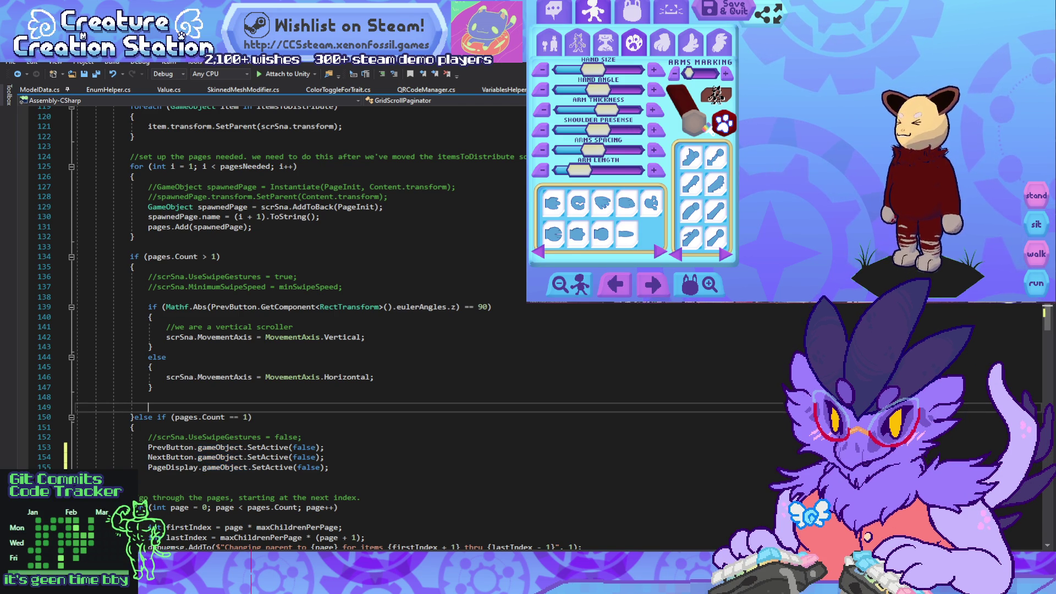
{"action": "key", "text": "alt+Tab"}
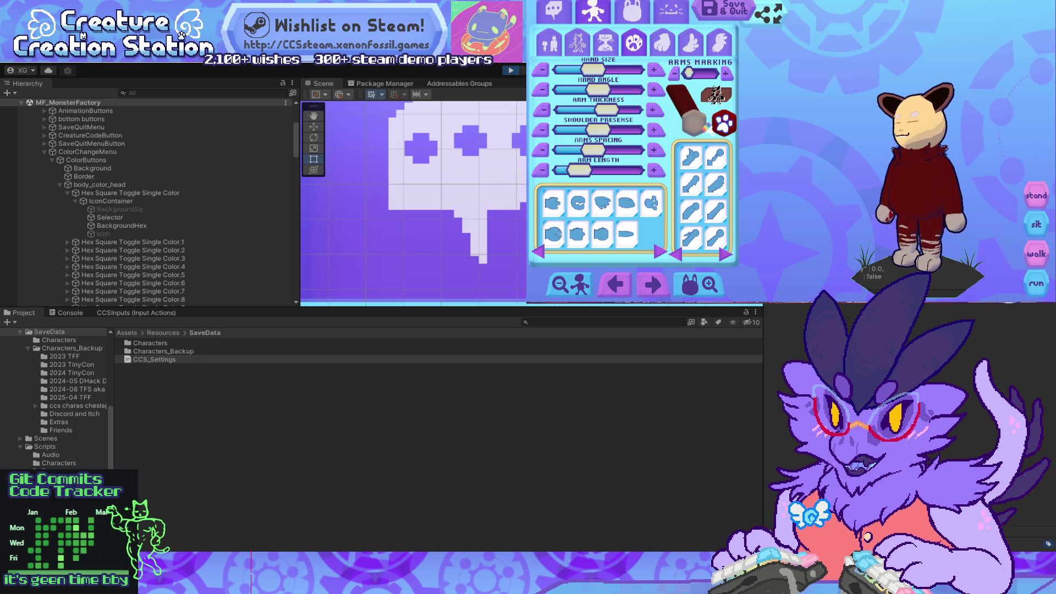
{"action": "key", "text": "alt+Tab"}
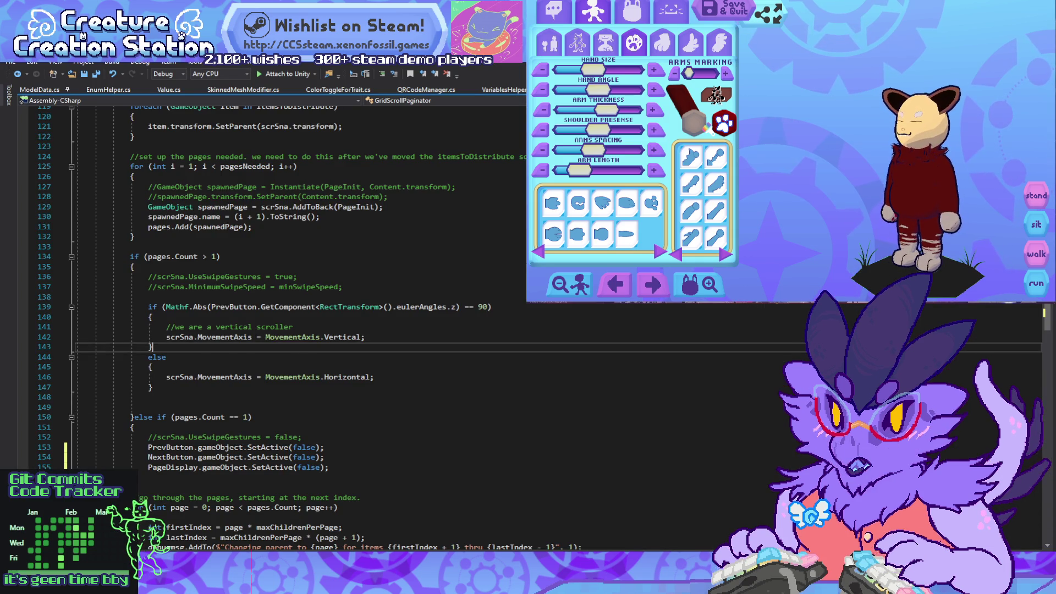
{"action": "scroll", "coordinate": [275, 302], "scroll_direction": "down", "scroll_amount": 5}
{"action": "mouse_move", "coordinate": [269, 306]}
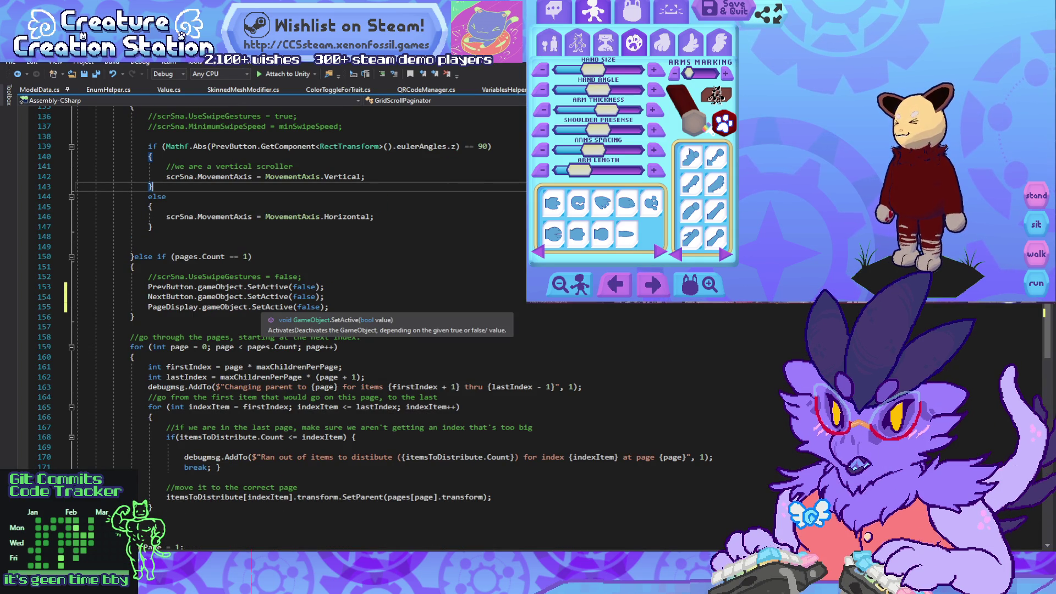
{"action": "left_click_drag", "start_coordinate": [148, 286], "coordinate": [328, 307]}
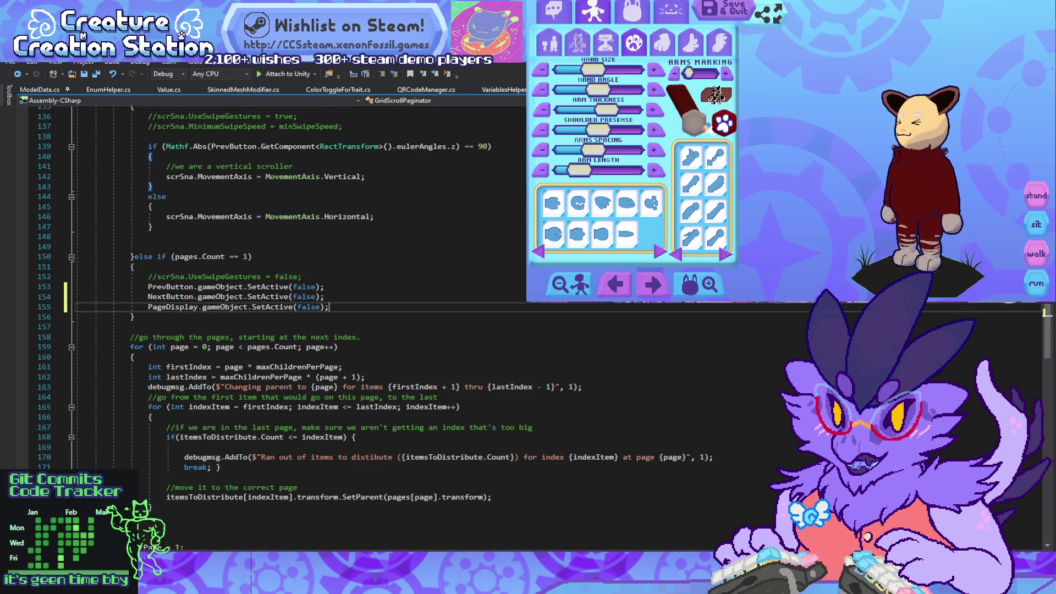
{"action": "left_click", "coordinate": [325, 296]}
{"action": "left_click_drag", "start_coordinate": [75, 287], "coordinate": [328, 307]}
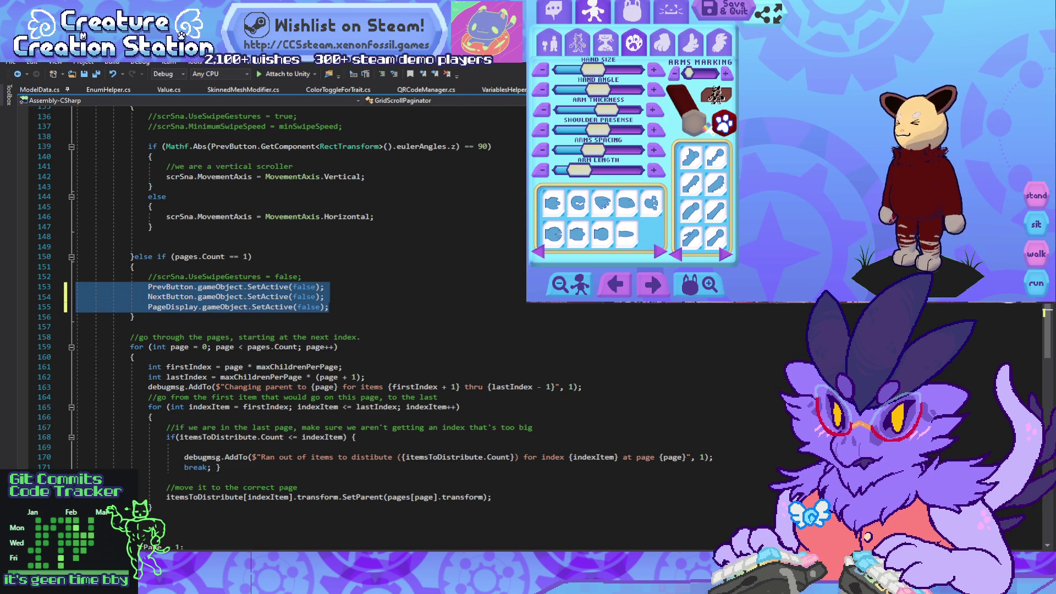
{"action": "left_click", "coordinate": [324, 296]}
Step: Highlight the references to pages and maxChildrenPerPage in the paginator code
{"action": "scroll", "coordinate": [182, 330], "scroll_direction": "up", "scroll_amount": 4}
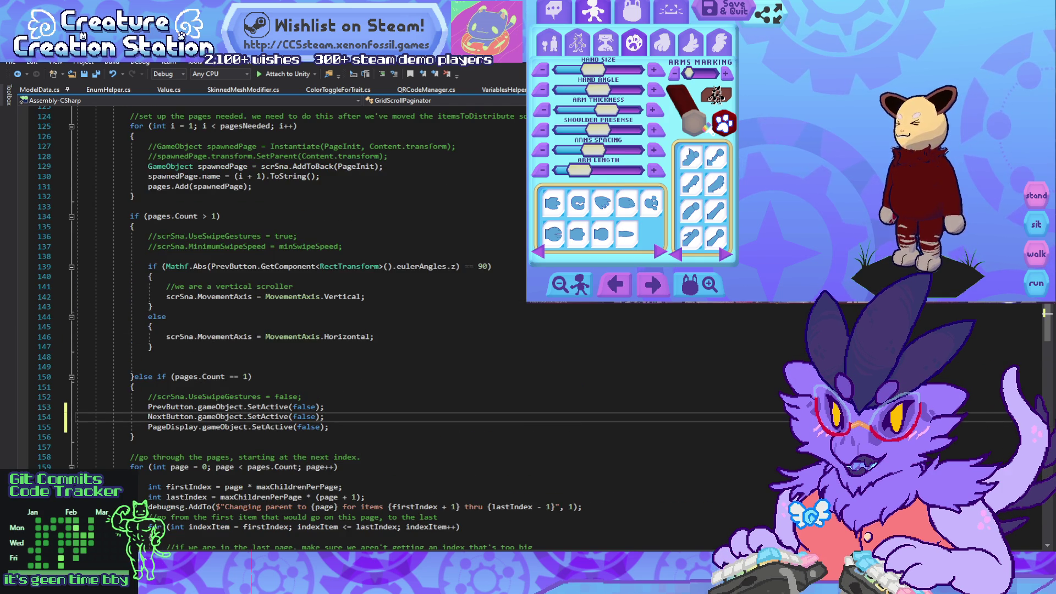
{"action": "left_click", "coordinate": [183, 377]}
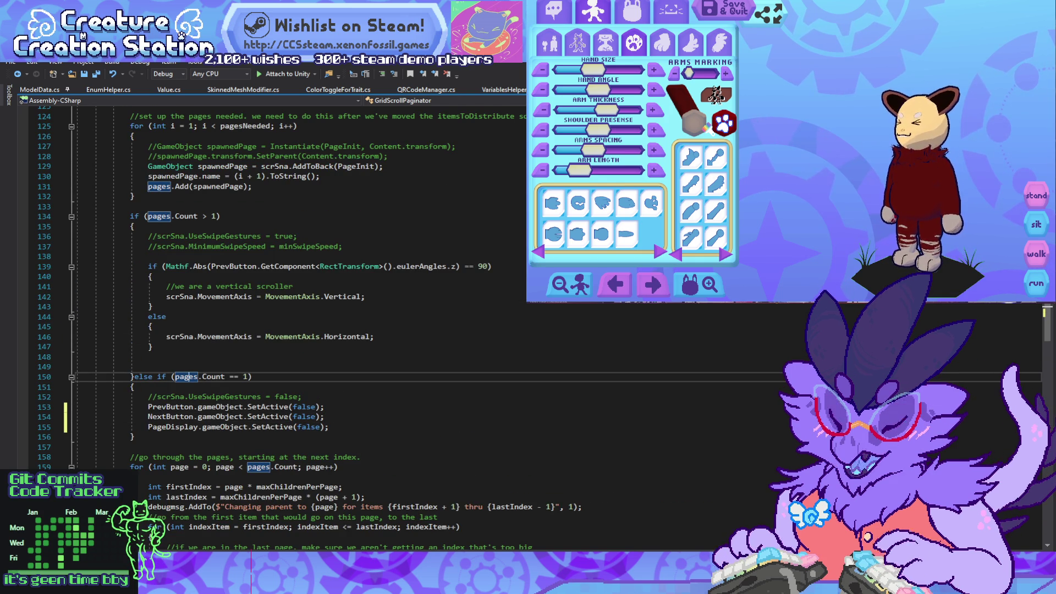
{"action": "scroll", "coordinate": [275, 330], "scroll_direction": "up", "scroll_amount": 12}
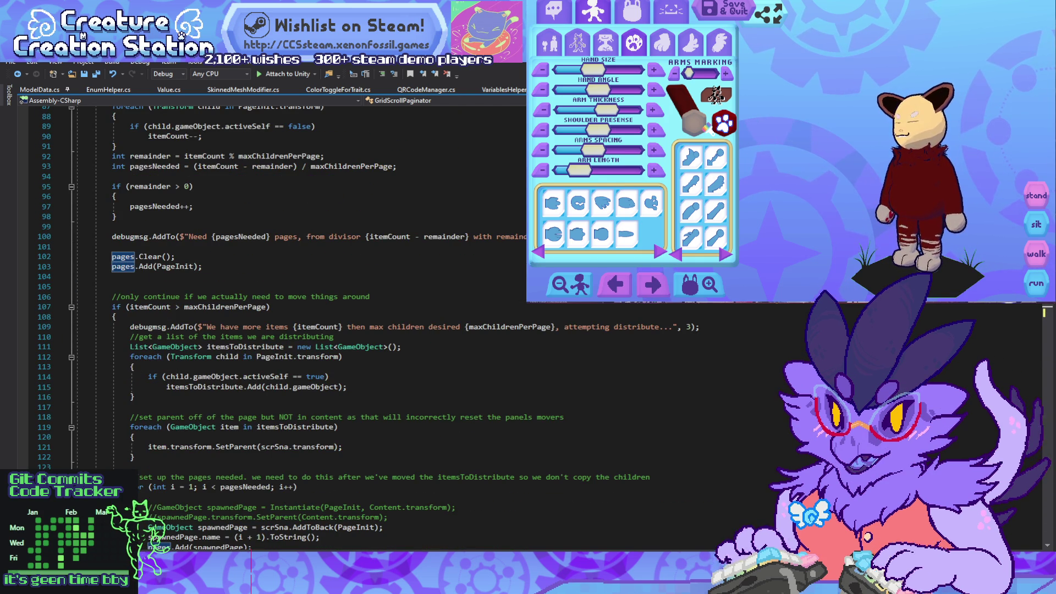
{"action": "left_click", "coordinate": [144, 307]}
{"action": "left_click", "coordinate": [233, 307]}
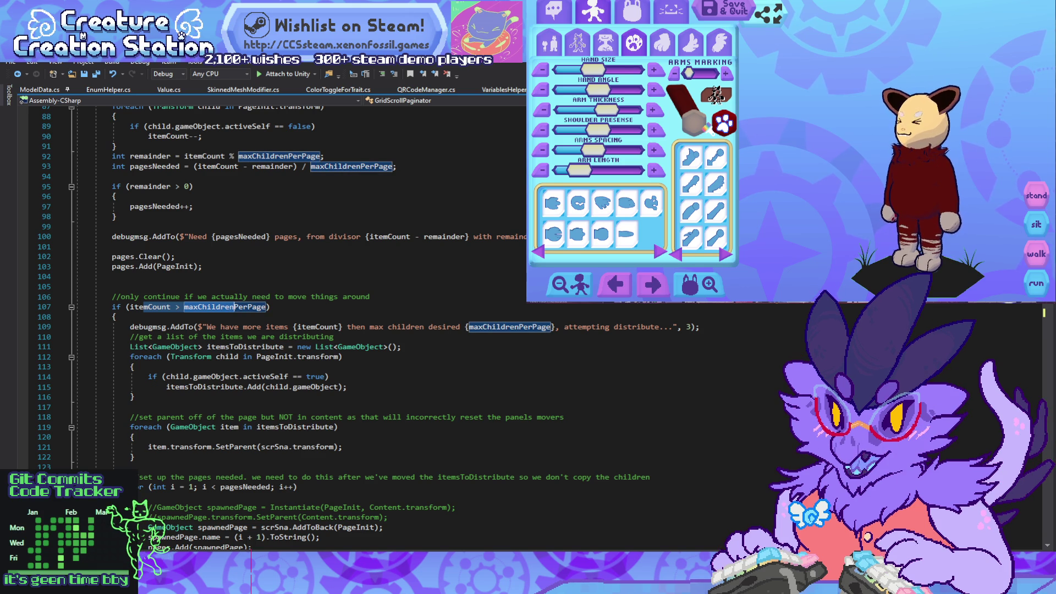
{"action": "scroll", "coordinate": [275, 330], "scroll_direction": "down", "scroll_amount": 11}
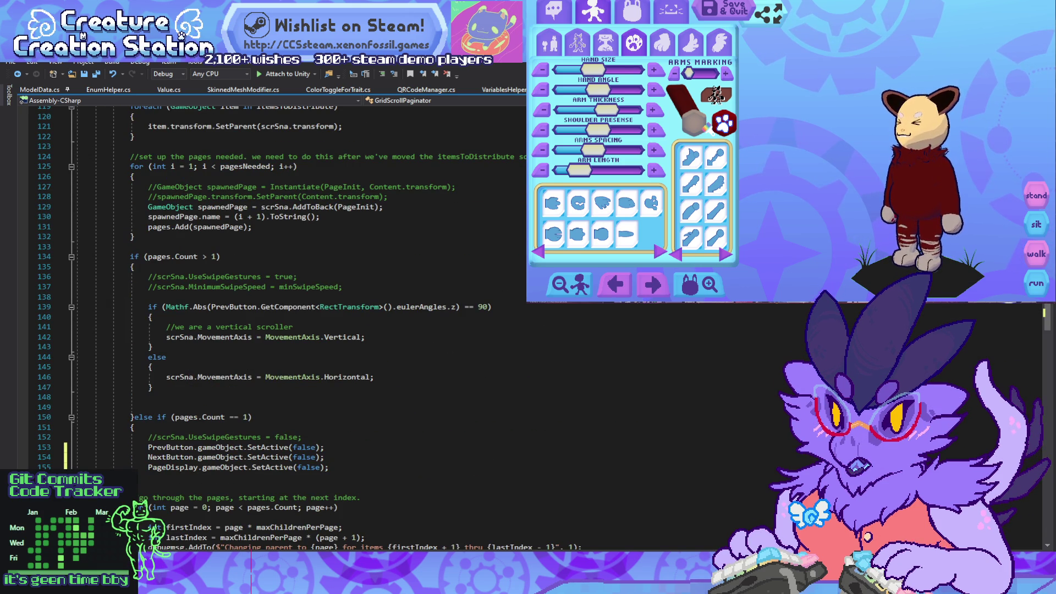
Step: Copy the whole pages.Count == 1 branch and paste it after the page-distribution loop
{"action": "left_click_drag", "start_coordinate": [329, 467], "coordinate": [56, 437]}
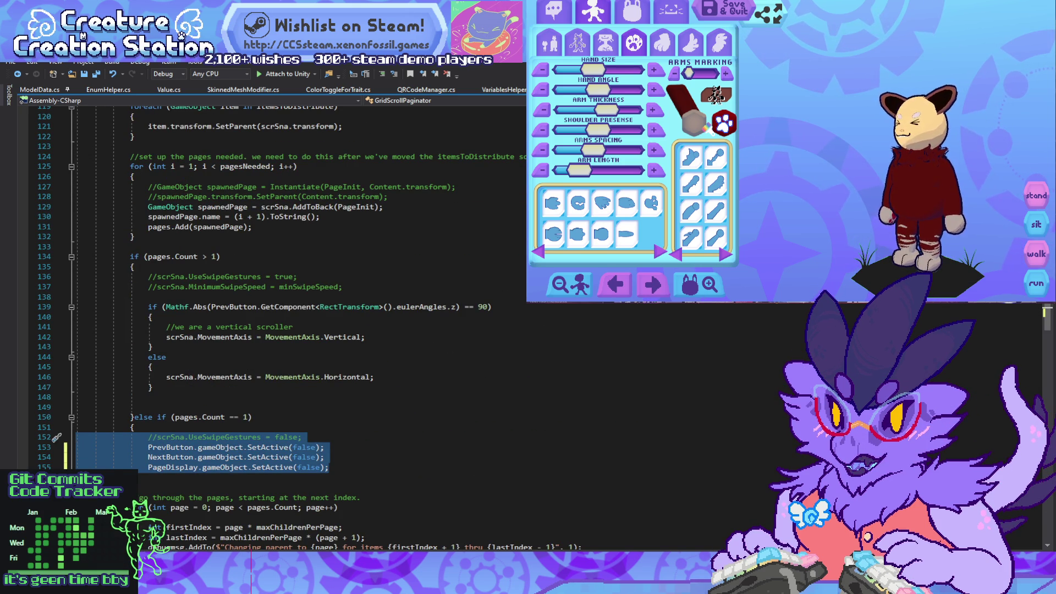
{"action": "left_click_drag", "start_coordinate": [335, 467], "coordinate": [134, 417]}
{"action": "key", "text": "ctrl+c"}
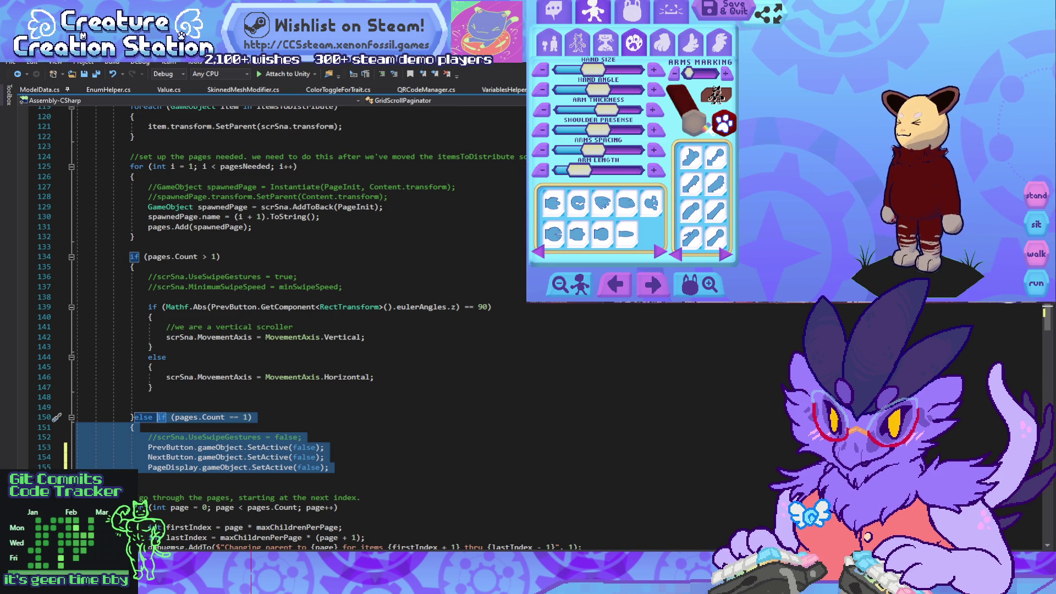
{"action": "scroll", "coordinate": [286, 409], "scroll_direction": "up", "scroll_amount": 10}
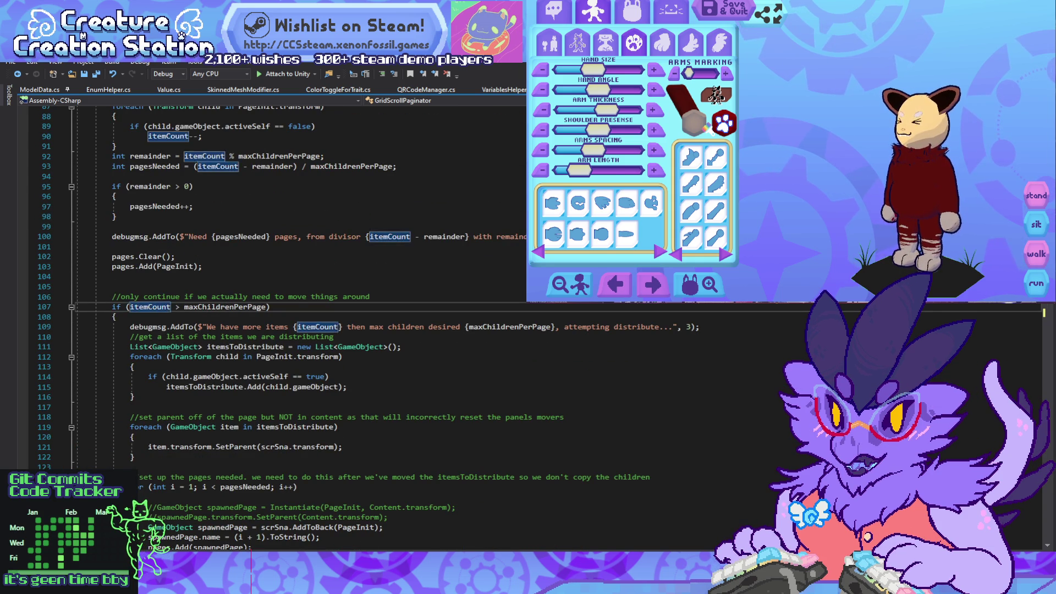
{"action": "scroll", "coordinate": [286, 330], "scroll_direction": "down", "scroll_amount": 20}
{"action": "scroll", "coordinate": [286, 330], "scroll_direction": "up", "scroll_amount": 9}
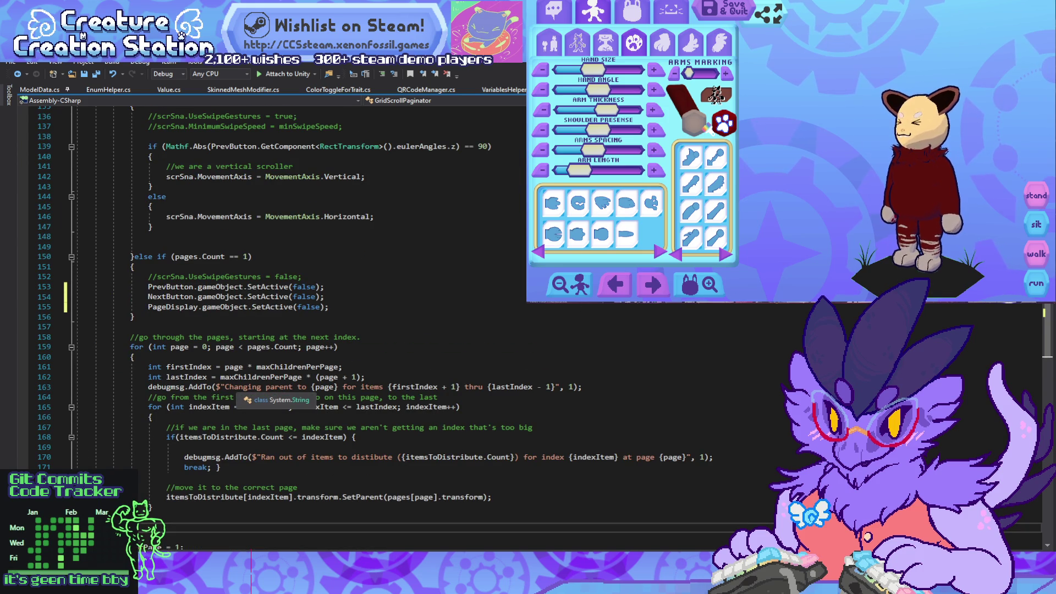
{"action": "key", "text": "ctrl+v"}
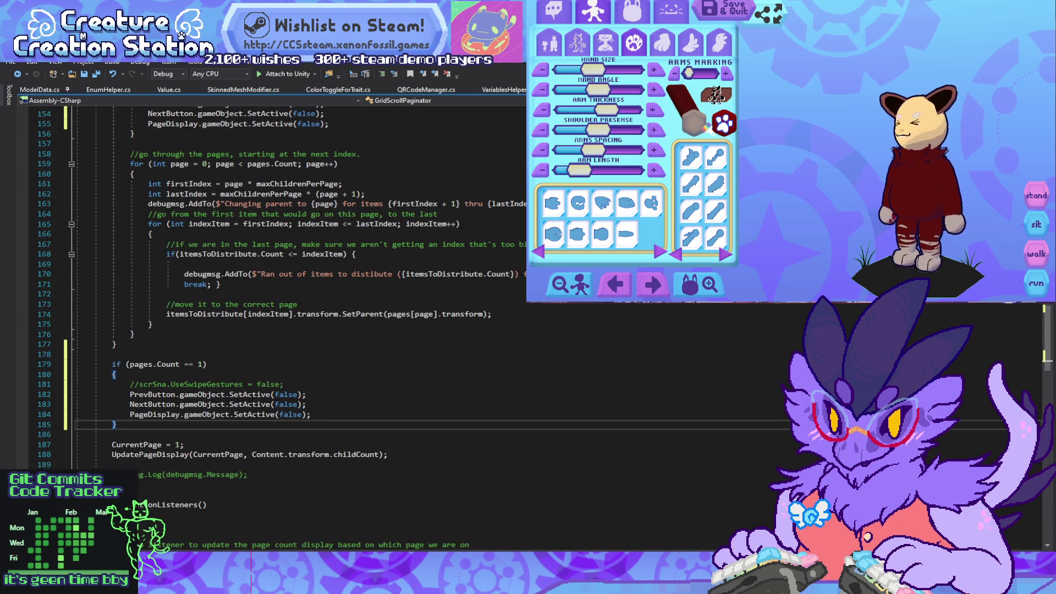
Step: Check the pasted block's references to itemCount and pages, leaving the caret on line 178
{"action": "key", "text": "shift+Up"}
{"action": "key", "text": "shift+Up"}
{"action": "key", "text": "shift+Up"}
{"action": "scroll", "coordinate": [286, 330], "scroll_direction": "up", "scroll_amount": 20}
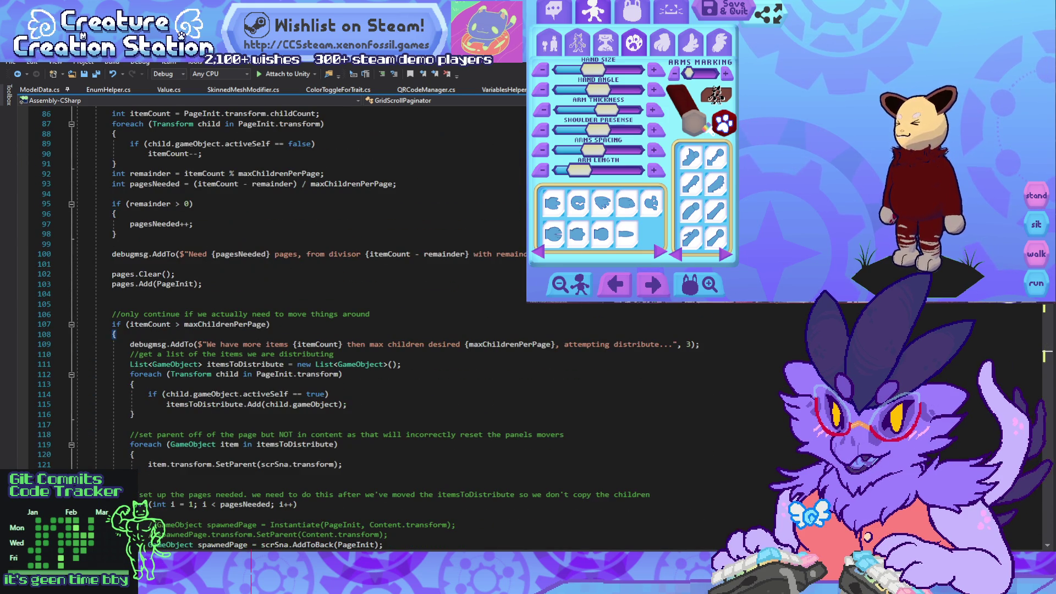
{"action": "left_click", "coordinate": [151, 324]}
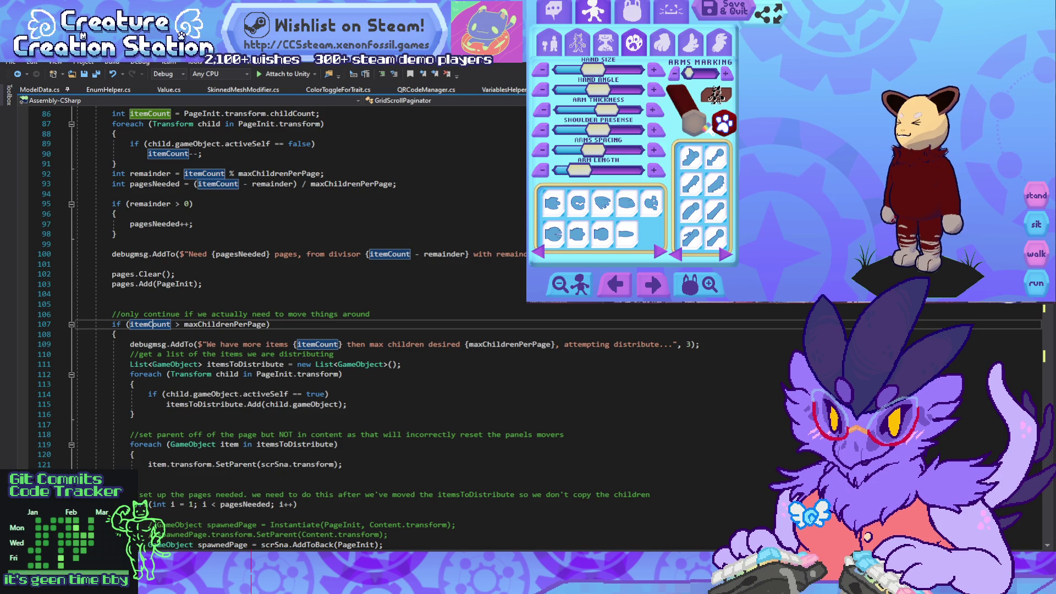
{"action": "scroll", "coordinate": [275, 330], "scroll_direction": "down", "scroll_amount": 8}
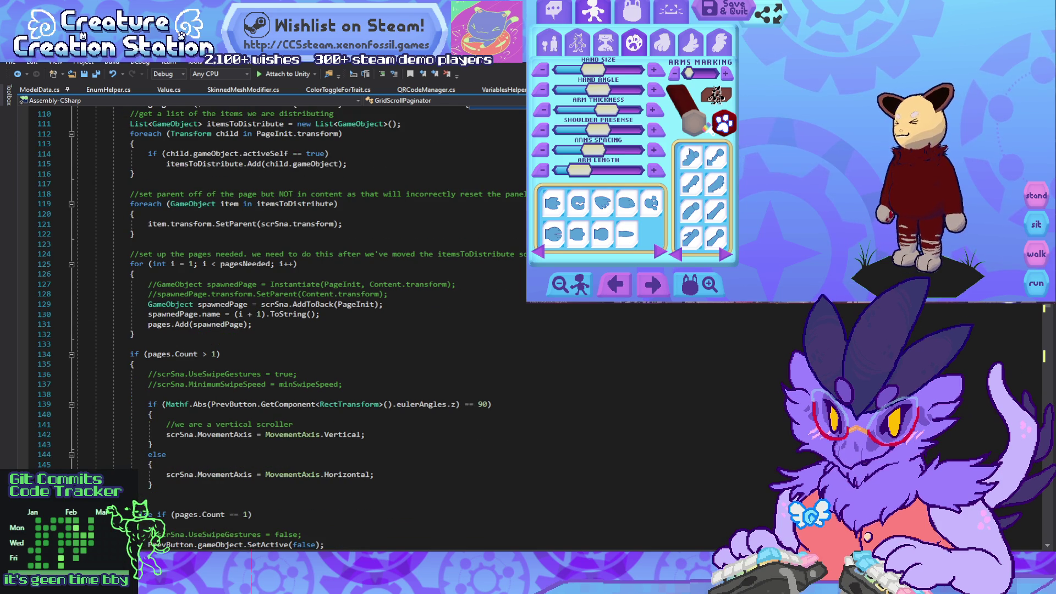
{"action": "left_click", "coordinate": [157, 354]}
{"action": "scroll", "coordinate": [275, 330], "scroll_direction": "down", "scroll_amount": 11}
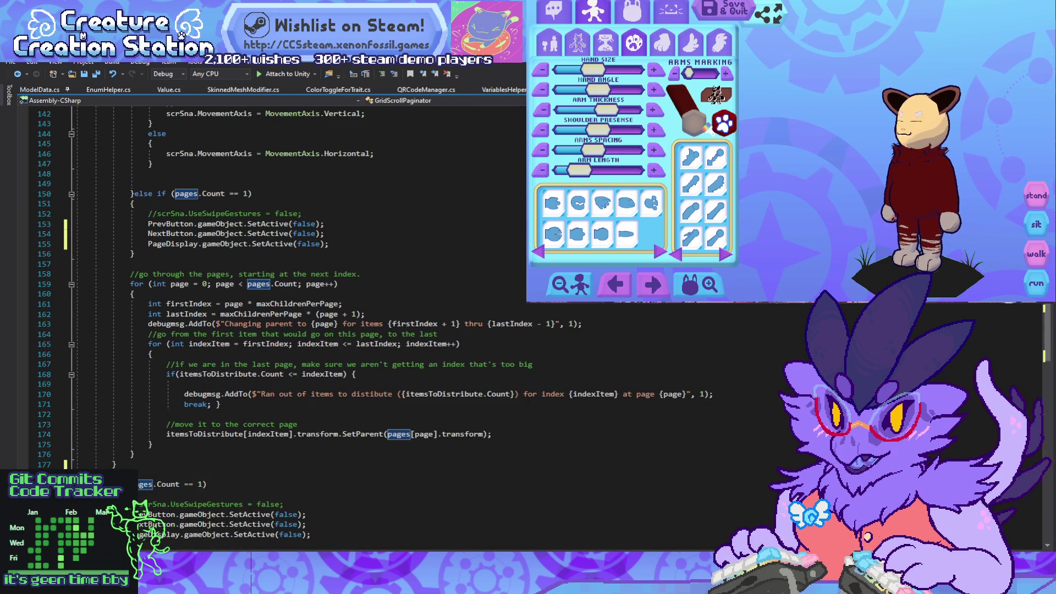
{"action": "scroll", "coordinate": [275, 330], "scroll_direction": "down", "scroll_amount": 1}
{"action": "left_click", "coordinate": [77, 434]}
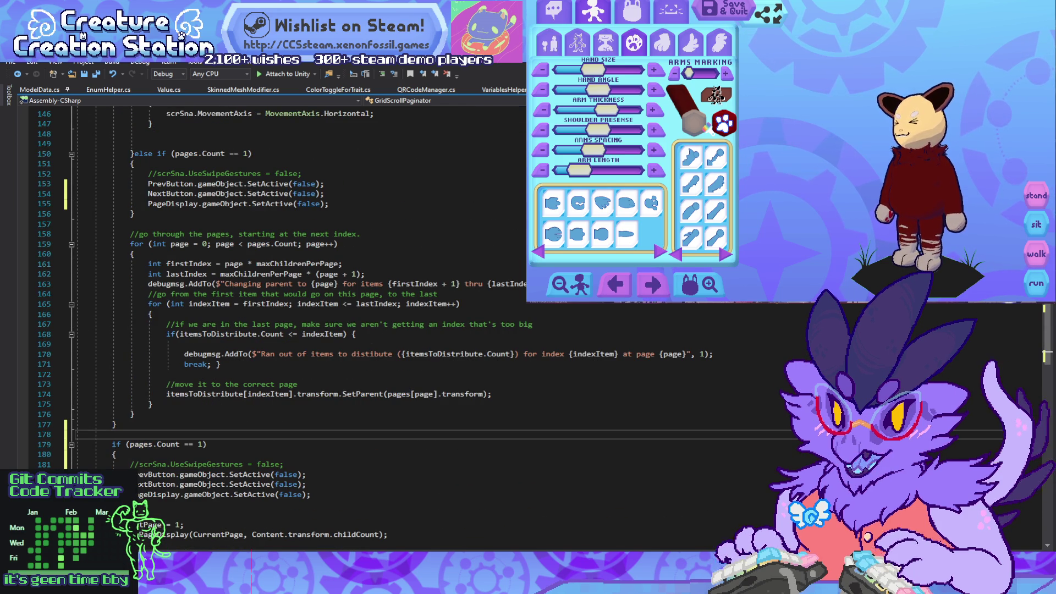
{"action": "key", "text": "alt+Tab"}
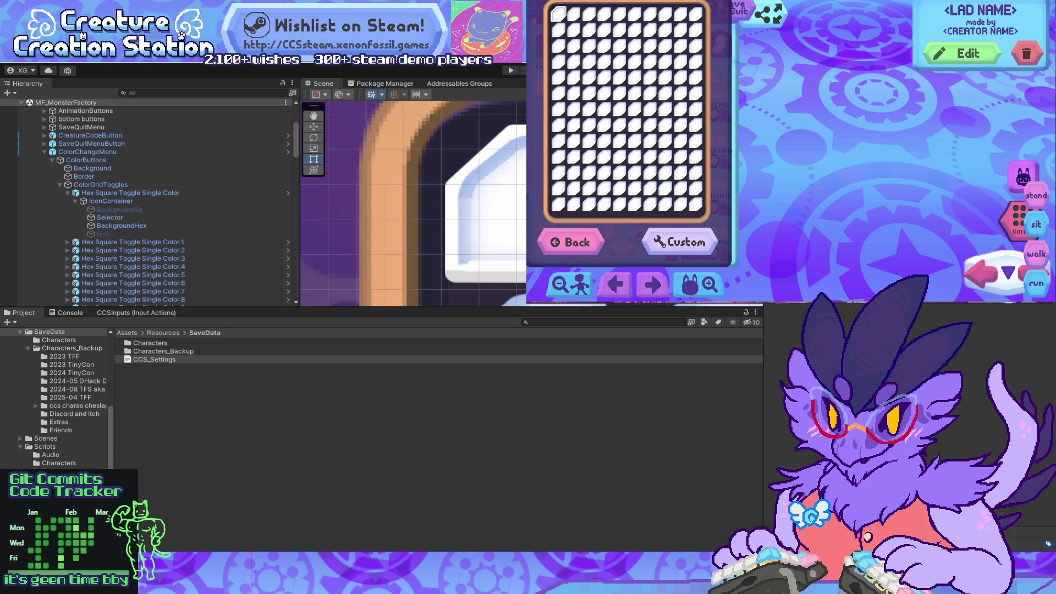
Step: Check the Console's NullReferenceException errors from ModelData, LobbyController and CursorSwapPaw
{"action": "left_click", "coordinate": [154, 359]}
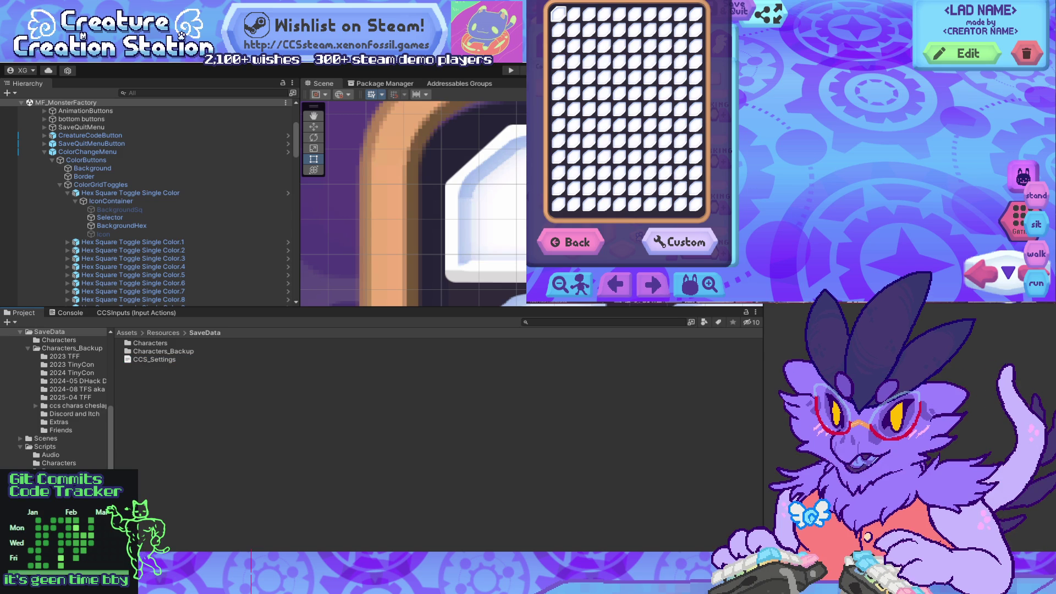
{"action": "left_click", "coordinate": [66, 312]}
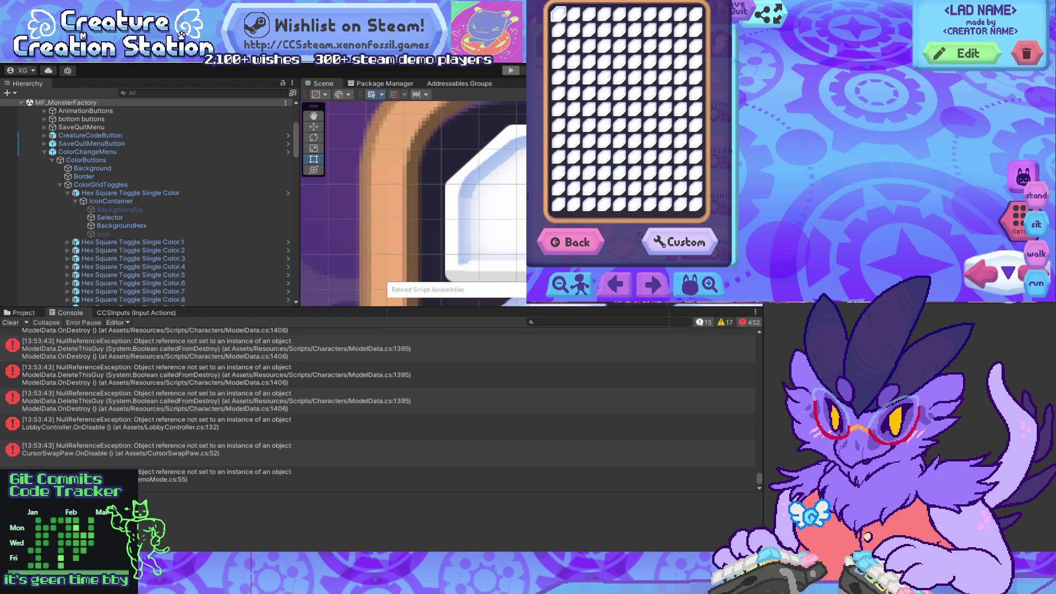
{"action": "key", "text": "alt+Tab"}
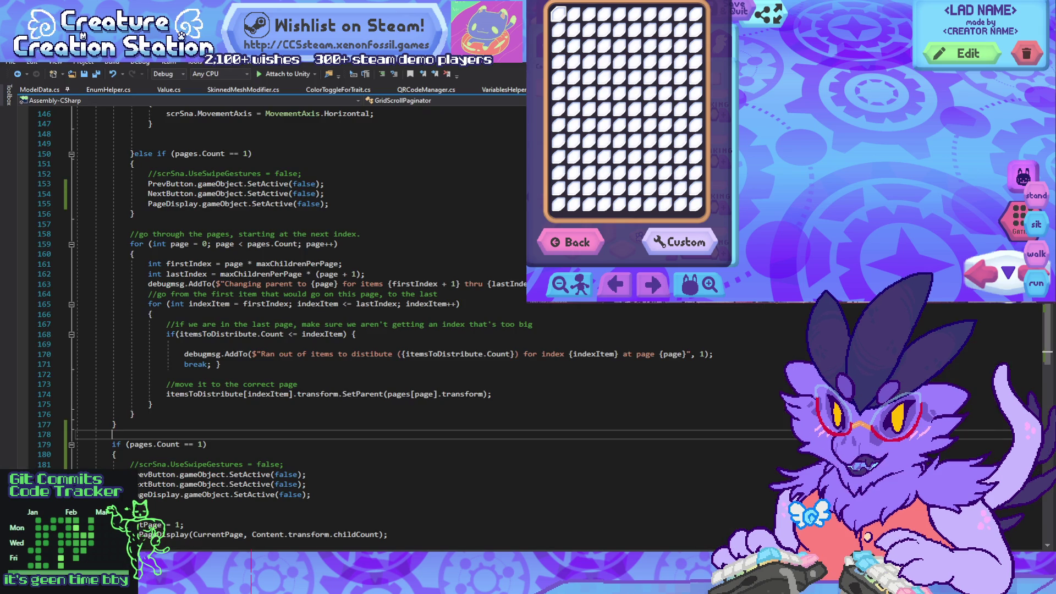
Step: Select the pasted pages.Count == 1 block, then bring Unity forward to reload
{"action": "left_click_drag", "start_coordinate": [111, 444], "coordinate": [311, 494]}
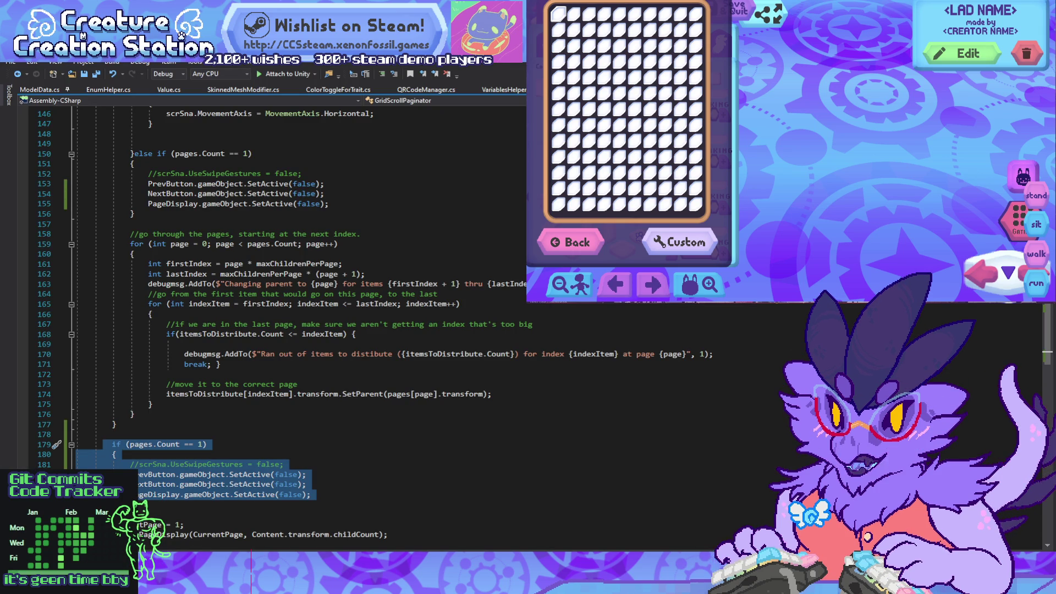
{"action": "key", "text": "alt+Tab"}
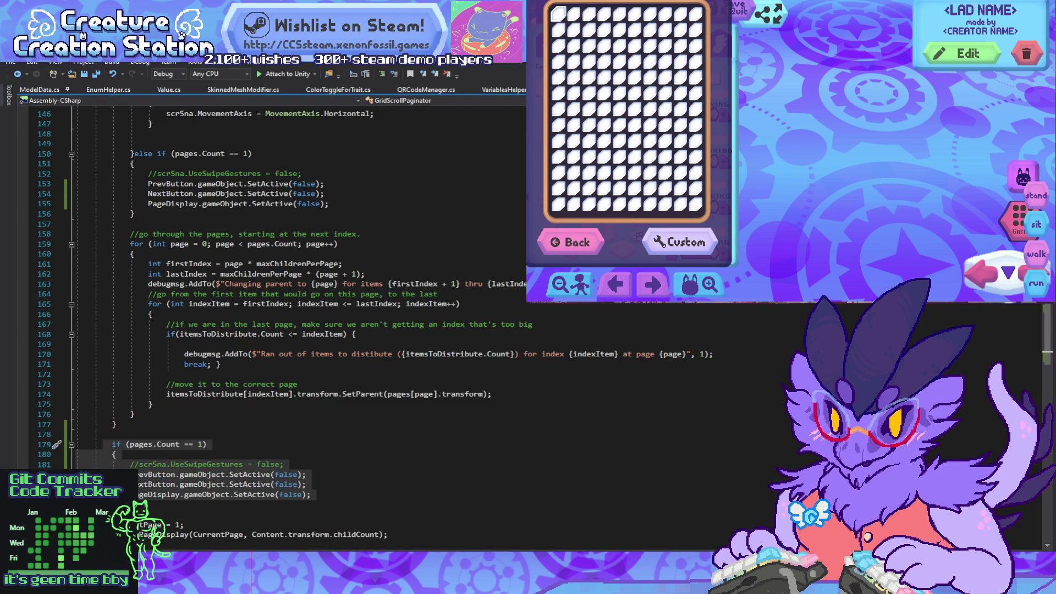
{"action": "mouse_move", "coordinate": [364, 583]}
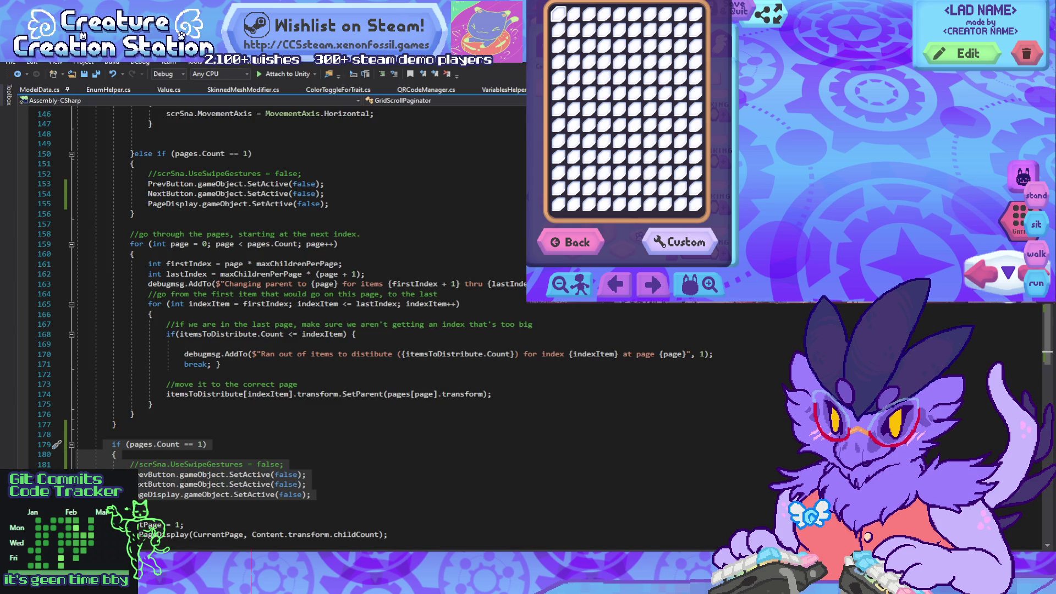
{"action": "left_click", "coordinate": [421, 525]}
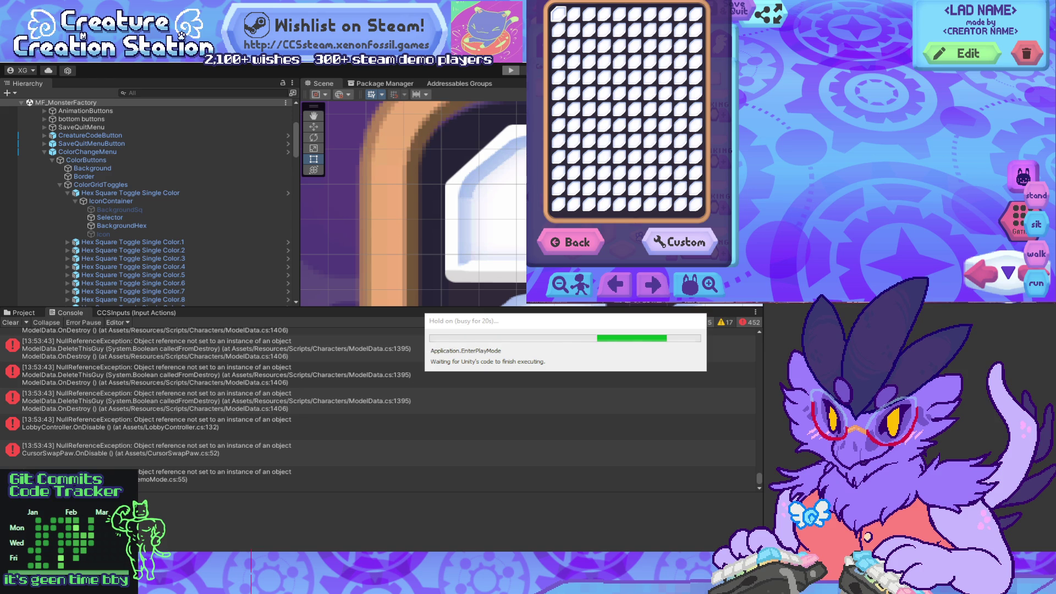
Step: Scroll GridScrollPaginator from RearrangeChilds up to the SerializeField declarations
{"action": "key", "text": "alt+Tab"}
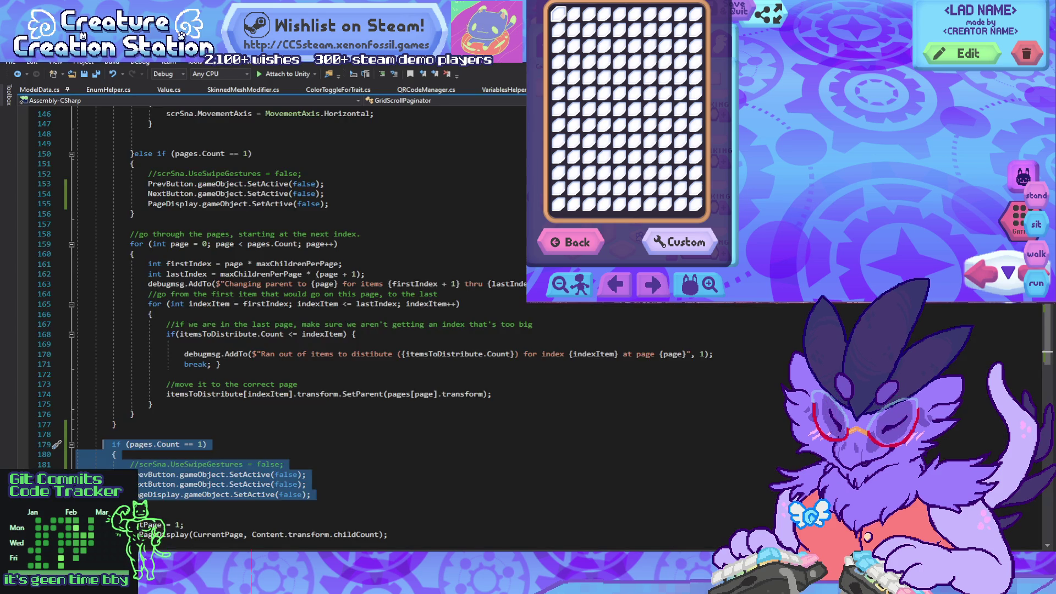
{"action": "scroll", "coordinate": [275, 330], "scroll_direction": "up", "scroll_amount": 20}
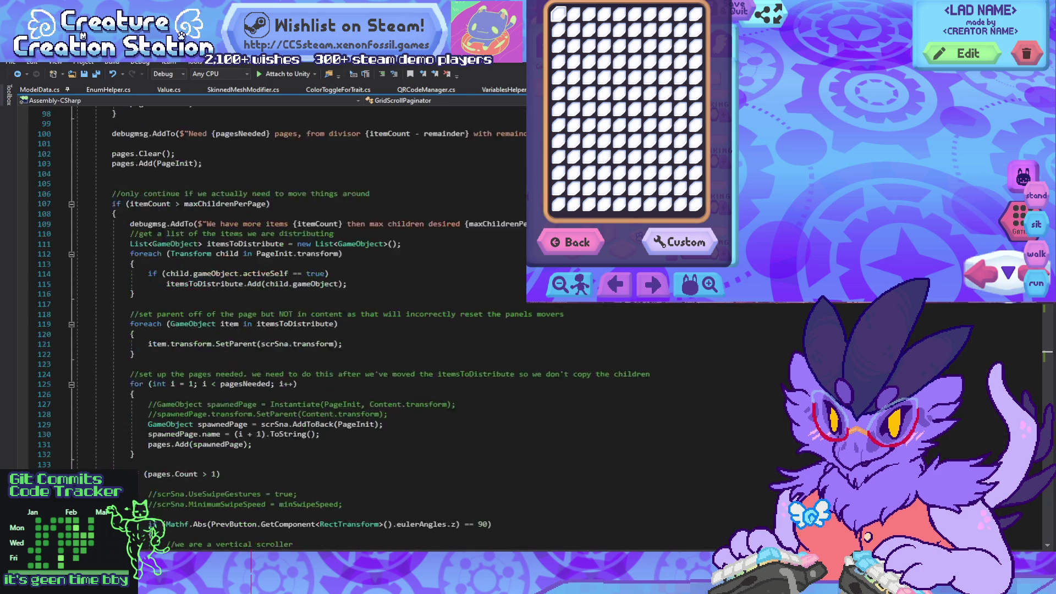
{"action": "scroll", "coordinate": [275, 330], "scroll_direction": "down", "scroll_amount": 20}
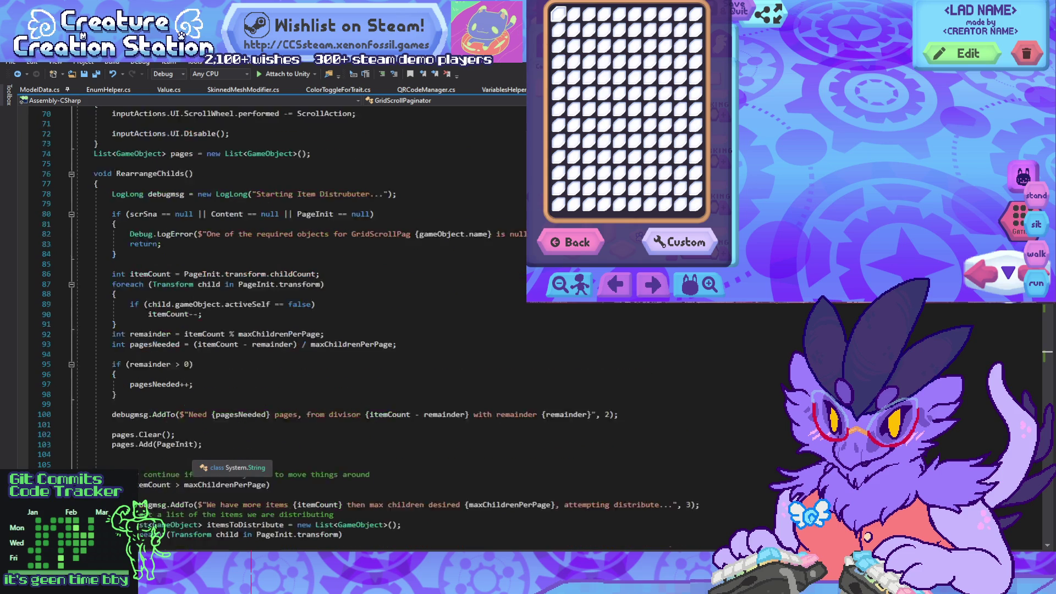
{"action": "scroll", "coordinate": [275, 330], "scroll_direction": "up", "scroll_amount": 20}
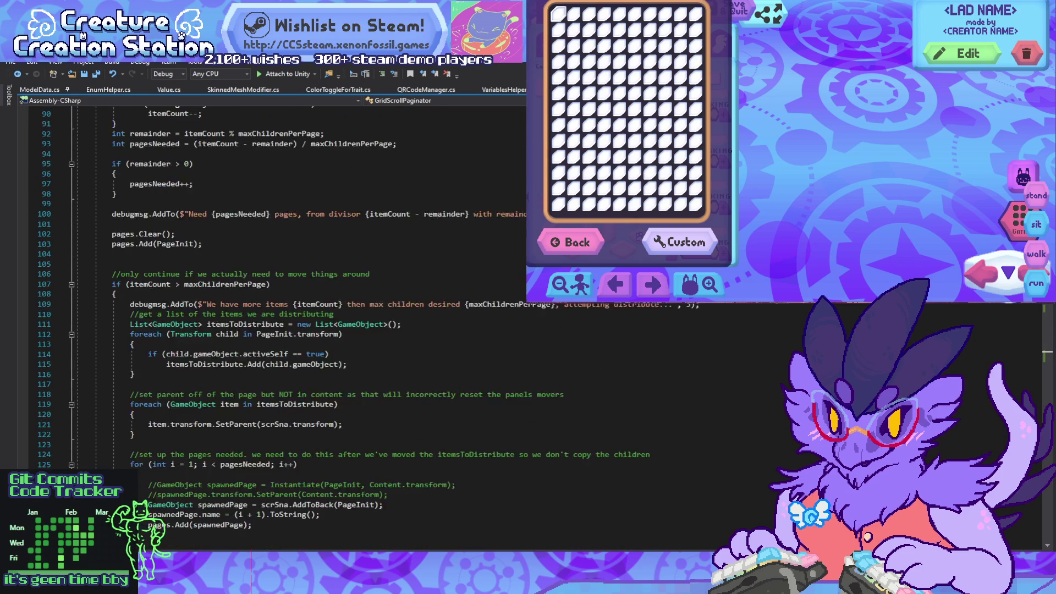
{"action": "scroll", "coordinate": [275, 330], "scroll_direction": "up", "scroll_amount": 13}
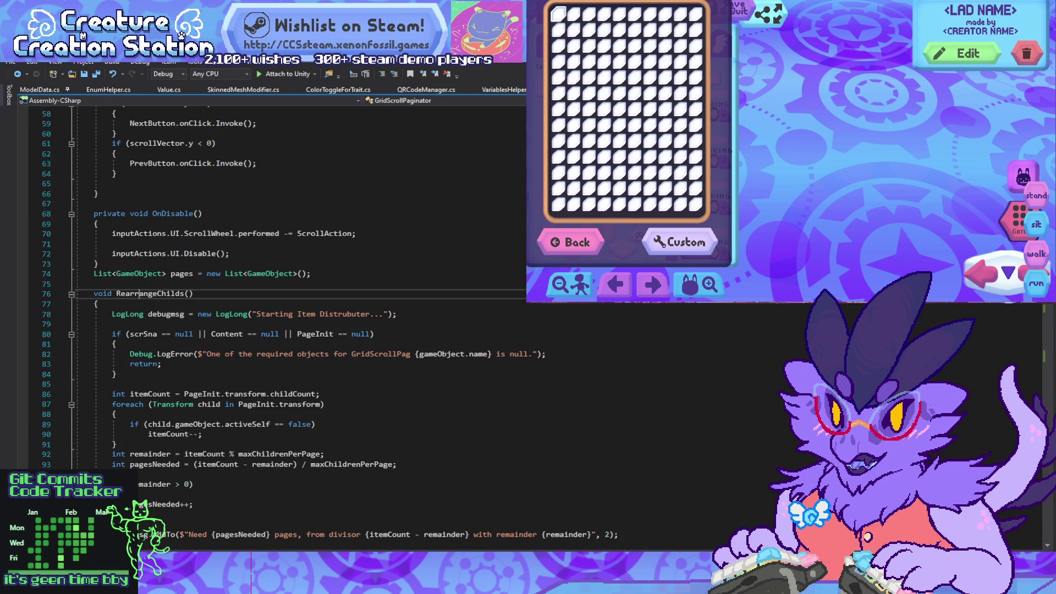
{"action": "scroll", "coordinate": [275, 330], "scroll_direction": "up", "scroll_amount": 7}
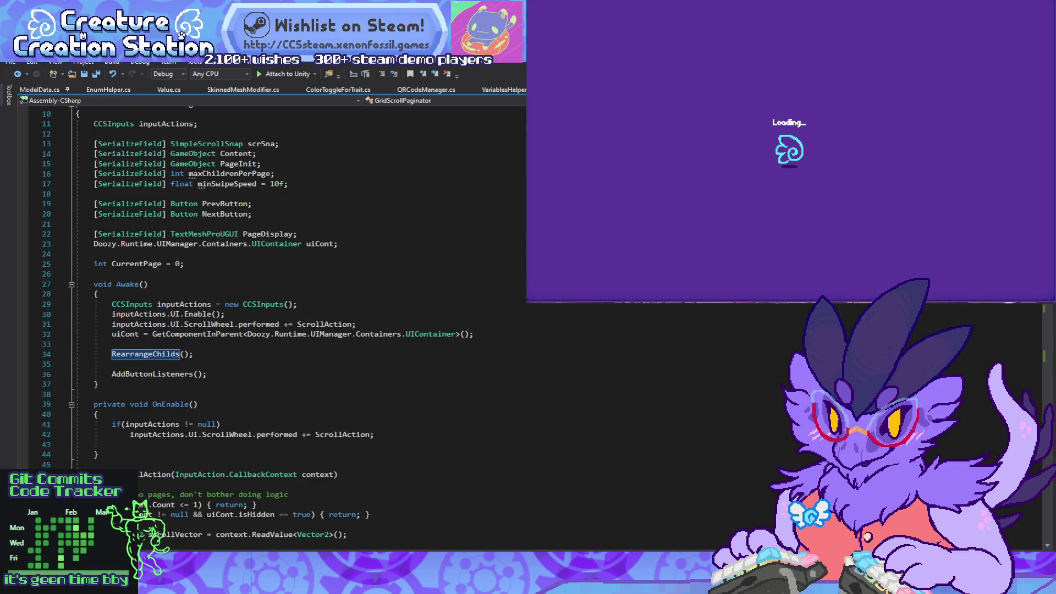
Step: Browse the body options: neck sliders, arms and hands, legs and feet, tail and wings
{"action": "key", "text": "alt+Tab"}
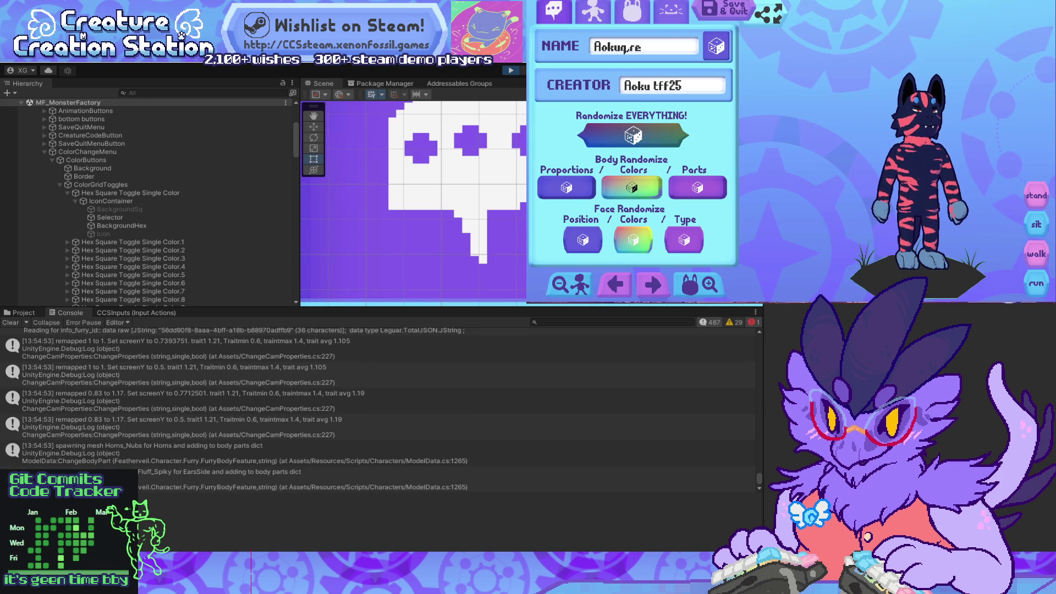
{"action": "left_click", "coordinate": [592, 11]}
{"action": "left_click", "coordinate": [577, 42]}
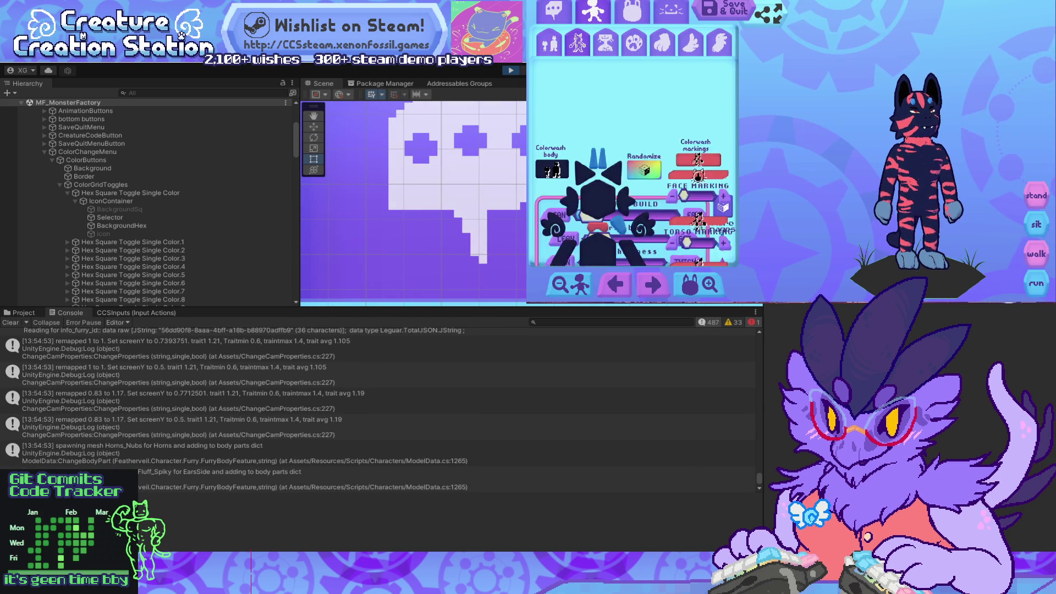
{"action": "left_click", "coordinate": [606, 43]}
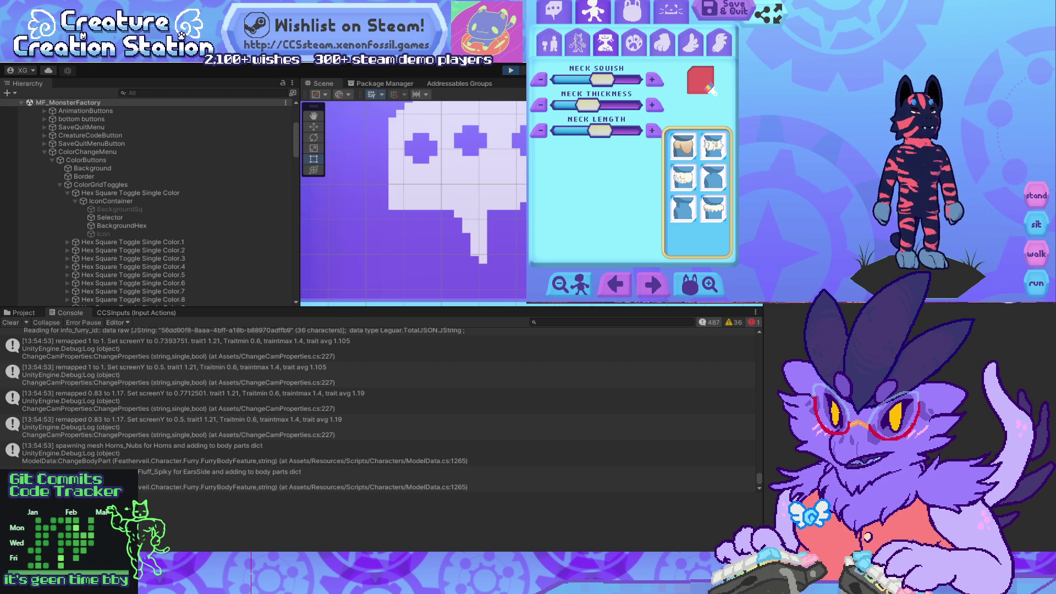
{"action": "left_click", "coordinate": [634, 42]}
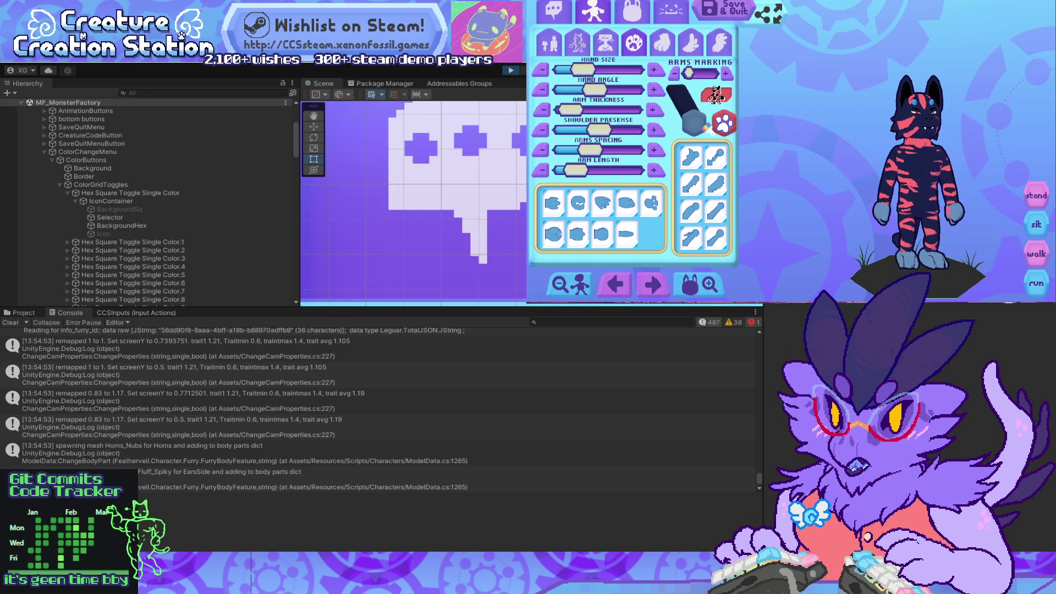
{"action": "left_click", "coordinate": [663, 42]}
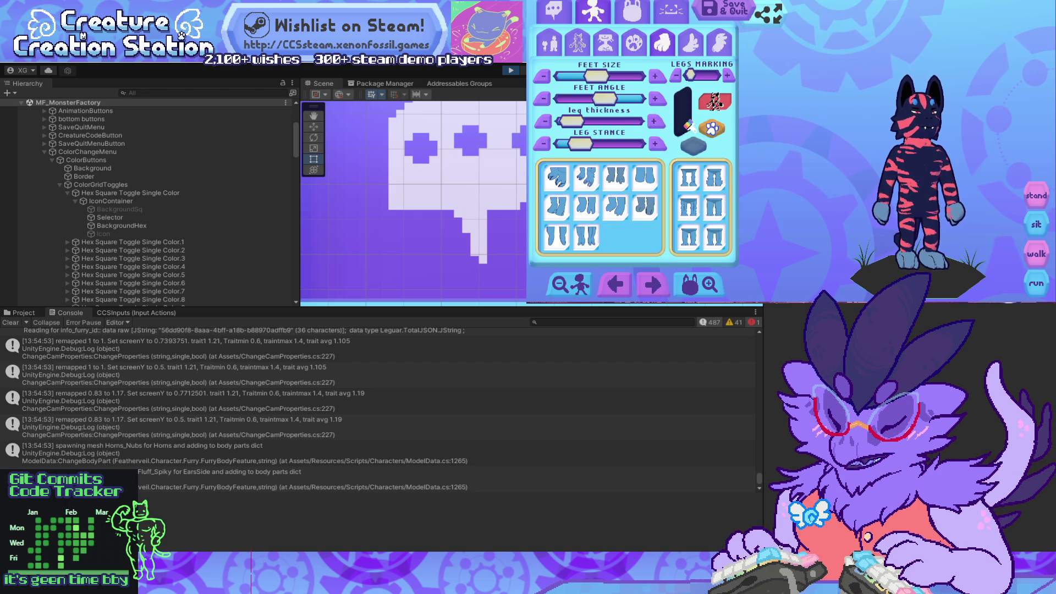
{"action": "left_click", "coordinate": [690, 43]}
{"action": "left_click", "coordinate": [719, 43]}
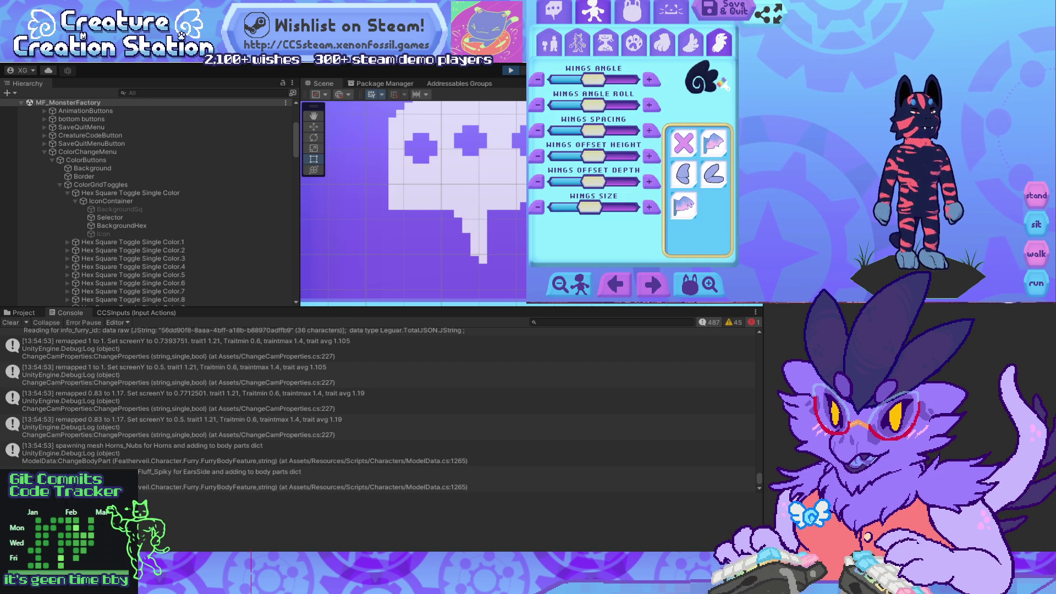
Step: Switch to head shaping to view horns and ears, then return to body options
{"action": "left_click", "coordinate": [632, 12]}
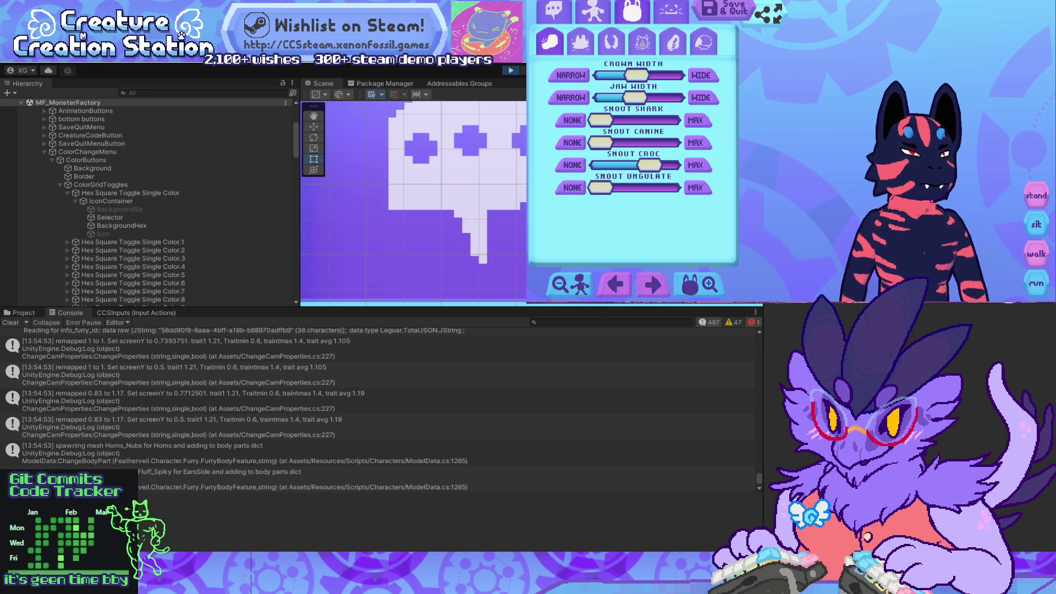
{"action": "left_click", "coordinate": [611, 42]}
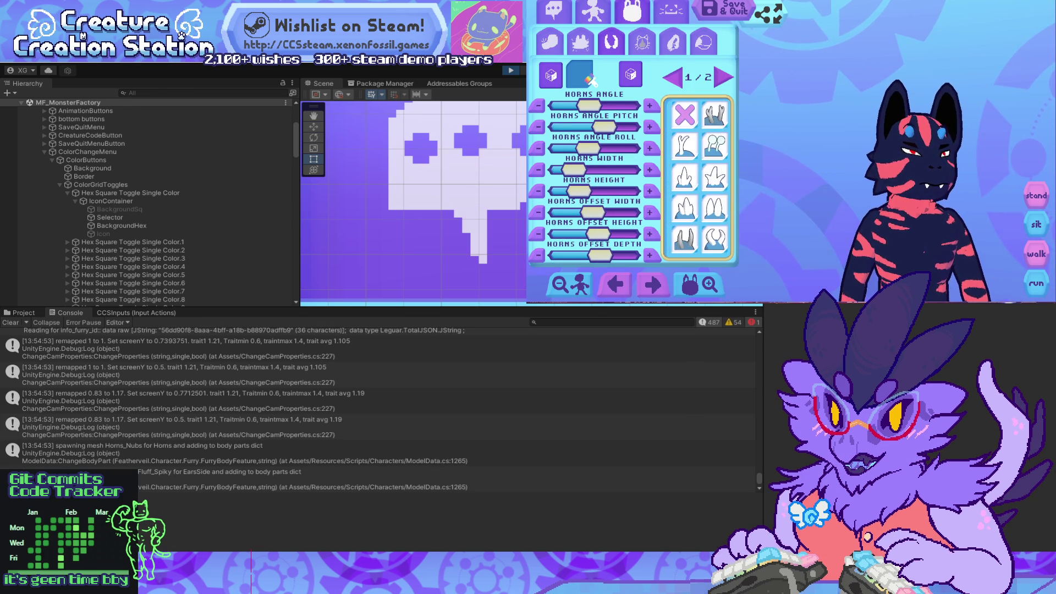
{"action": "left_click", "coordinate": [580, 43]}
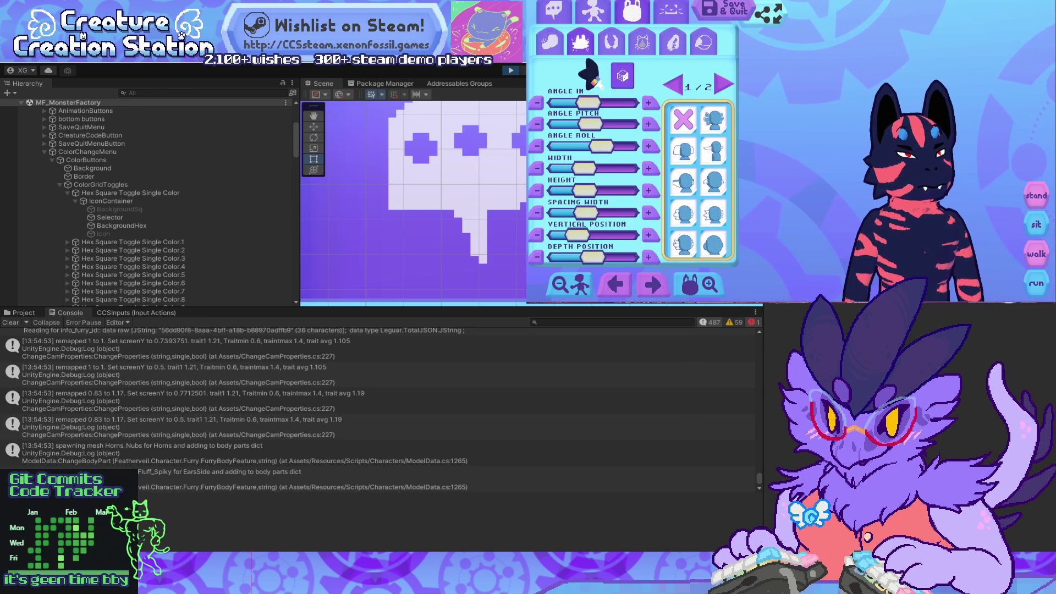
{"action": "left_click", "coordinate": [593, 12]}
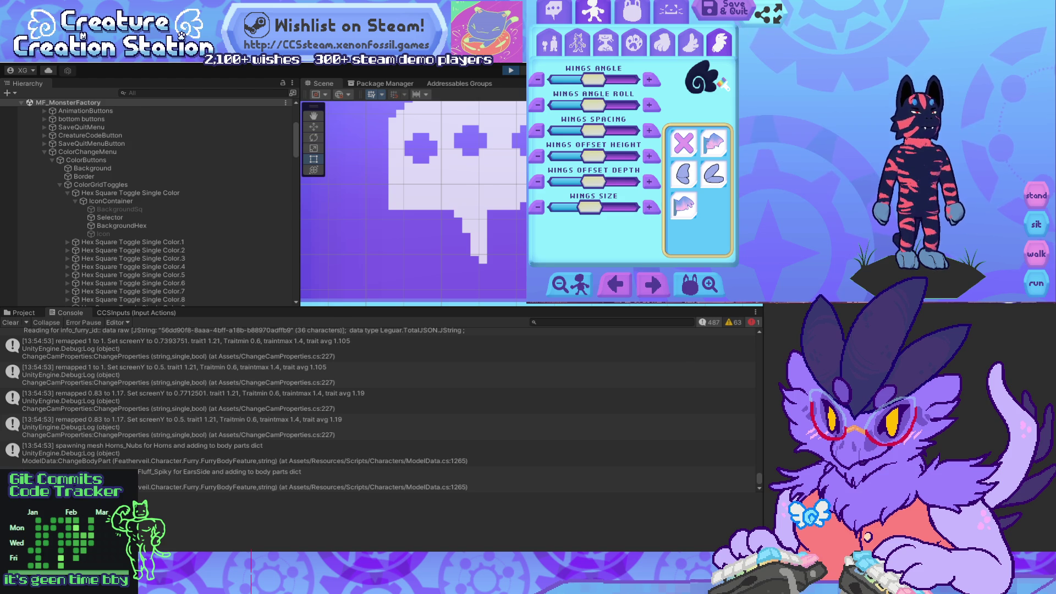
Step: Cycle the categories with Q and E, then open the head colour palette with C
{"action": "key", "text": "q"}
{"action": "key", "text": "q"}
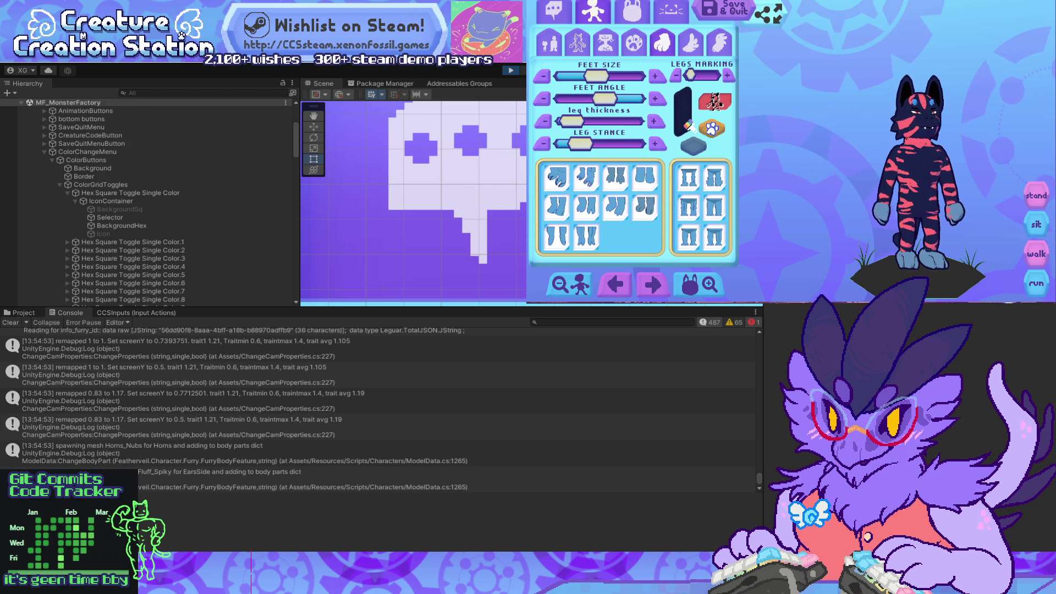
{"action": "key", "text": "e"}
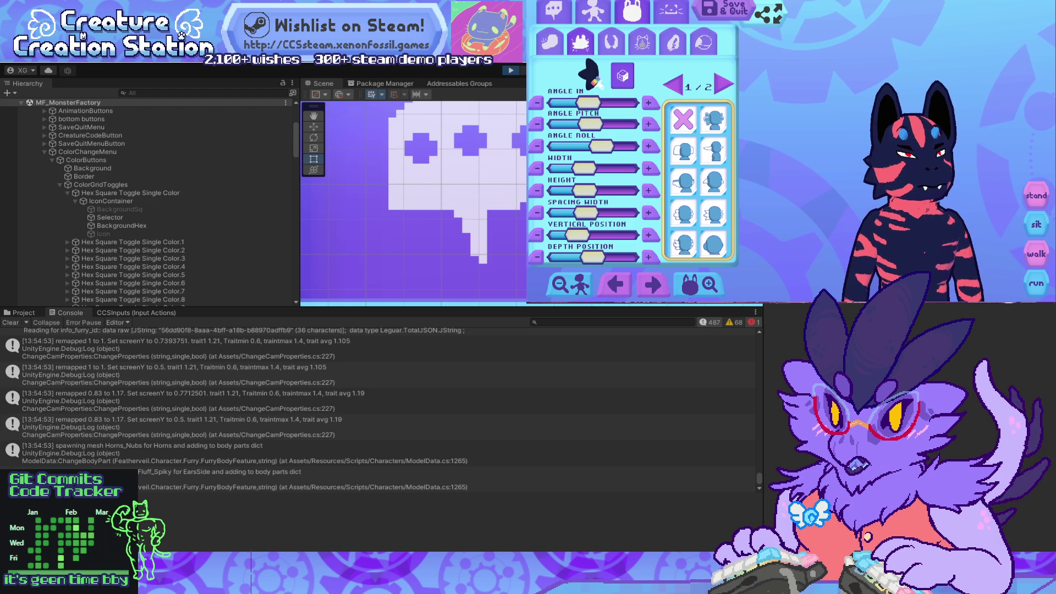
{"action": "key", "text": "q"}
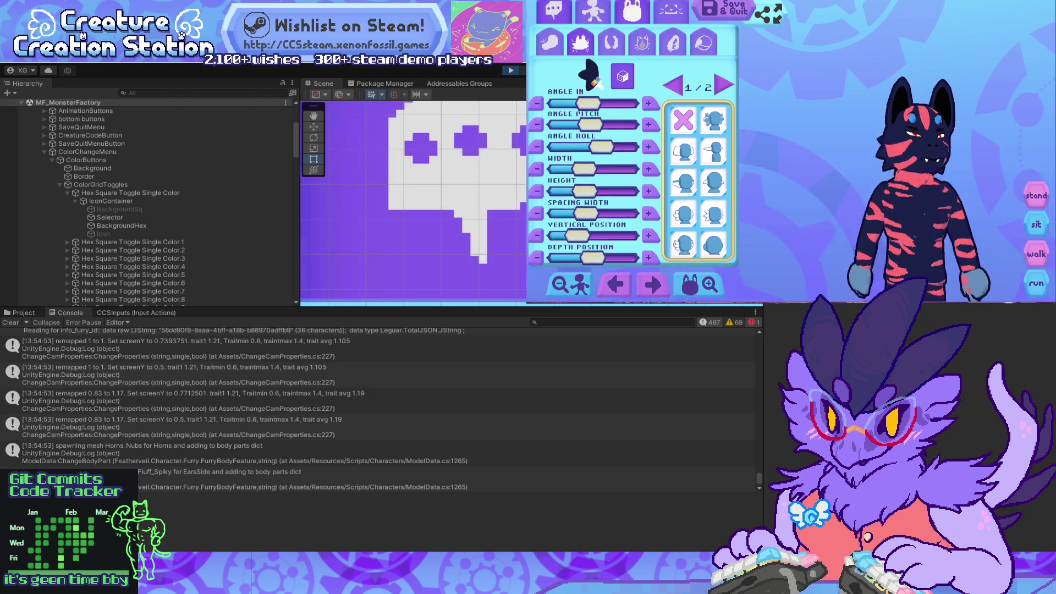
{"action": "key", "text": "q"}
{"action": "key", "text": "e"}
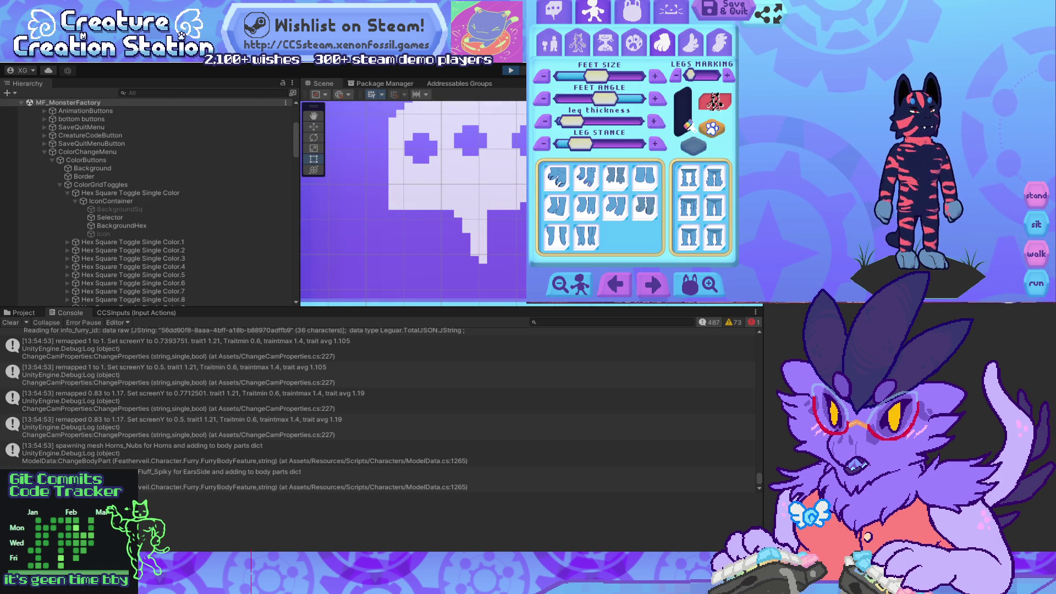
{"action": "key", "text": "c"}
{"action": "key", "text": "Return"}
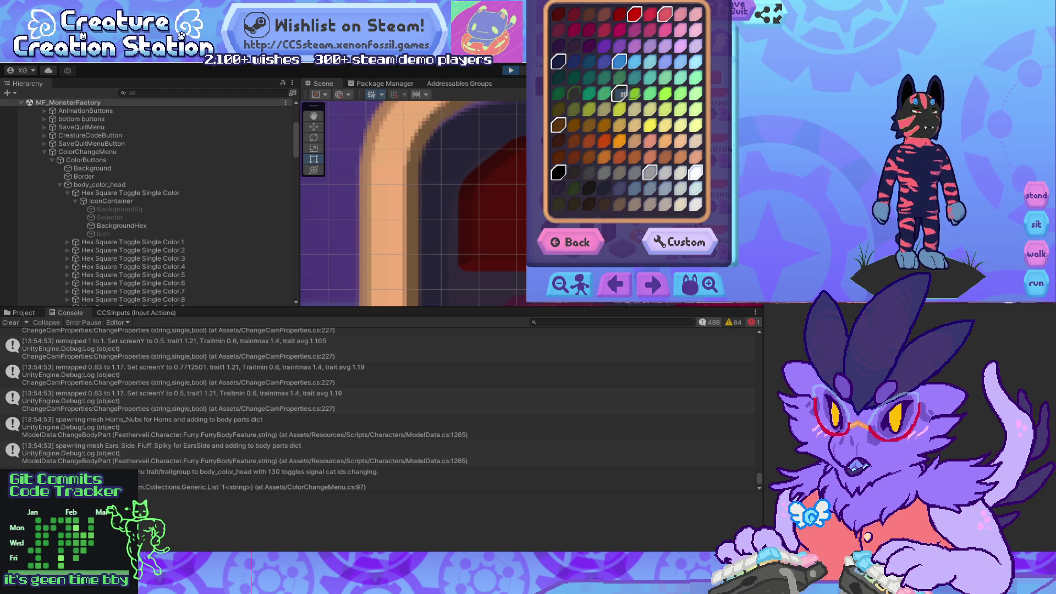
Step: Try olive, yellow-green and grey swatches on the horns, then back out to the colour menu
{"action": "left_click", "coordinate": [570, 242]}
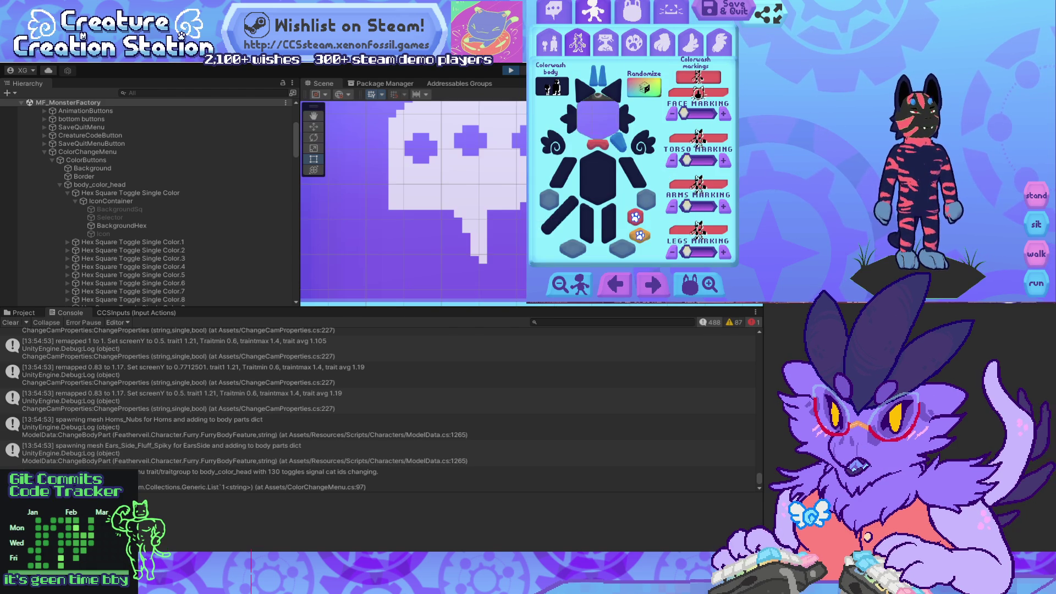
{"action": "left_click", "coordinate": [598, 144]}
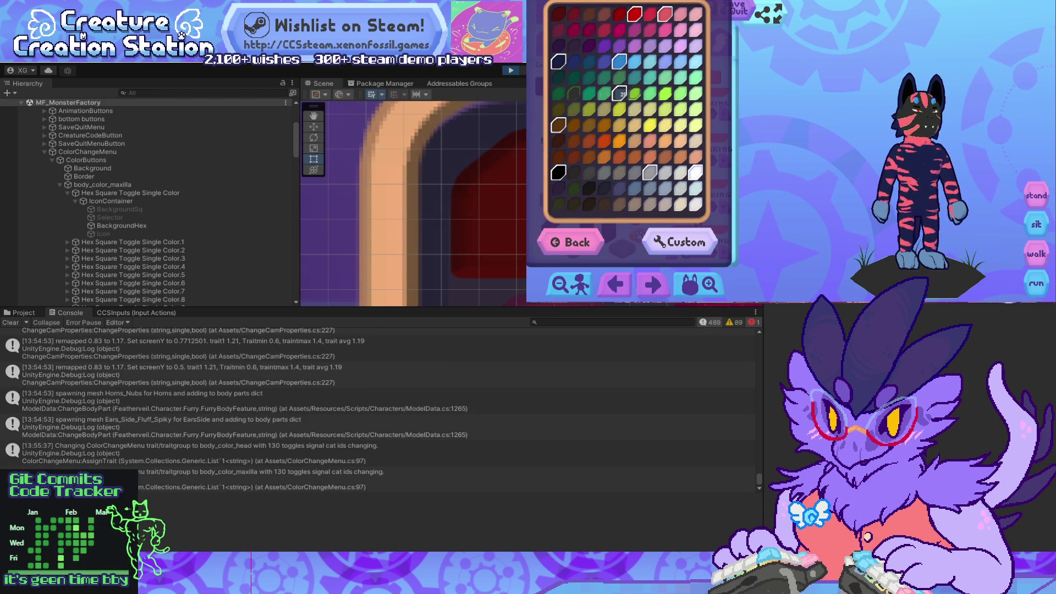
{"action": "left_click", "coordinate": [571, 242]}
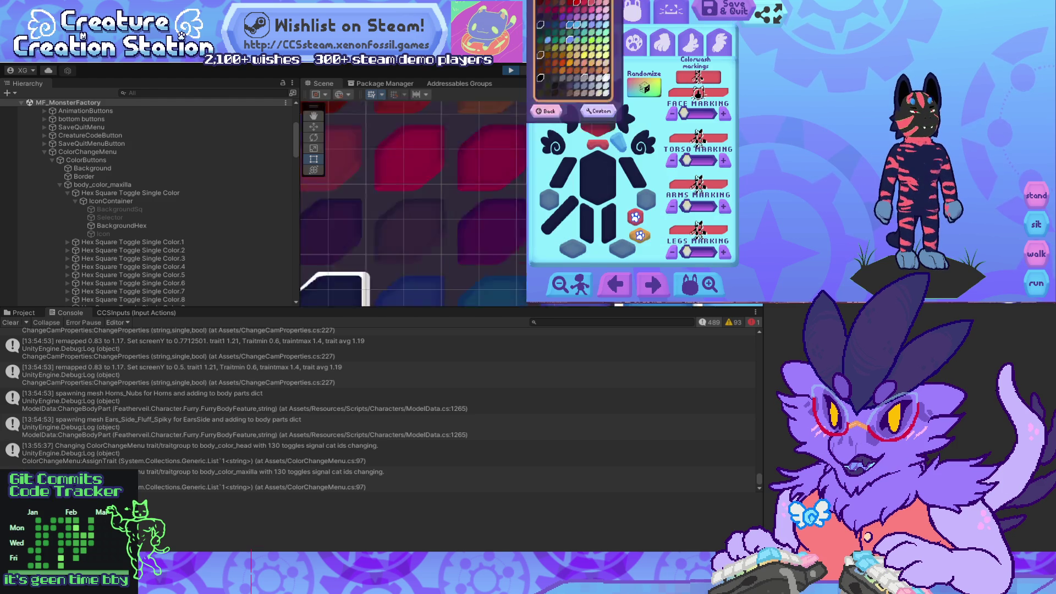
{"action": "left_click", "coordinate": [588, 83]}
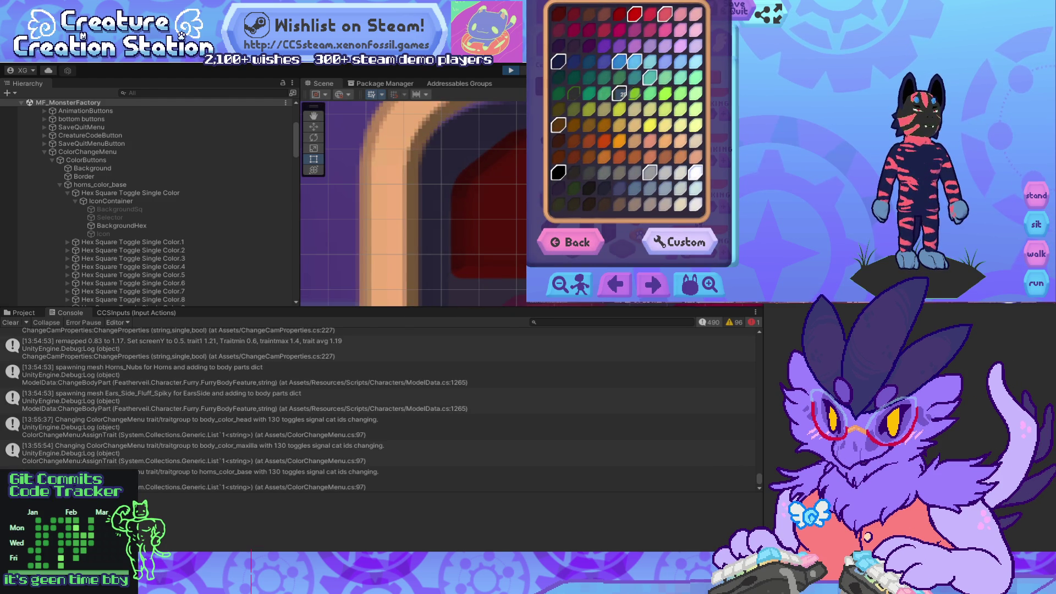
{"action": "left_click", "coordinate": [589, 109]}
{"action": "left_click", "coordinate": [665, 109]}
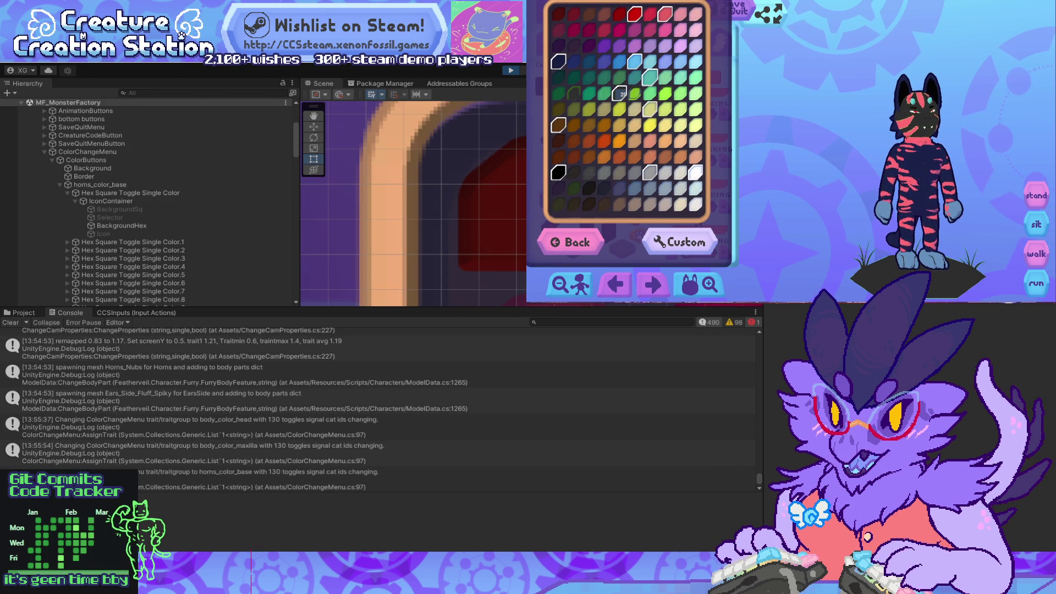
{"action": "left_click", "coordinate": [635, 204]}
{"action": "key", "text": "Escape"}
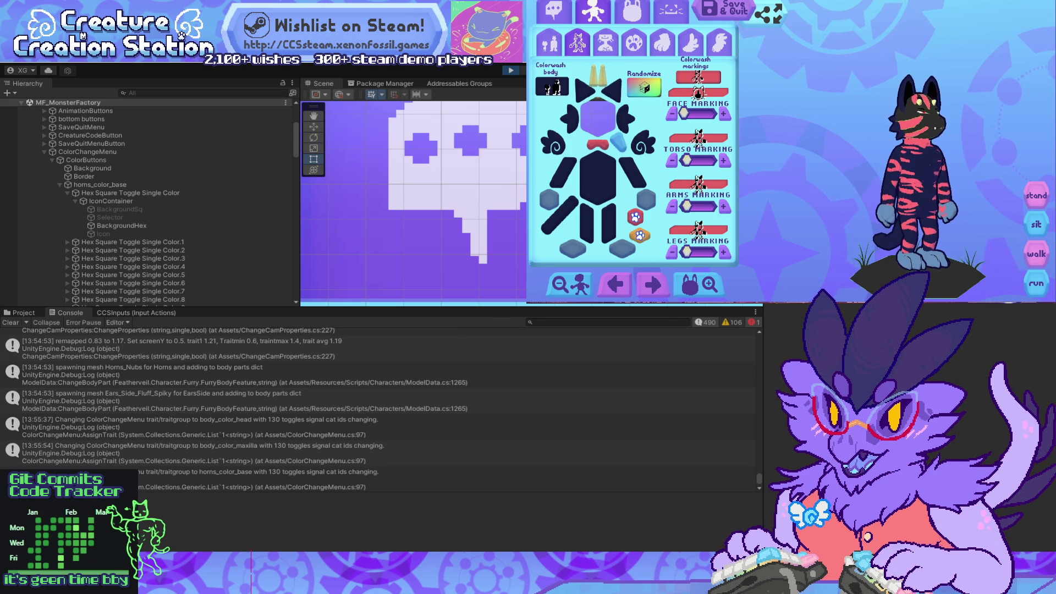
{"action": "left_click", "coordinate": [569, 242]}
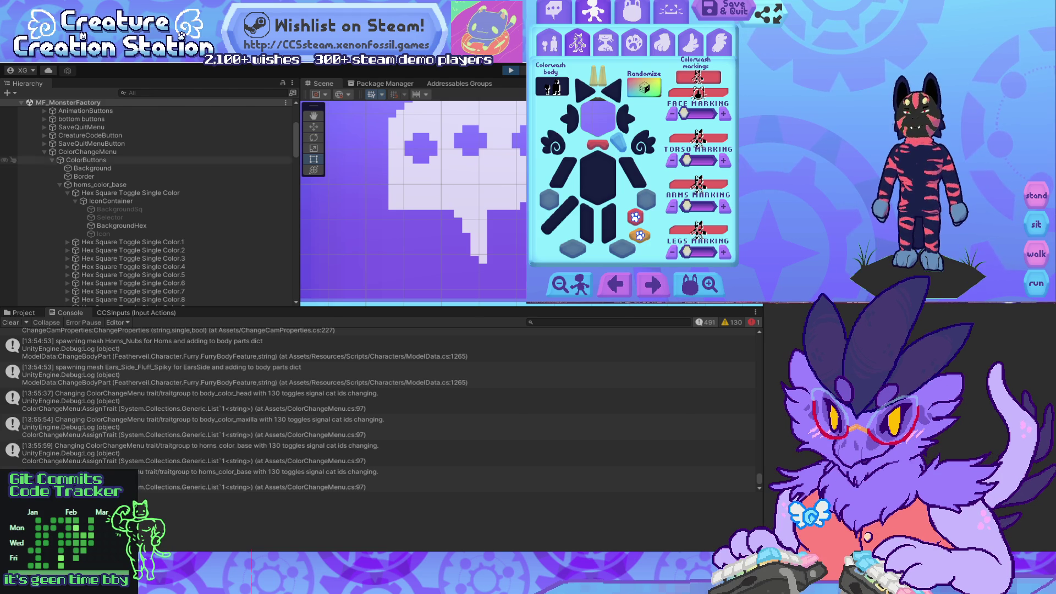
Step: Step through GitHub Desktop's uncommitted changes, reviewing each diff including ColorChangeMenu.cs
{"action": "key", "text": "alt+Tab"}
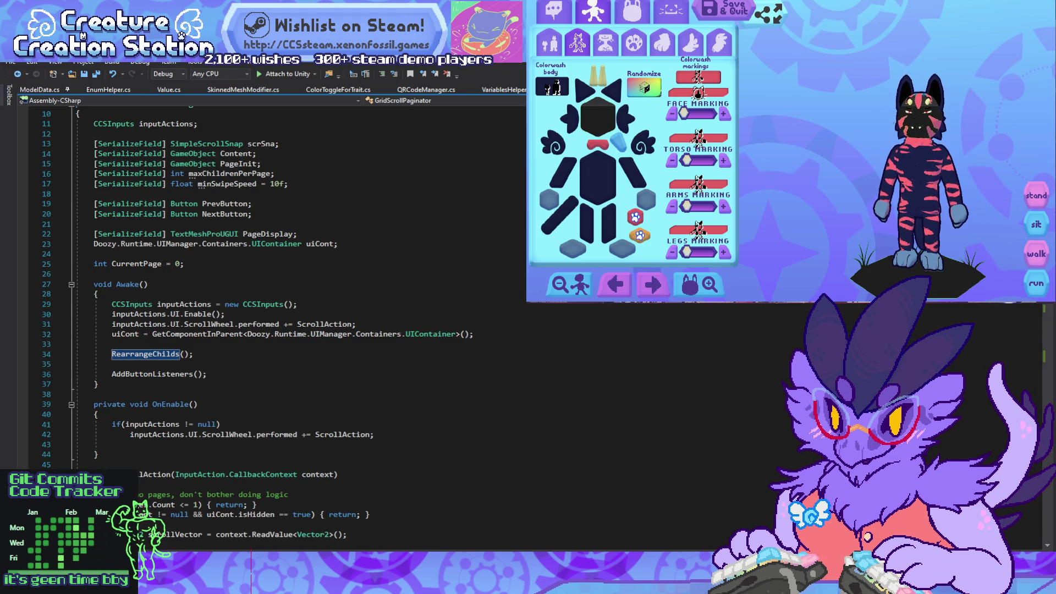
{"action": "key", "text": "alt+Tab"}
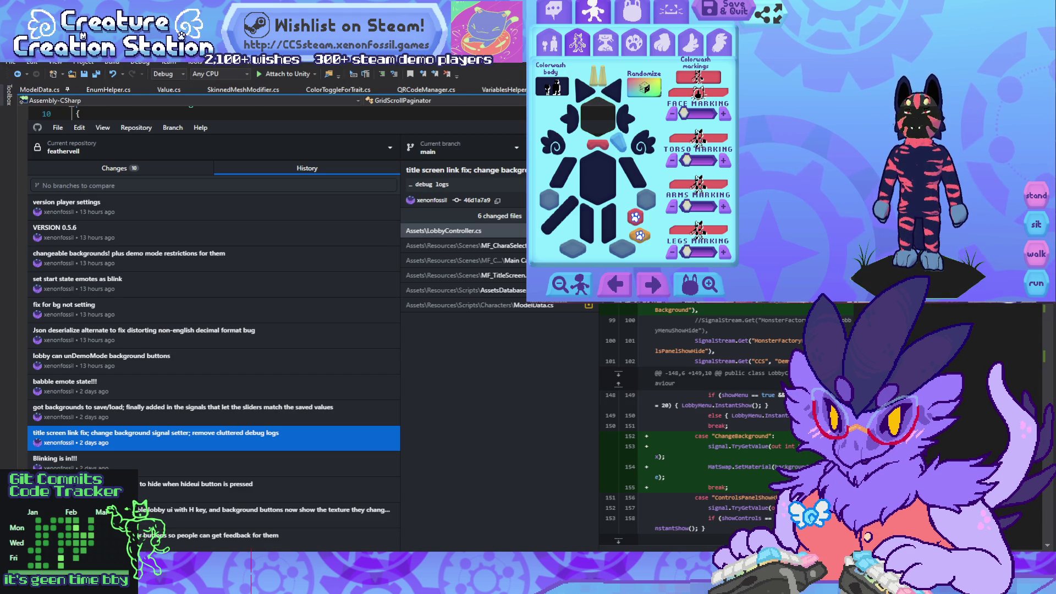
{"action": "key", "text": "ctrl+1"}
{"action": "key", "text": "Down"}
{"action": "key", "text": "Down"}
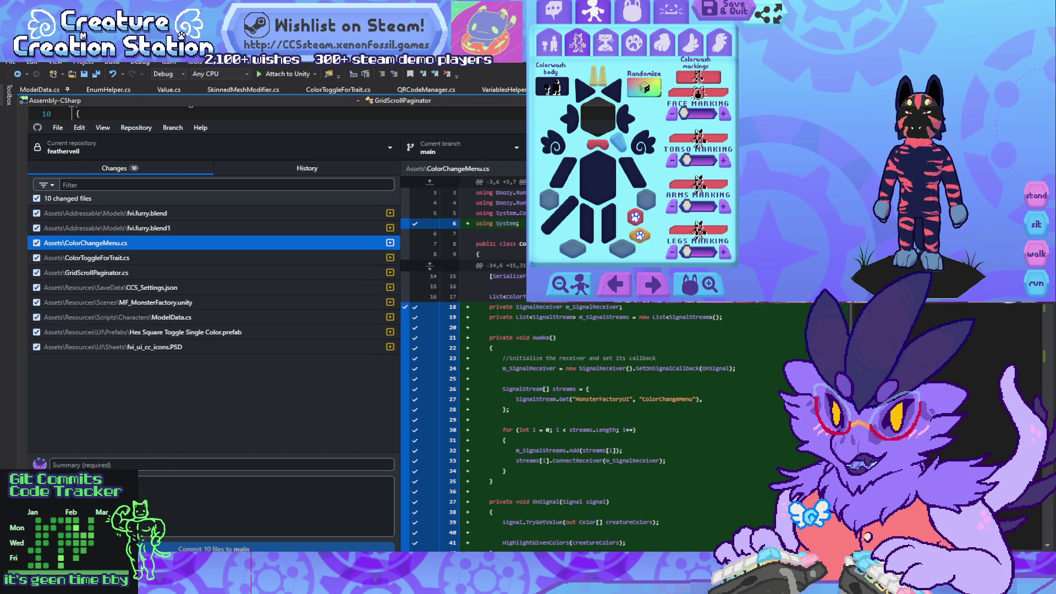
{"action": "key", "text": "Down"}
{"action": "key", "text": "Down"}
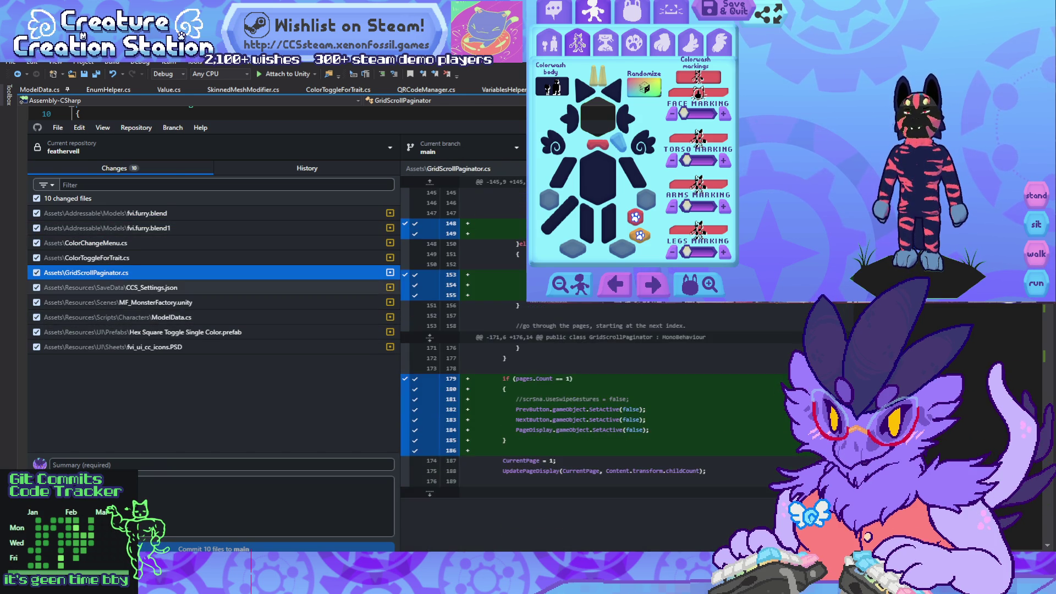
{"action": "key", "text": "Down"}
{"action": "key", "text": "Down"}
{"action": "key", "text": "alt+Tab"}
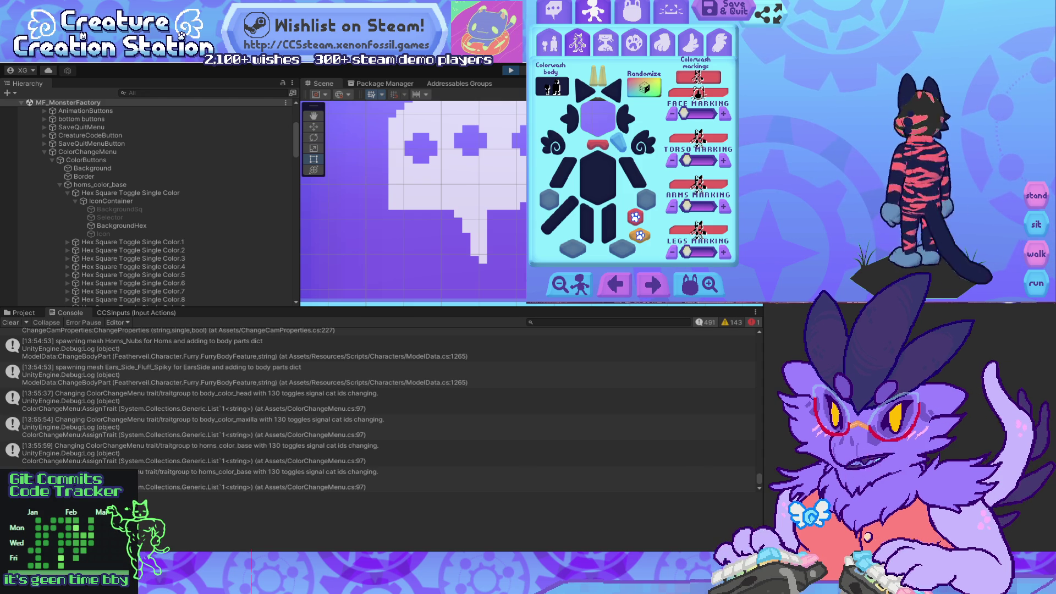
Step: Cycle the customizer categories, then quit the creature editor without saving
{"action": "key", "text": "e"}
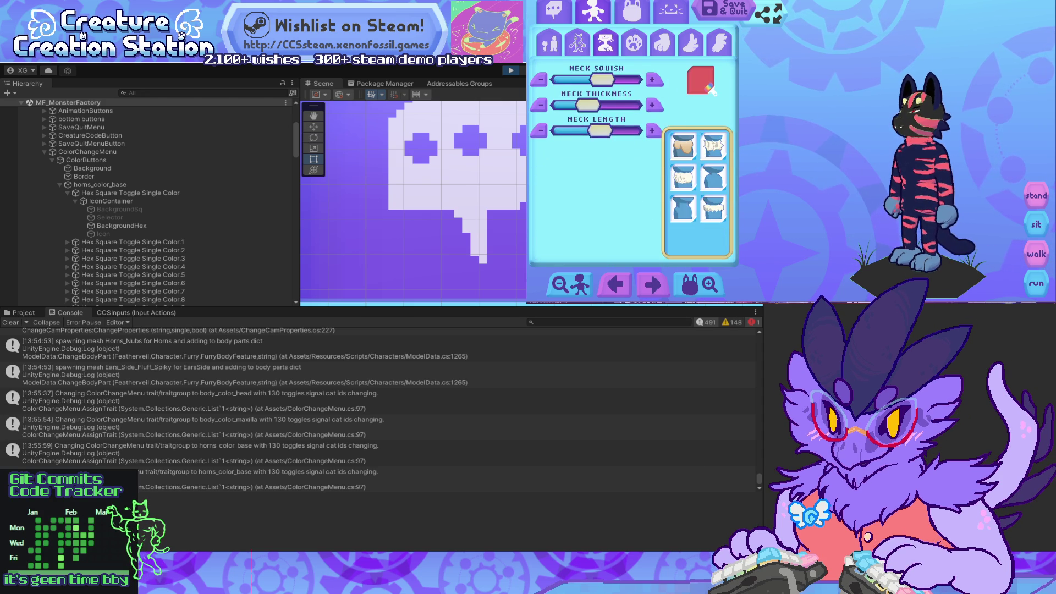
{"action": "key", "text": "e"}
{"action": "key", "text": "Escape"}
{"action": "key", "text": "Down"}
{"action": "key", "text": "Down"}
{"action": "key", "text": "Return"}
{"action": "key", "text": "Return"}
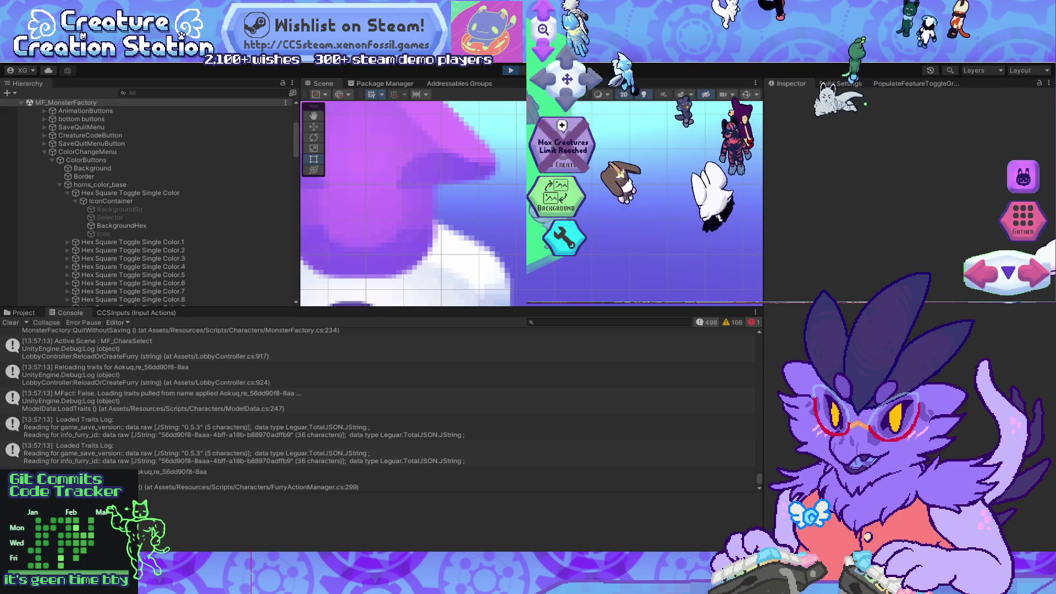
Step: Select and toss lobby creatures Bitty batty, Babble, Beebo and Bearwuh around
{"action": "left_click", "coordinate": [743, 215]}
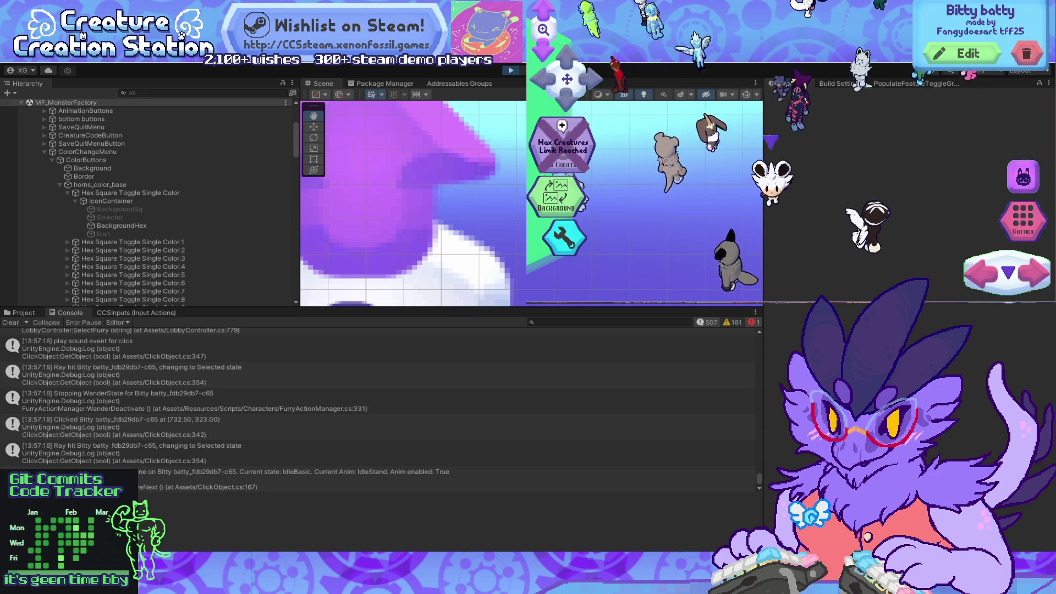
{"action": "left_click_drag", "start_coordinate": [584, 215], "coordinate": [577, 219]}
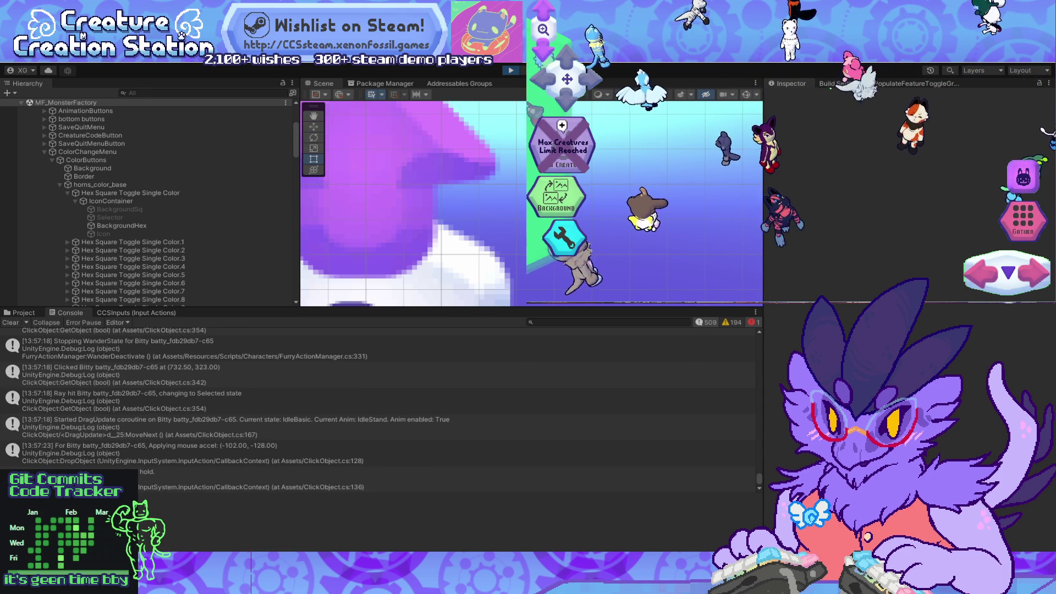
{"action": "left_click", "coordinate": [813, 146]}
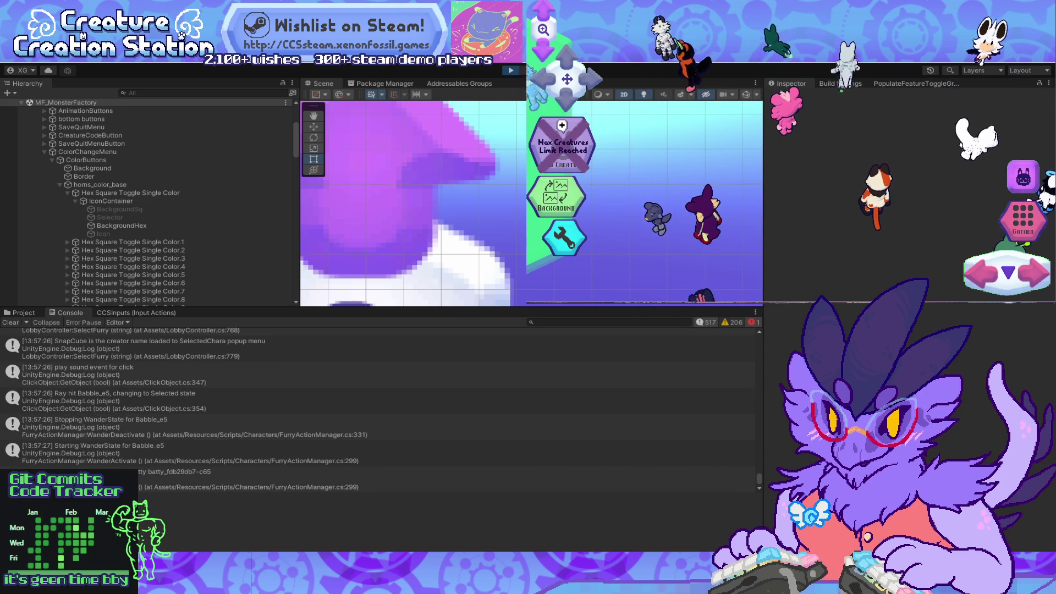
{"action": "left_click_drag", "start_coordinate": [985, 110], "coordinate": [996, 104]}
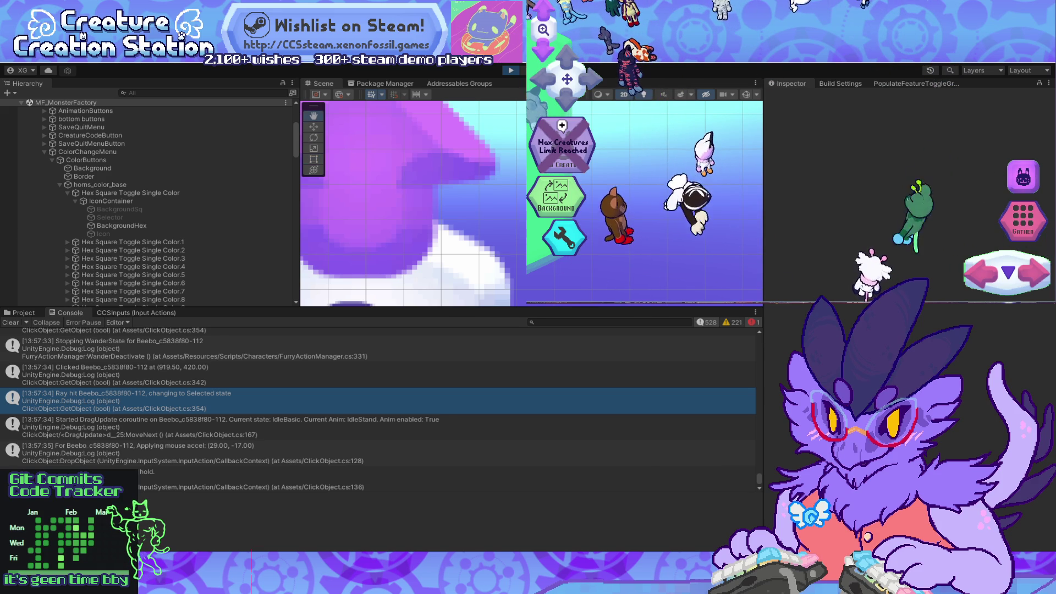
{"action": "left_click_drag", "start_coordinate": [665, 181], "coordinate": [710, 231]}
{"action": "key", "text": "alt+Tab"}
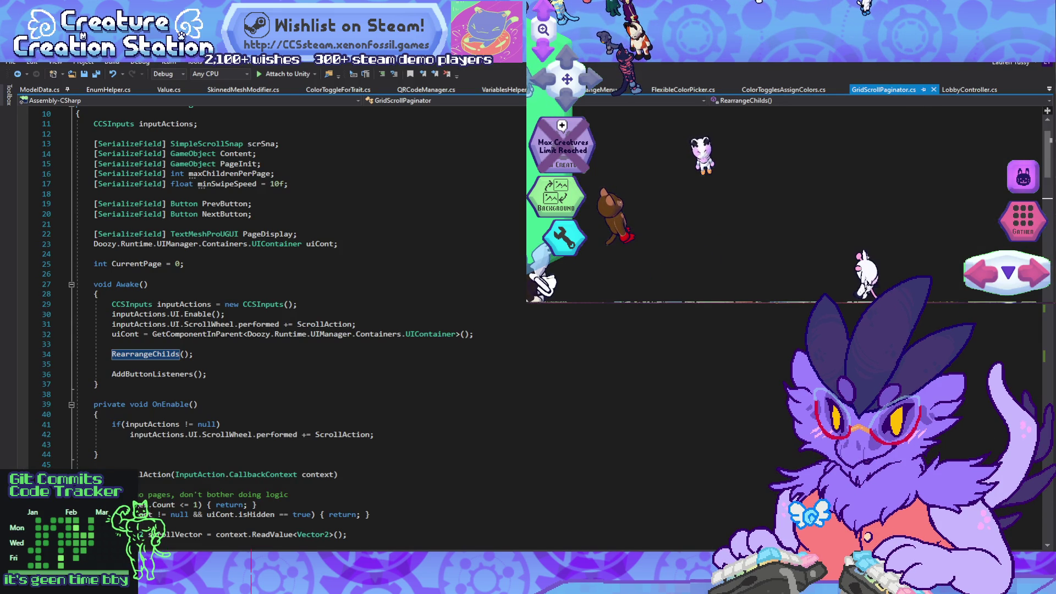
{"action": "key", "text": "ctrl+alt+Down"}
{"action": "type", "text": "flex"}
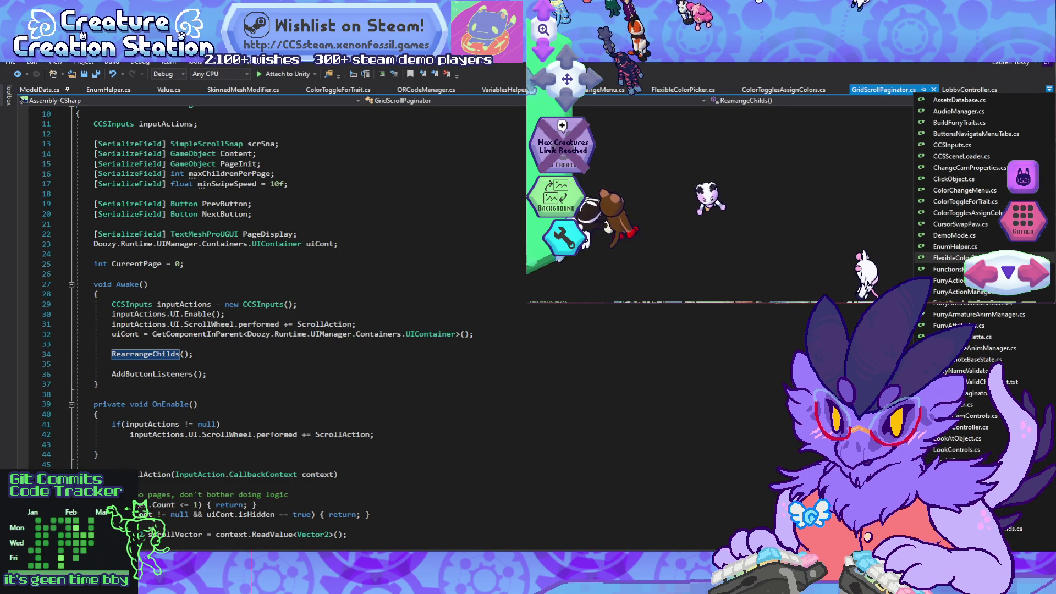
{"action": "key", "text": "Down"}
{"action": "key", "text": "Down"}
{"action": "key", "text": "Down"}
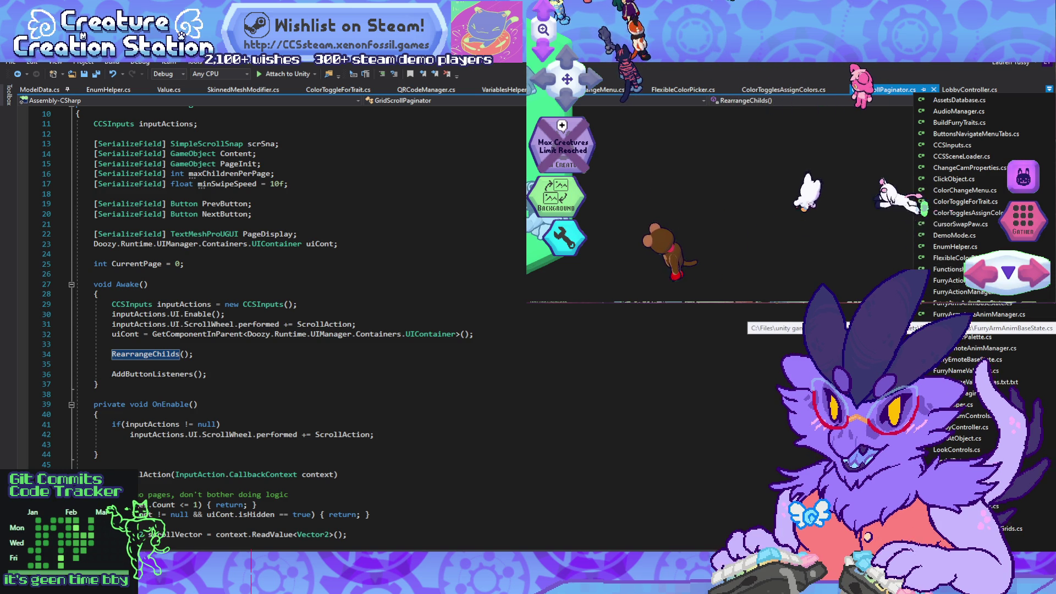
{"action": "key", "text": "Escape"}
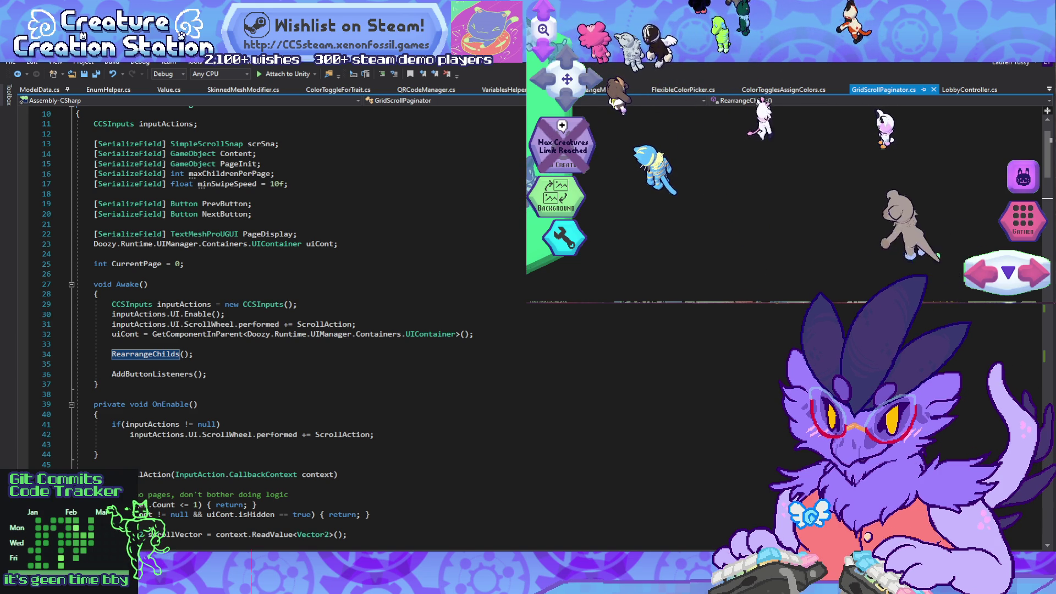
{"action": "key", "text": "super+d"}
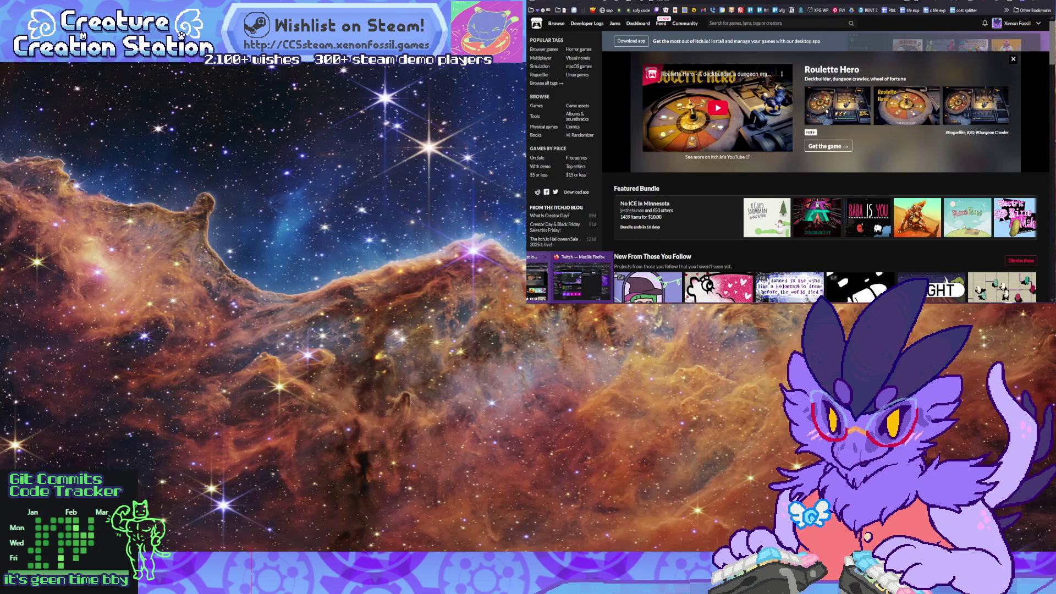
{"action": "key", "text": "super+d"}
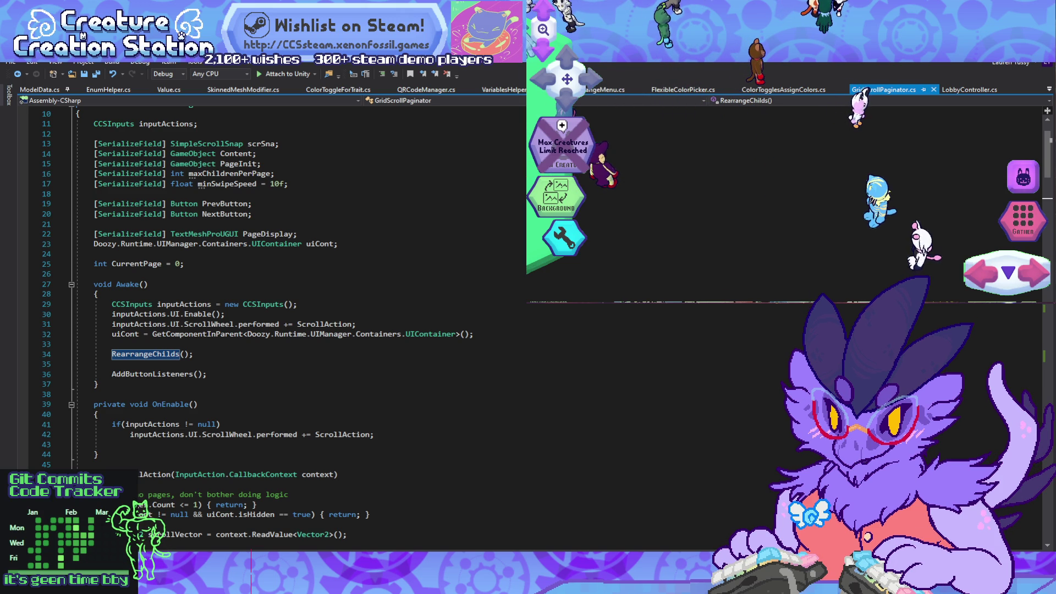
Step: Open FurryEmoteAnimManager.cs and FurryEmoteBaseState.cs from the open-files list and scroll through them
{"action": "key", "text": "alt+Tab"}
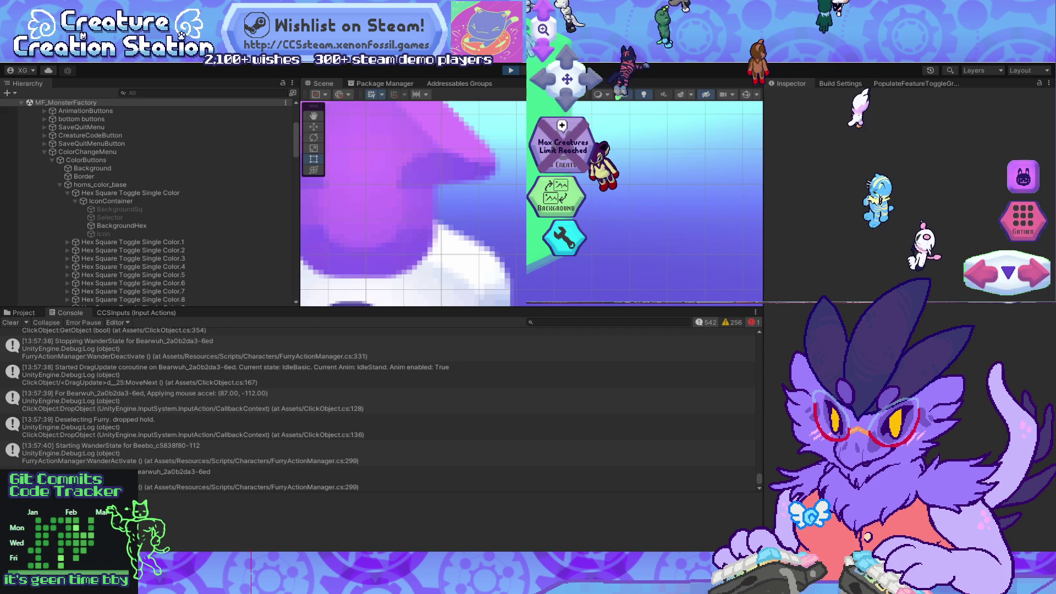
{"action": "key", "text": "alt+Tab"}
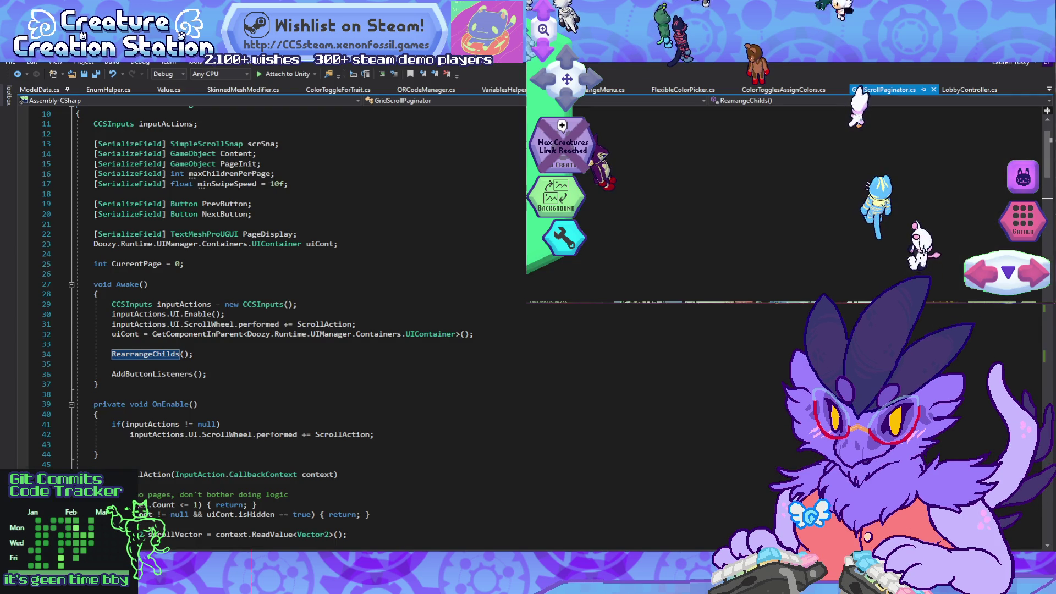
{"action": "key", "text": "ctrl+alt+Down"}
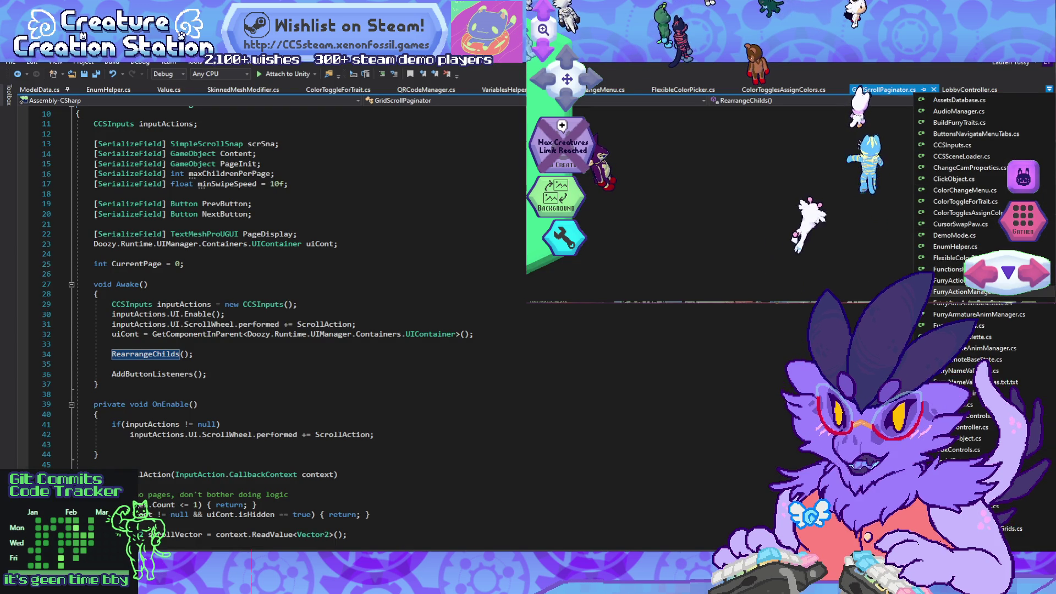
{"action": "type", "text": "FurryAr"}
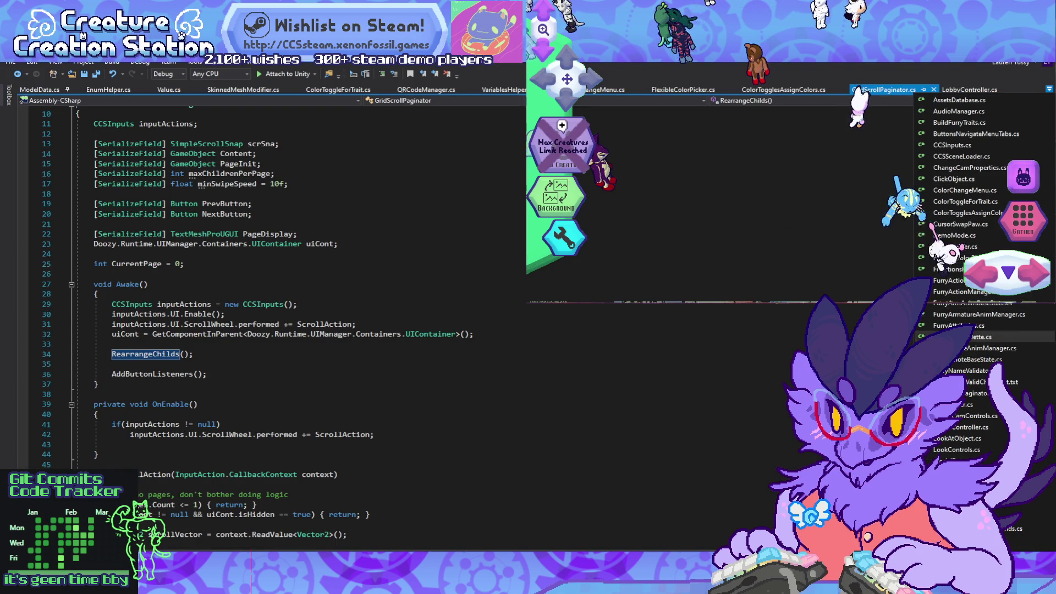
{"action": "key", "text": "Down"}
{"action": "key", "text": "Return"}
{"action": "key", "text": "ctrl+alt+Down"}
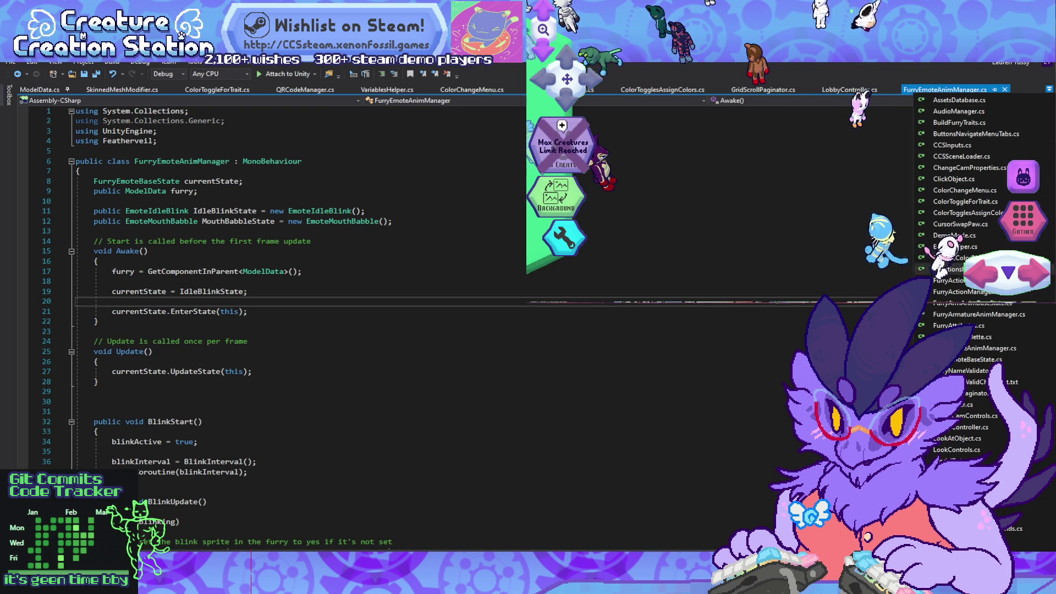
{"action": "key", "text": "Down"}
{"action": "key", "text": "Return"}
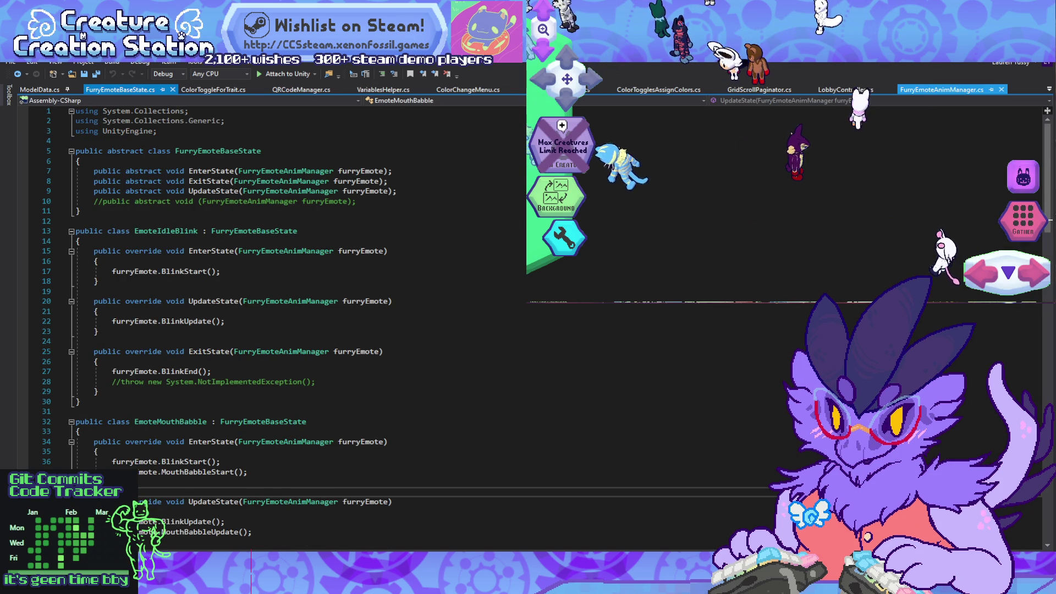
{"action": "key", "text": "ctrl+Tab"}
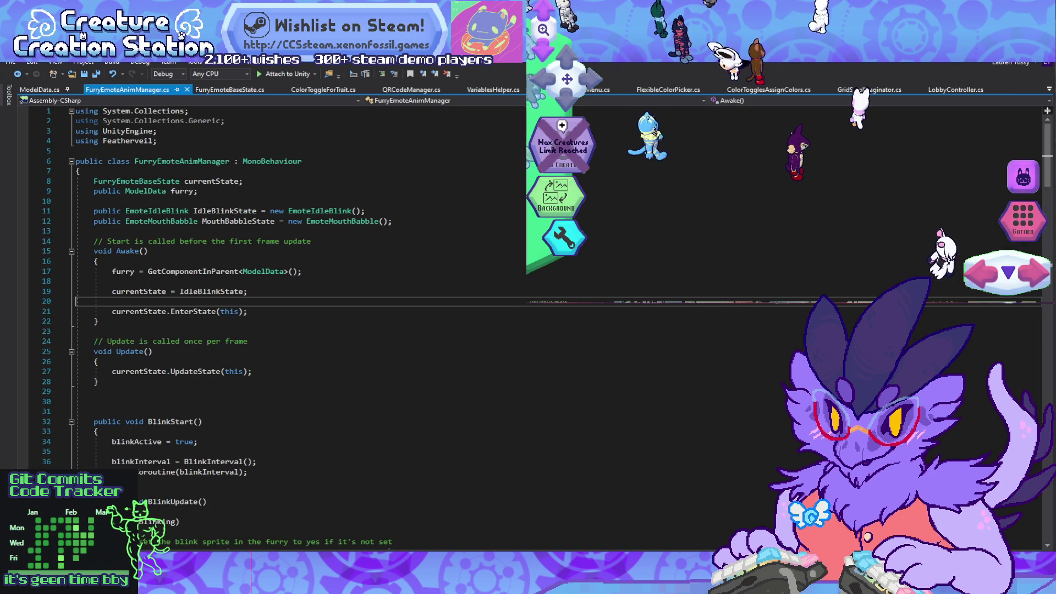
{"action": "scroll", "coordinate": [269, 330], "scroll_direction": "down", "scroll_amount": 19}
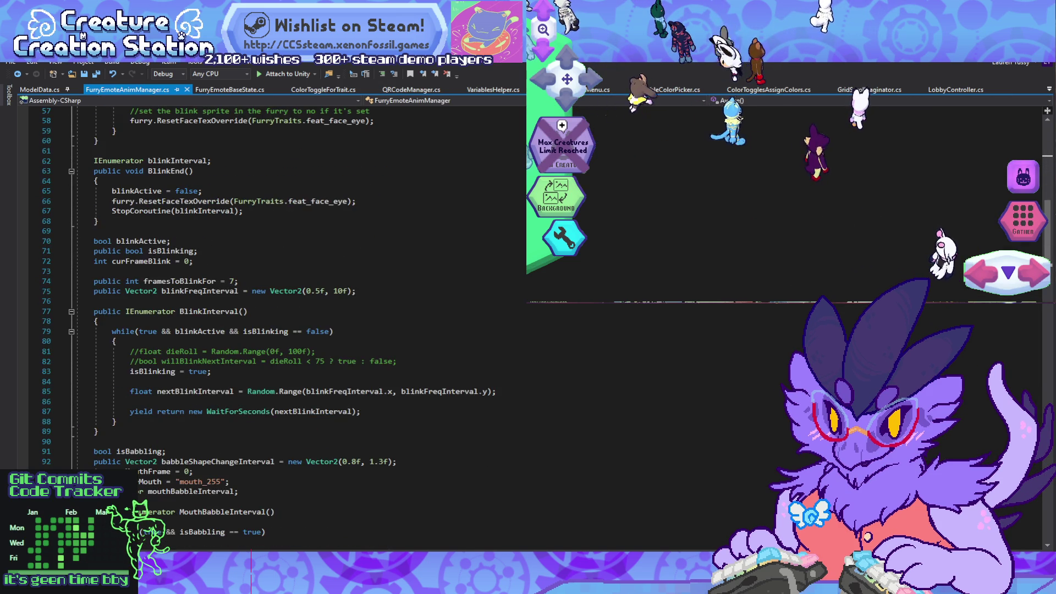
{"action": "scroll", "coordinate": [269, 330], "scroll_direction": "down", "scroll_amount": 11}
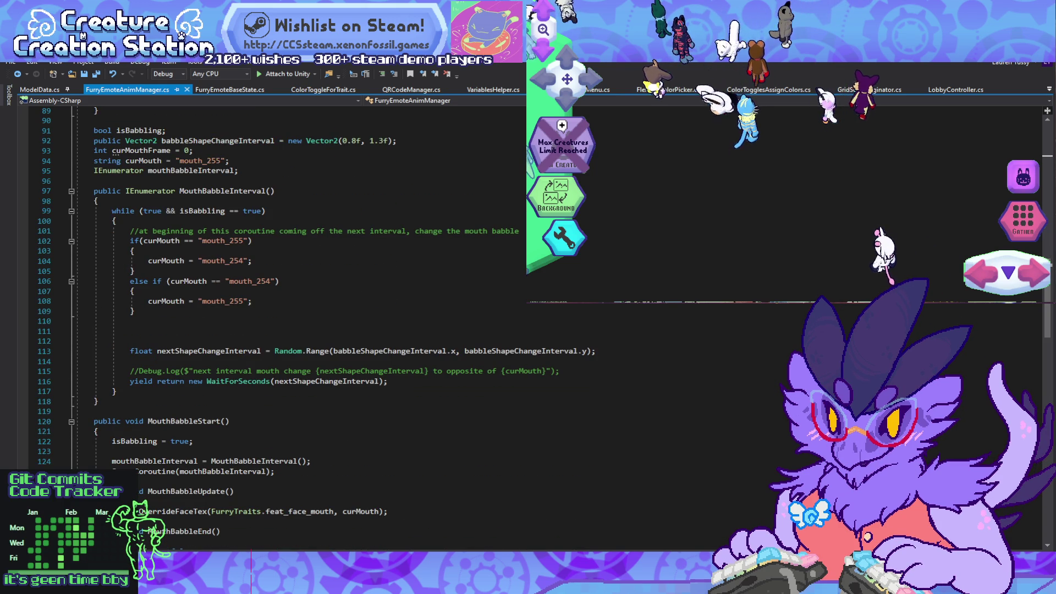
Step: Open FurryActionBaseState.cs and FurryActionManager.cs from the open-files list
{"action": "key", "text": "alt+Tab"}
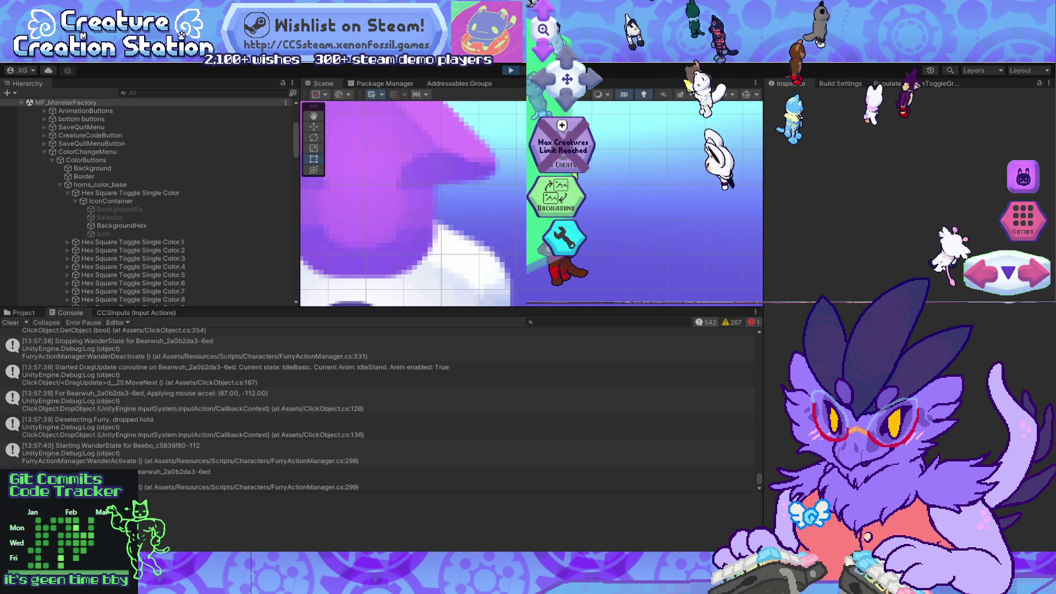
{"action": "key", "text": "alt+Tab"}
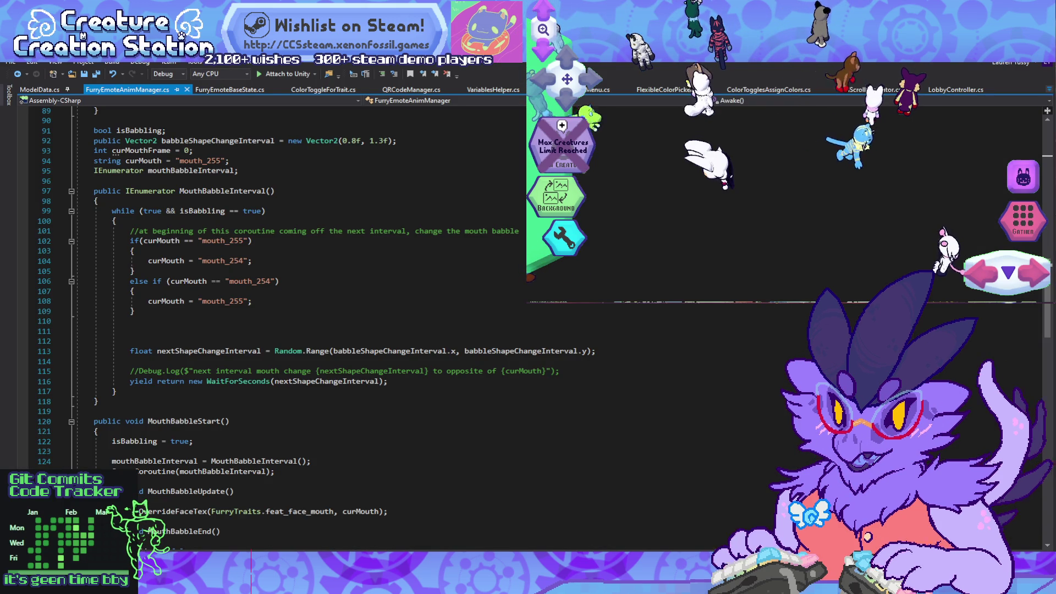
{"action": "key", "text": "ctrl+alt+Down"}
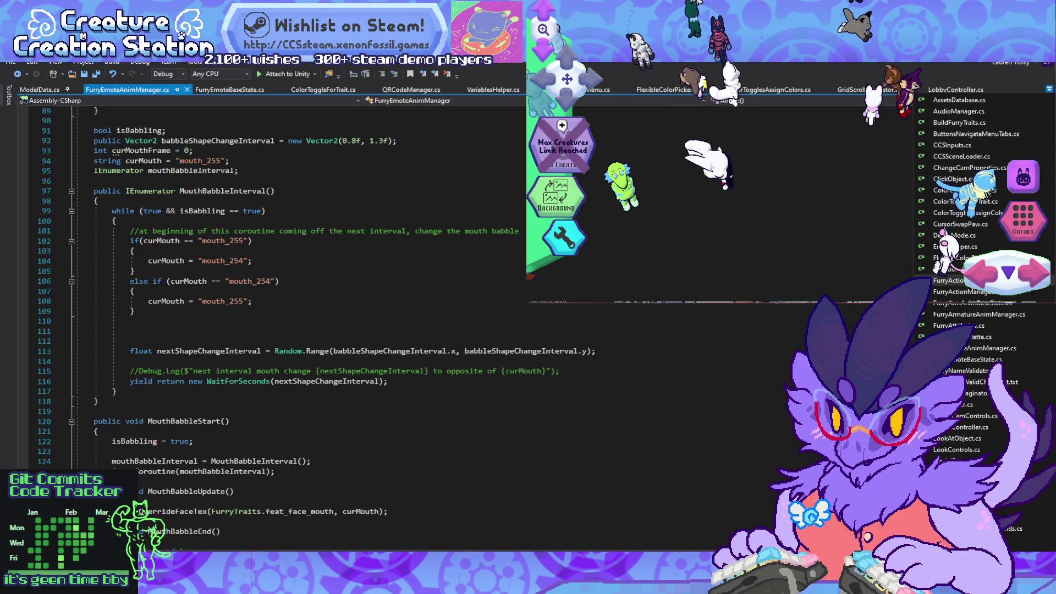
{"action": "key", "text": "Return"}
{"action": "key", "text": "ctrl+alt+Down"}
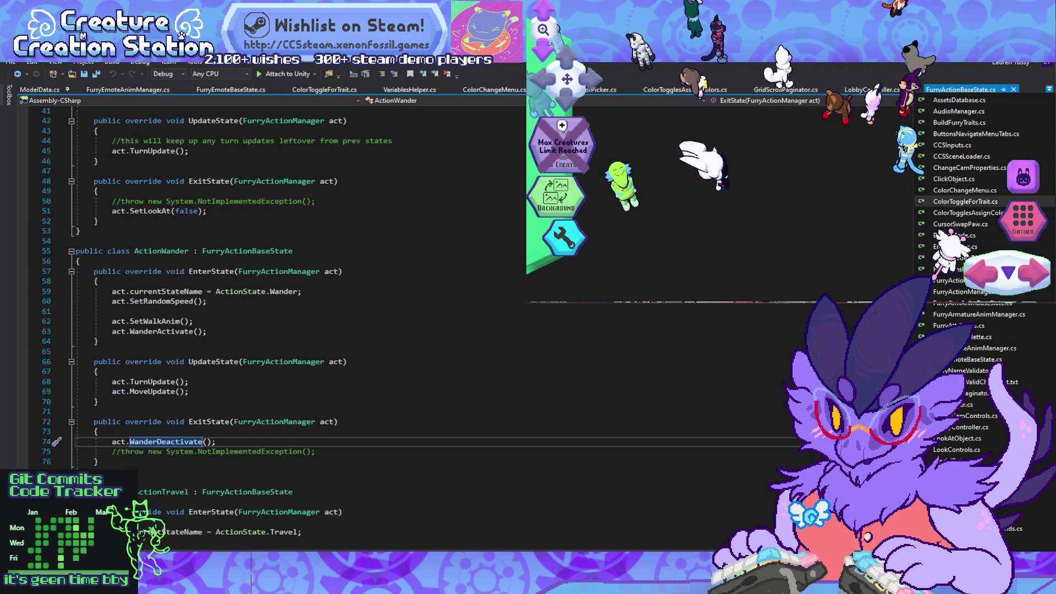
{"action": "key", "text": "Return"}
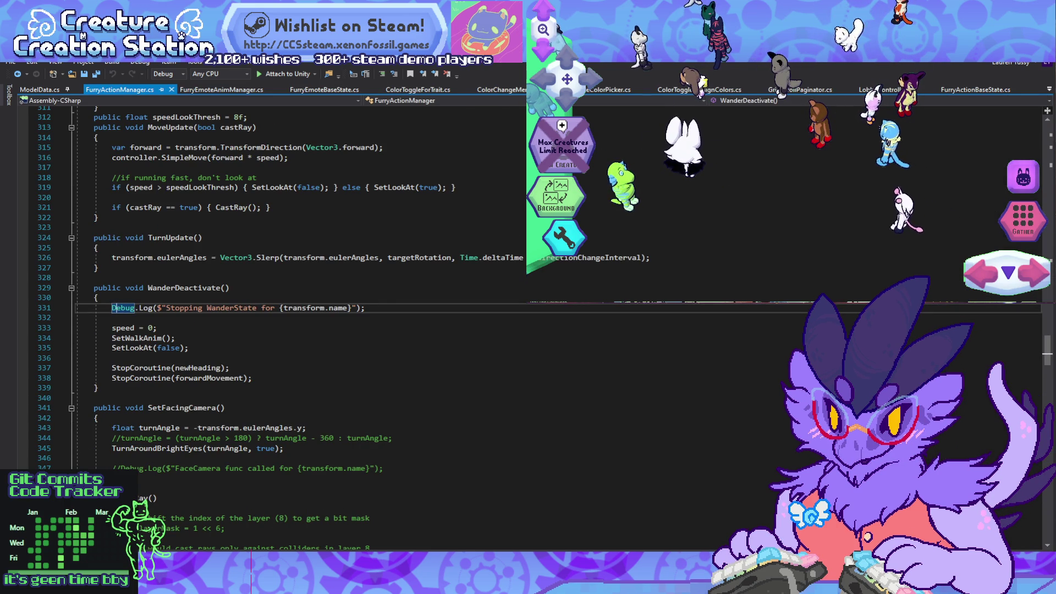
Step: Return to FurryActionBaseState.cs and jump to the WanderDeactivate definition
{"action": "key", "text": "ctrl+minus"}
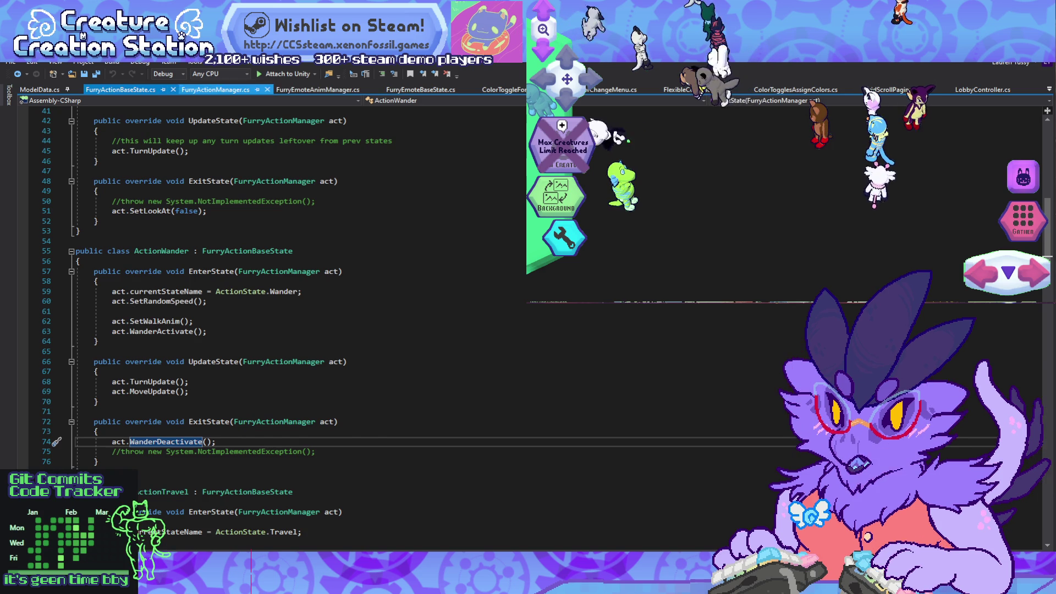
{"action": "key", "text": "ctrl+shift+minus"}
{"action": "scroll", "coordinate": [275, 330], "scroll_direction": "down", "scroll_amount": 2}
{"action": "scroll", "coordinate": [275, 330], "scroll_direction": "up", "scroll_amount": 6}
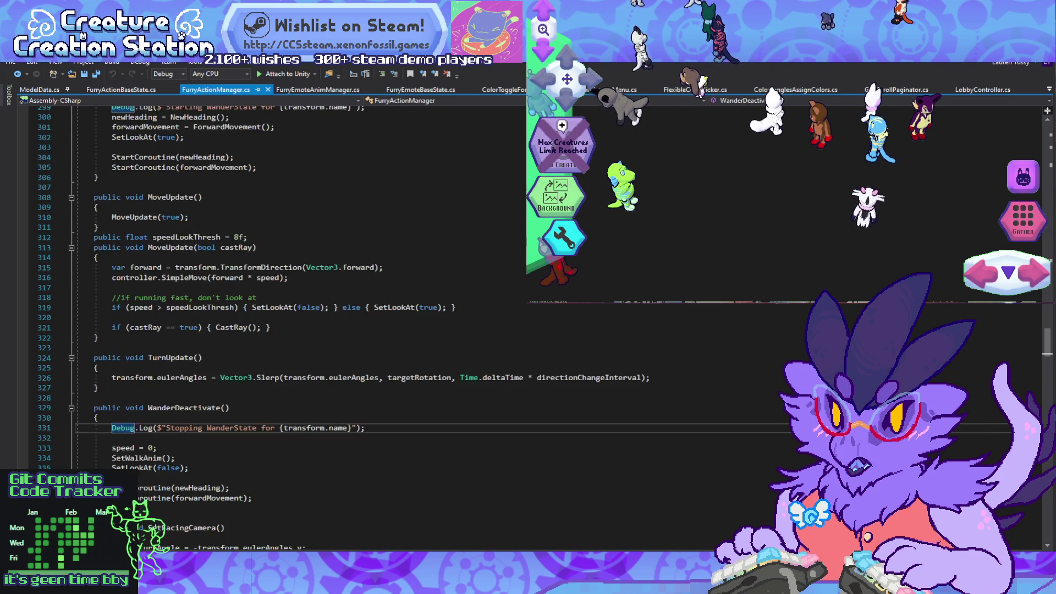
{"action": "scroll", "coordinate": [275, 330], "scroll_direction": "up", "scroll_amount": 17}
{"action": "scroll", "coordinate": [275, 330], "scroll_direction": "up", "scroll_amount": 20}
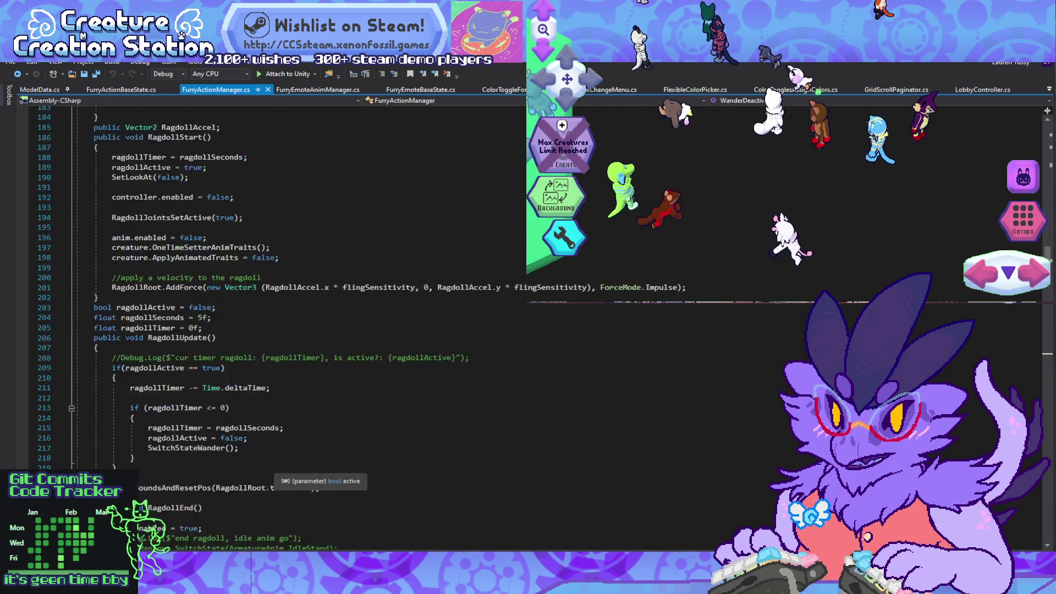
{"action": "scroll", "coordinate": [275, 330], "scroll_direction": "up", "scroll_amount": 7}
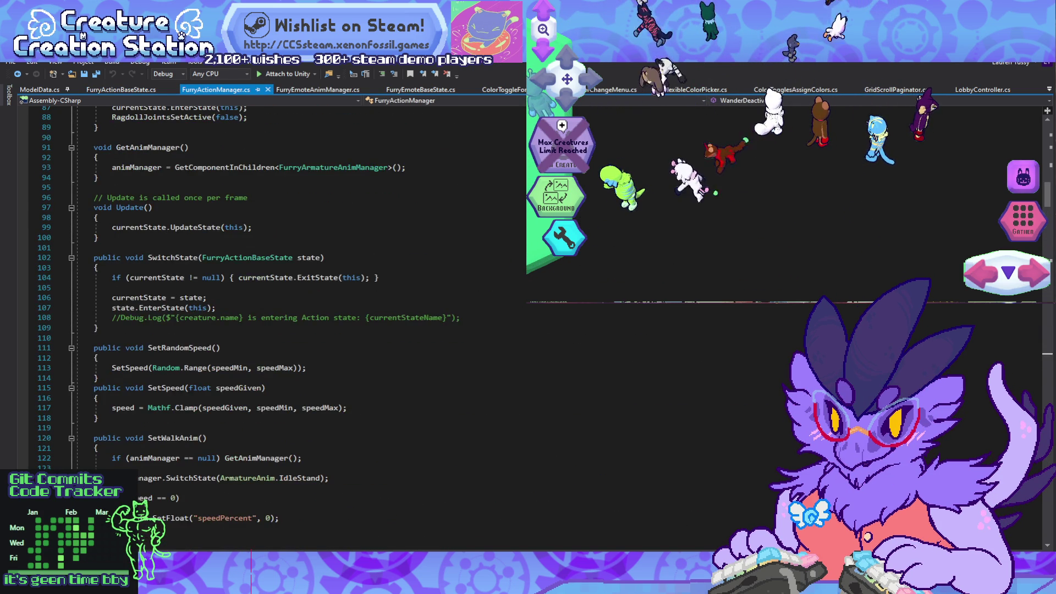
{"action": "scroll", "coordinate": [275, 330], "scroll_direction": "up", "scroll_amount": 13}
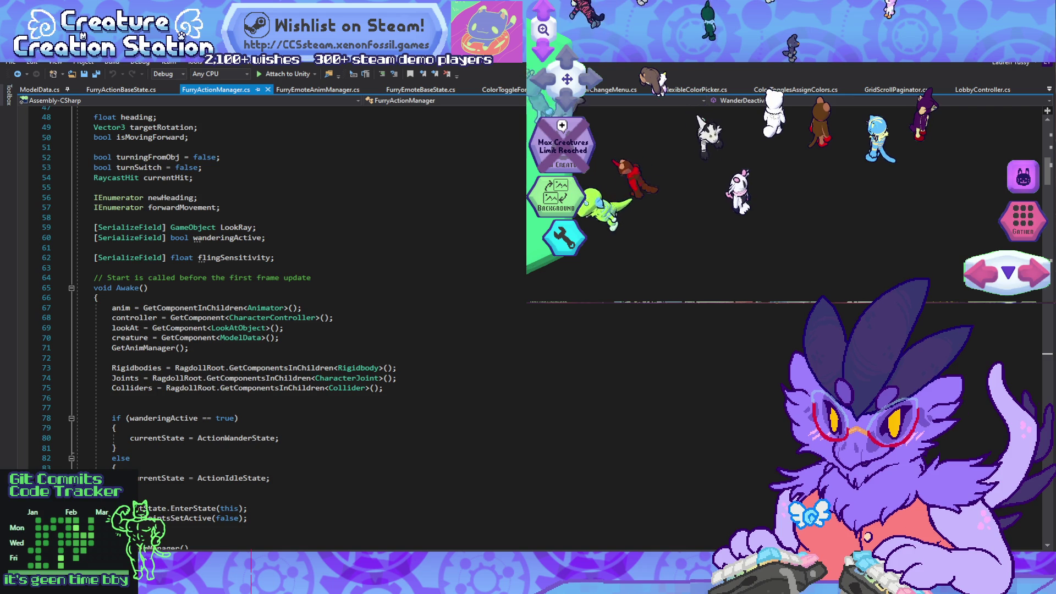
{"action": "scroll", "coordinate": [275, 330], "scroll_direction": "down", "scroll_amount": 20}
{"action": "scroll", "coordinate": [275, 330], "scroll_direction": "up", "scroll_amount": 20}
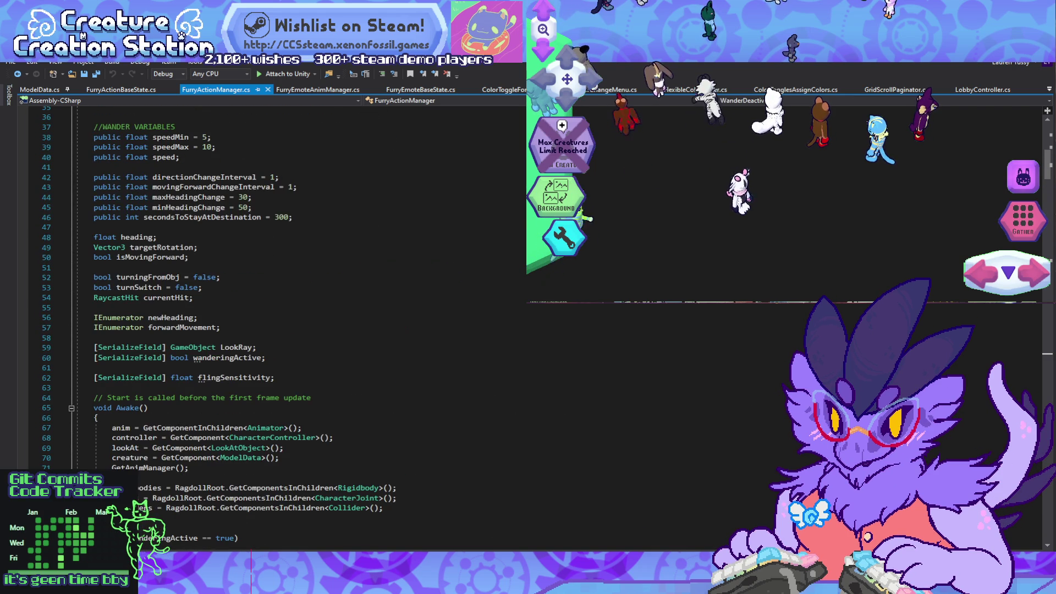
Step: Open FurryArmAnimBaseState.cs and FurryArmatureAnimManager.cs, placing the caret on ANIM_IDLE_SIT
{"action": "key", "text": "ctrl+alt+Down"}
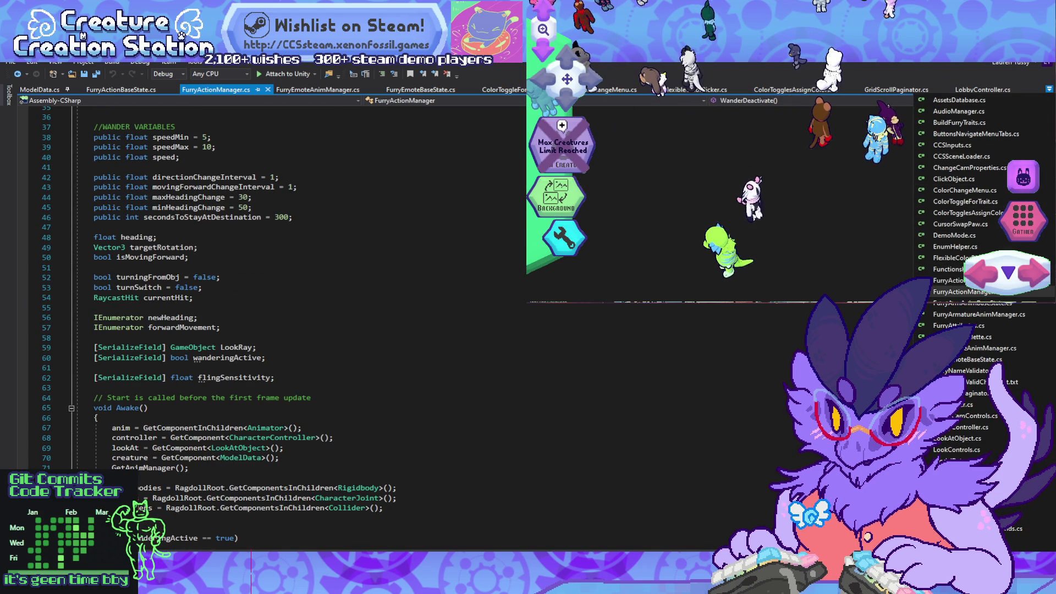
{"action": "key", "text": "Down"}
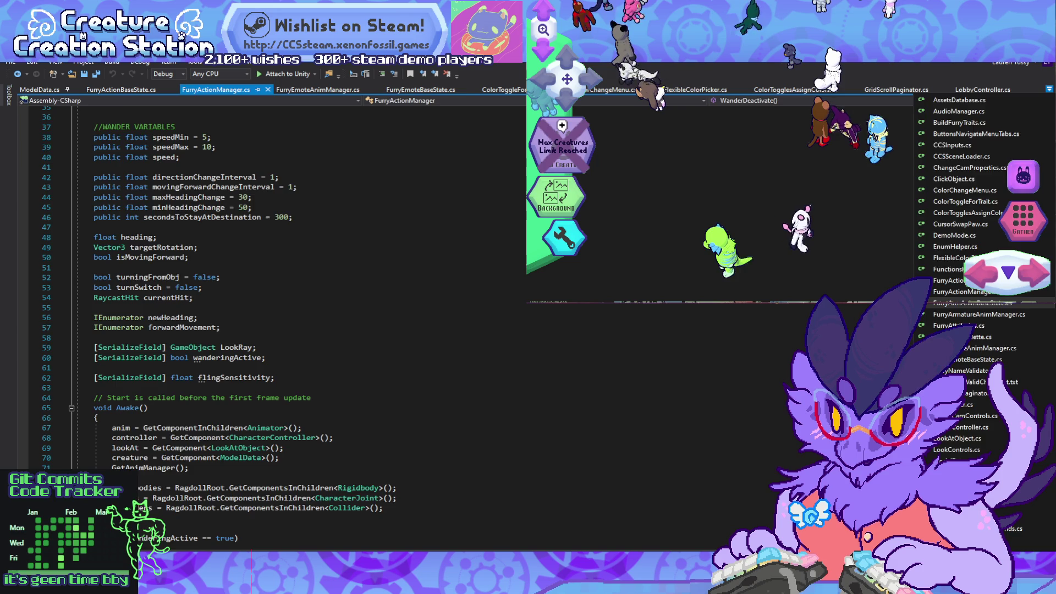
{"action": "key", "text": "Return"}
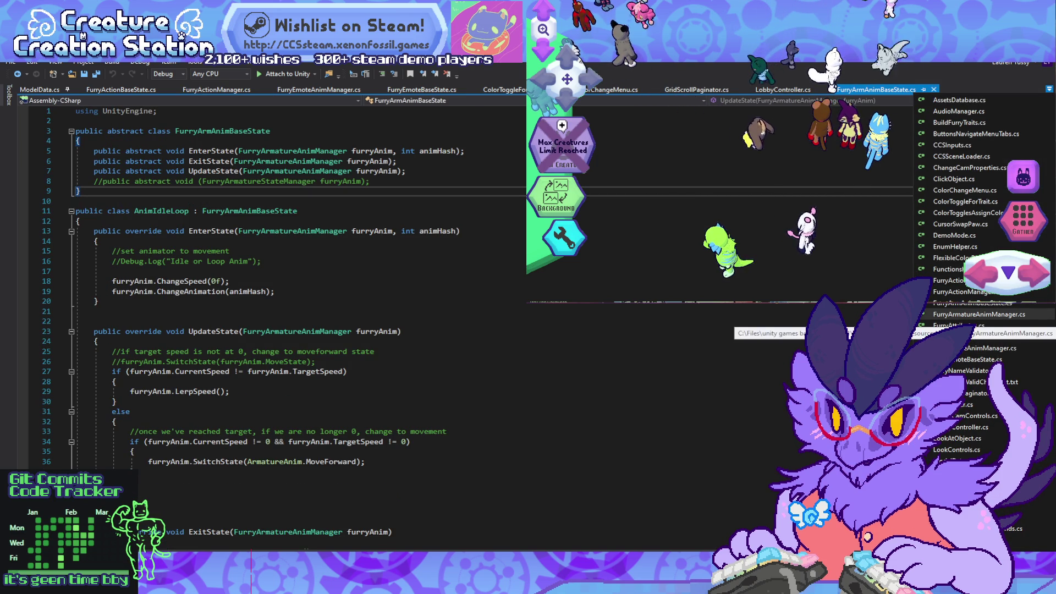
{"action": "key", "text": "Return"}
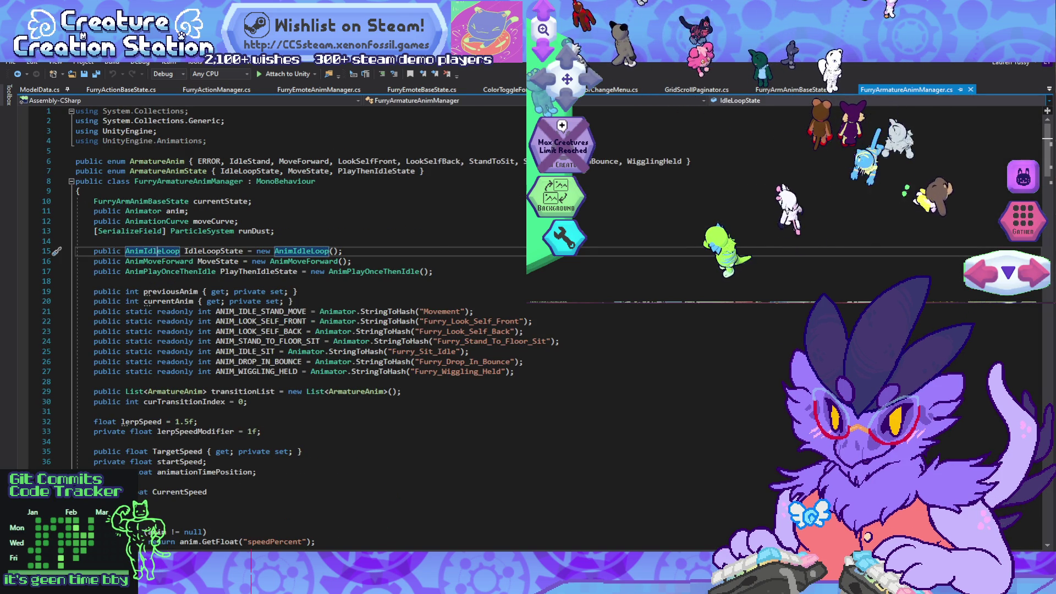
{"action": "key", "text": "ctrl+Tab"}
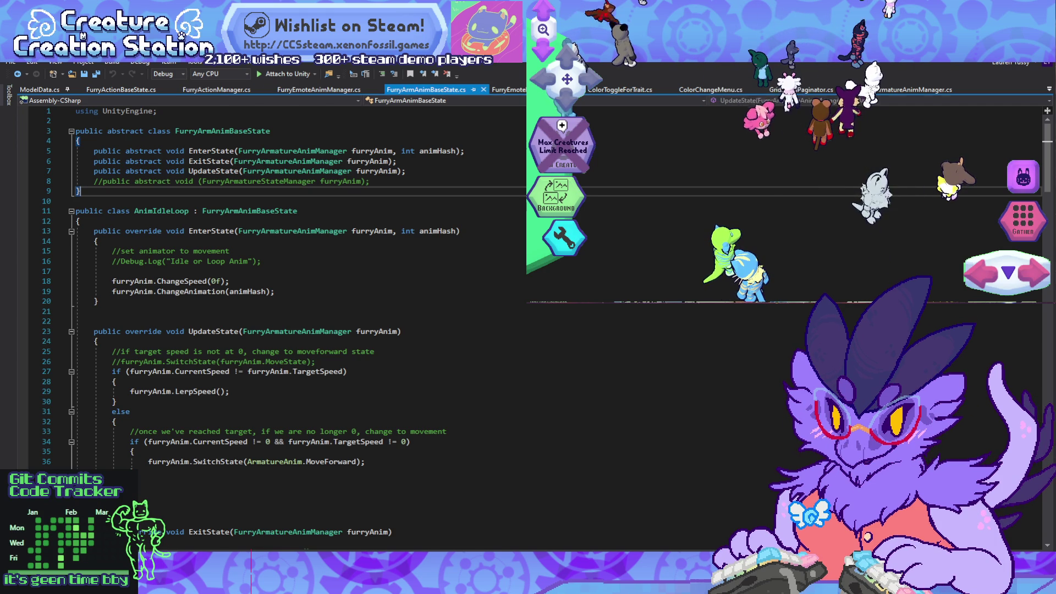
{"action": "key", "text": "ctrl+Tab"}
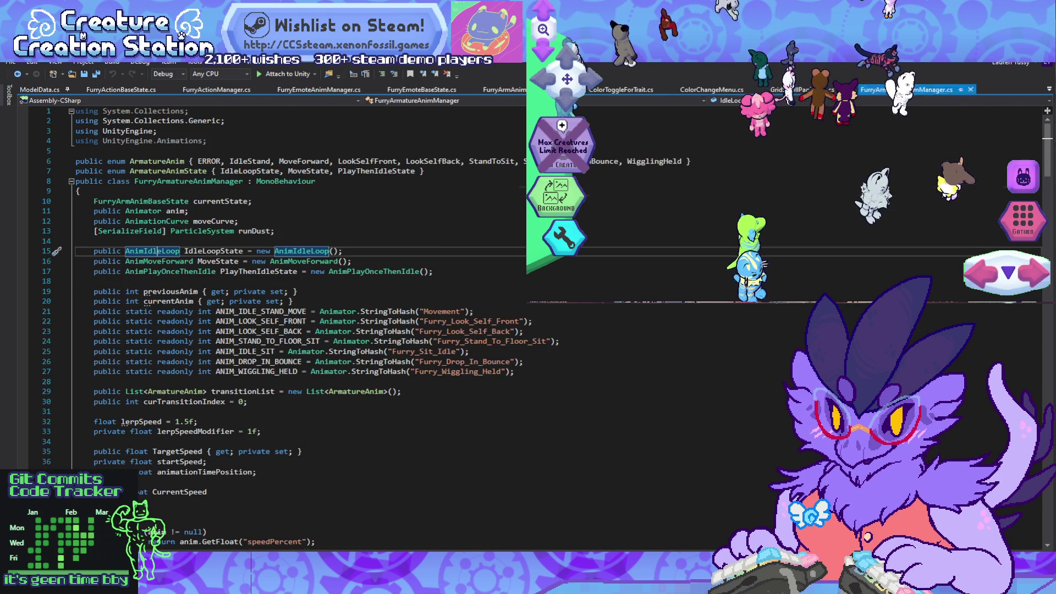
{"action": "left_click", "coordinate": [248, 391]}
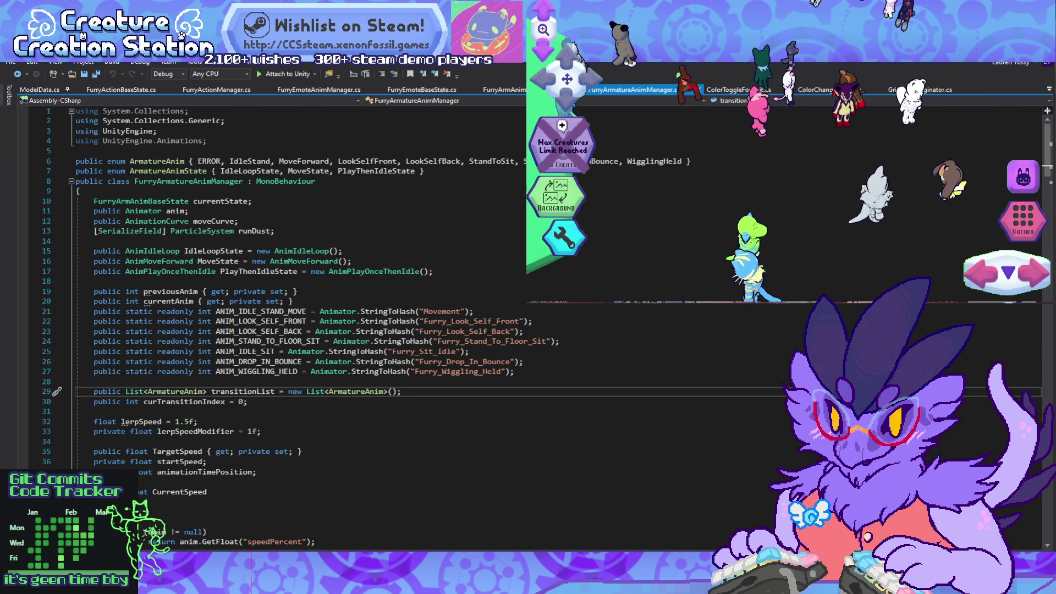
{"action": "left_click", "coordinate": [248, 352]}
{"action": "key", "text": "alt+Tab"}
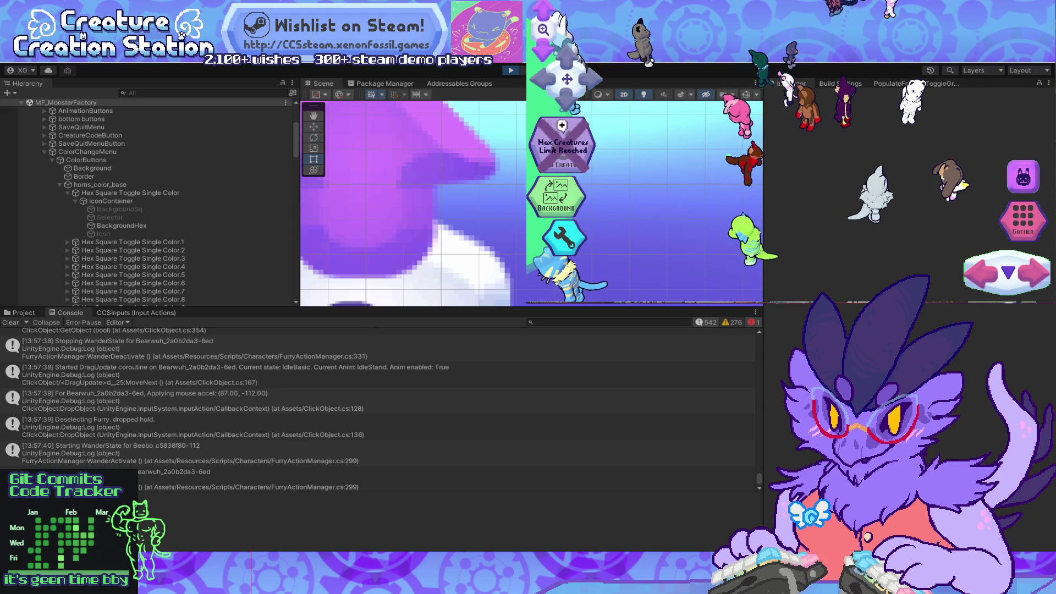
Step: Open the Animator window from Window > Animation
{"action": "left_click", "coordinate": [228, 55]}
{"action": "mouse_move", "coordinate": [258, 55]}
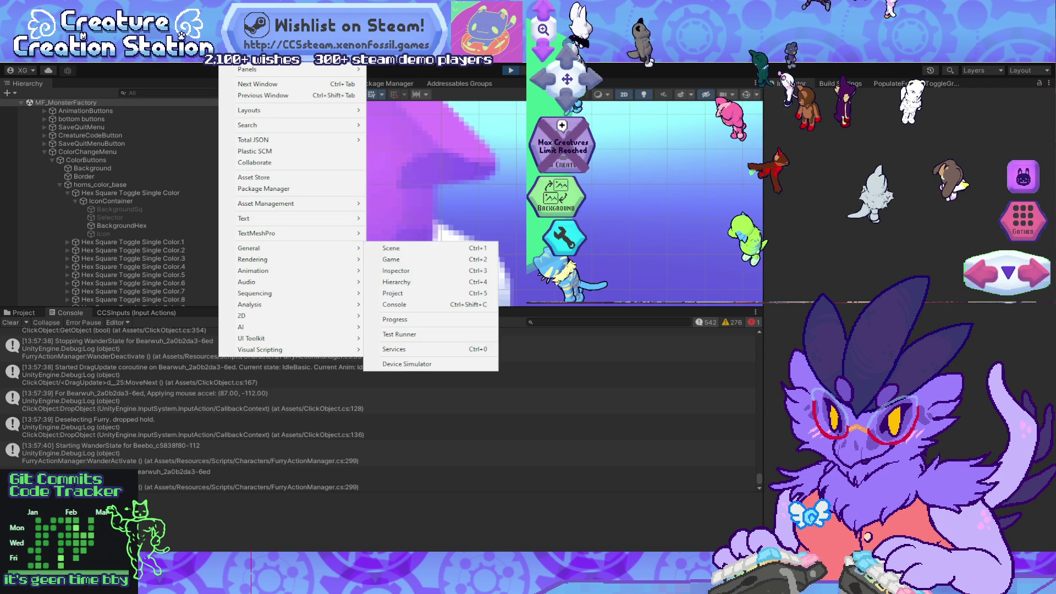
{"action": "mouse_move", "coordinate": [250, 125]}
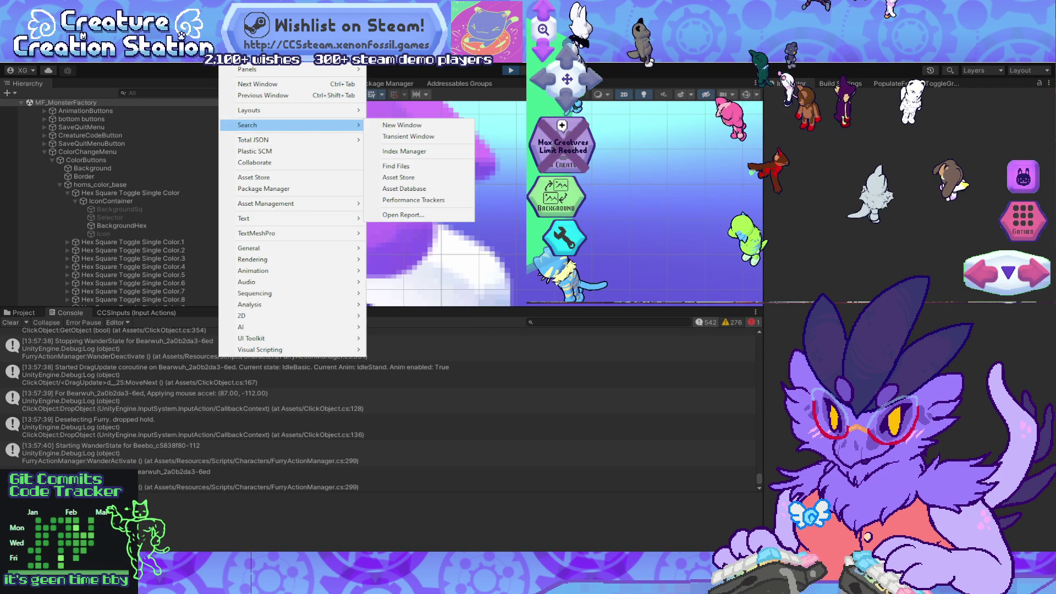
{"action": "mouse_move", "coordinate": [258, 271]}
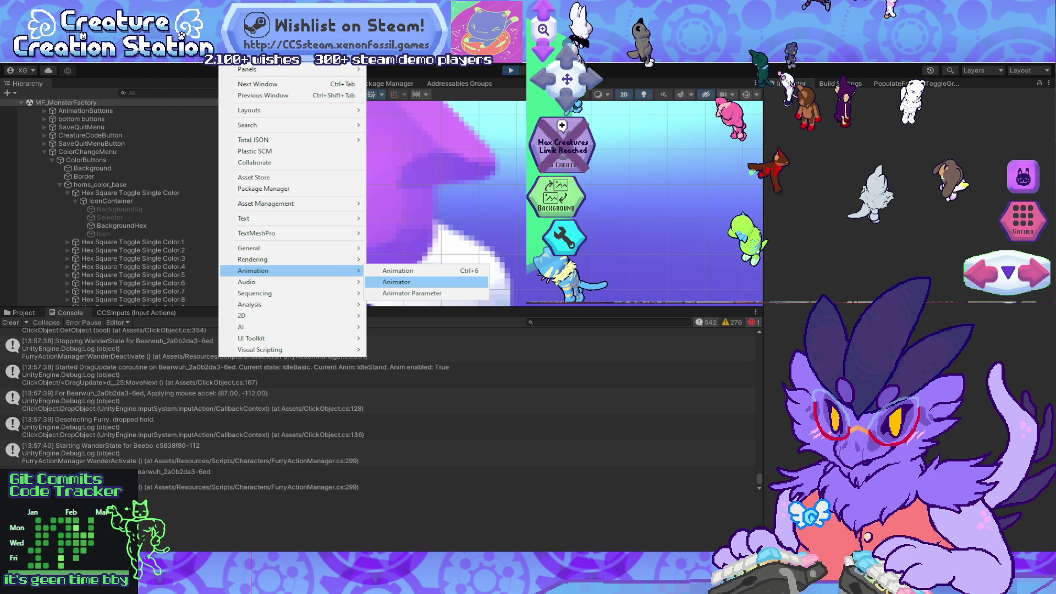
{"action": "left_click", "coordinate": [396, 282]}
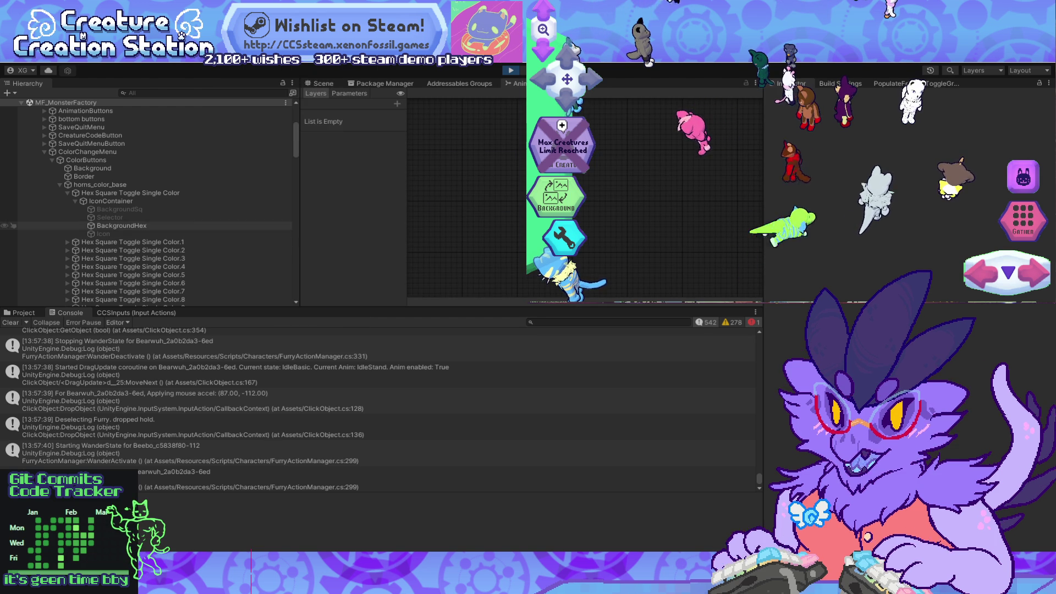
{"action": "scroll", "coordinate": [110, 143], "scroll_direction": "up", "scroll_amount": 5}
{"action": "scroll", "coordinate": [110, 275], "scroll_direction": "down", "scroll_amount": 15}
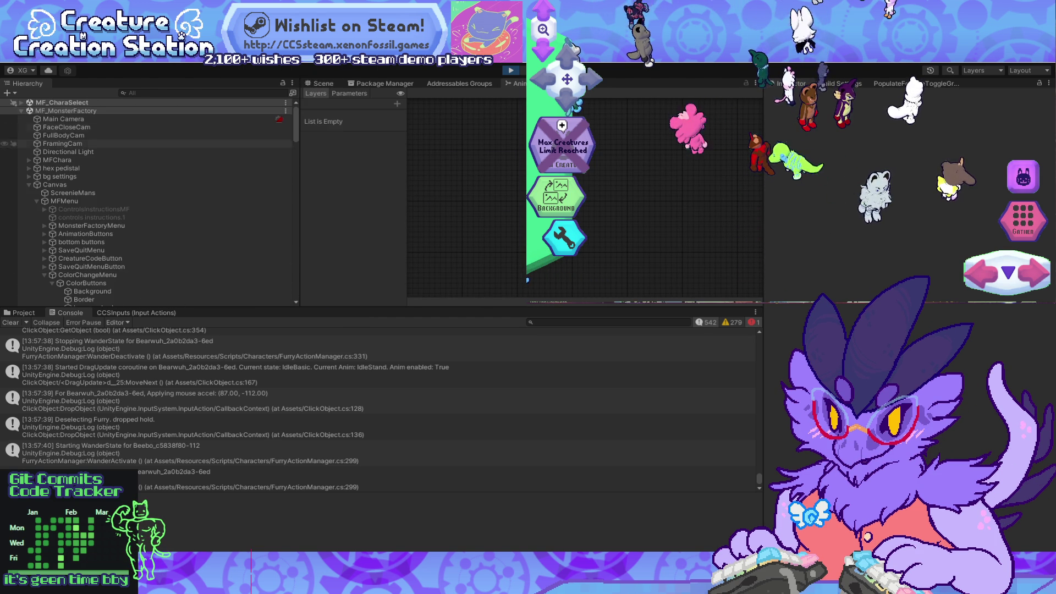
Step: Select a FurryCrowdManager creature's FurryPrefab under MF_CharaSelect and inspect its Furry_Talk_Arms state
{"action": "left_click", "coordinate": [21, 103]}
{"action": "left_click", "coordinate": [21, 102]}
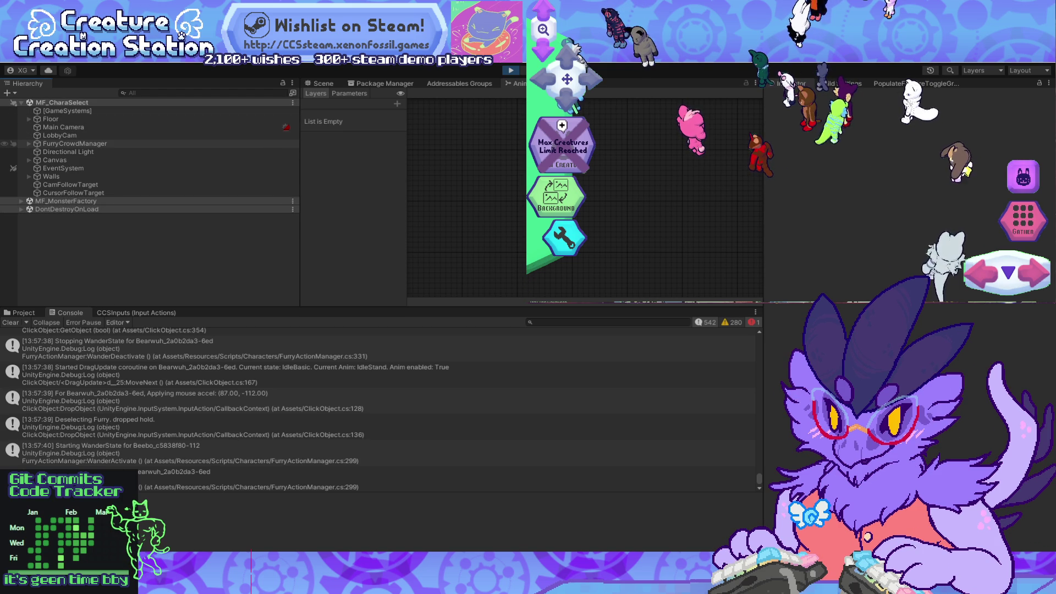
{"action": "left_click", "coordinate": [29, 144]}
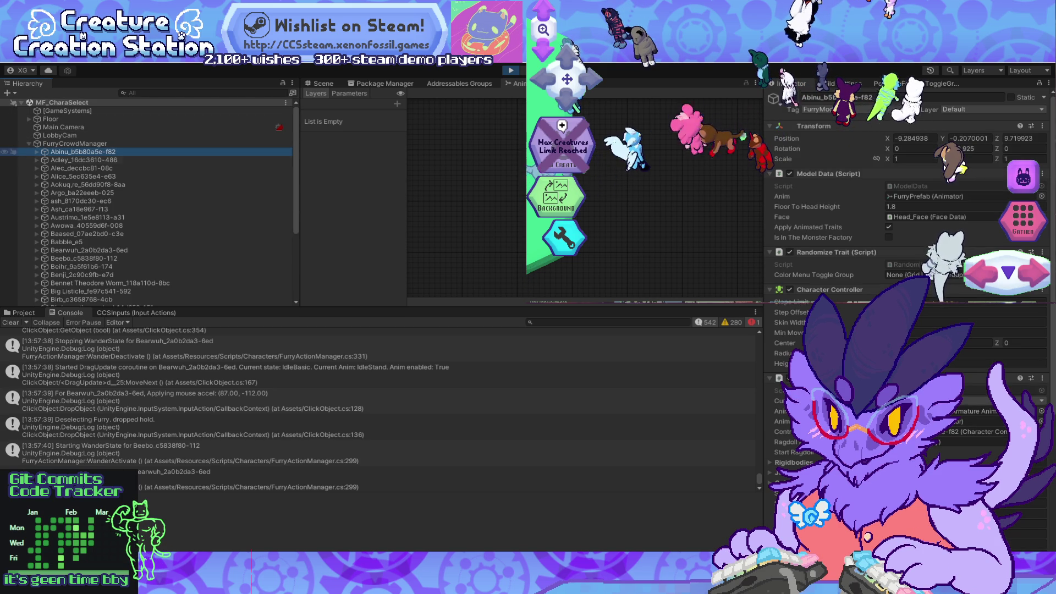
{"action": "left_click", "coordinate": [37, 152]}
{"action": "left_click", "coordinate": [77, 160]}
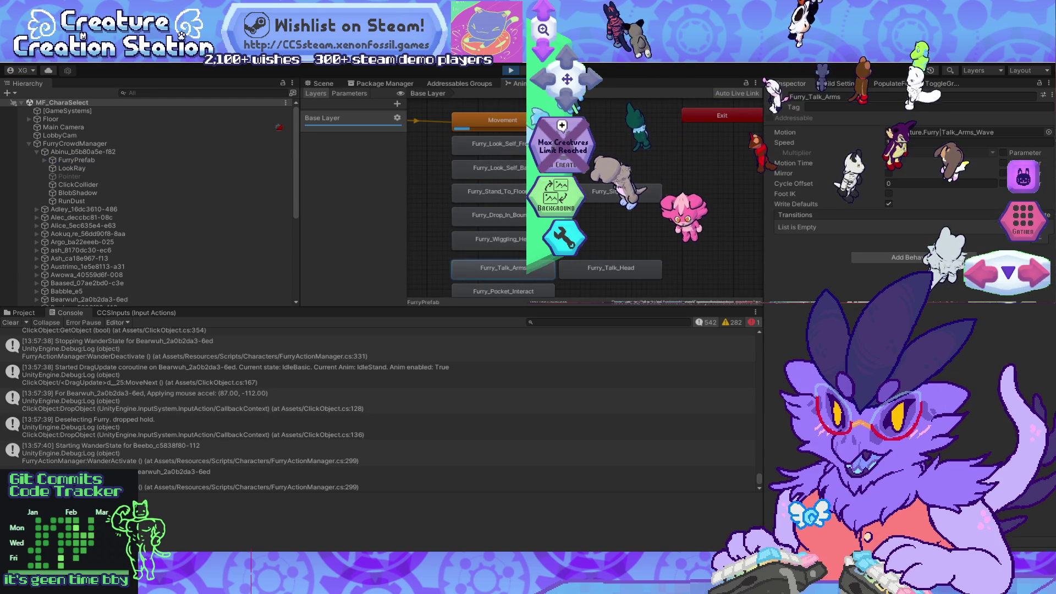
{"action": "left_click", "coordinate": [501, 268]}
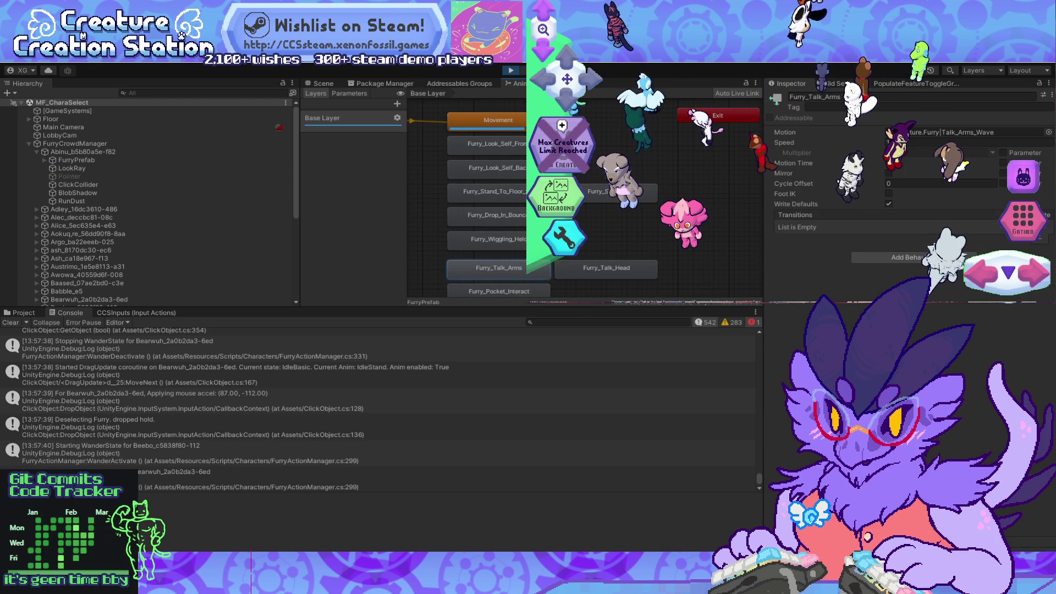
{"action": "key", "text": "alt+Tab"}
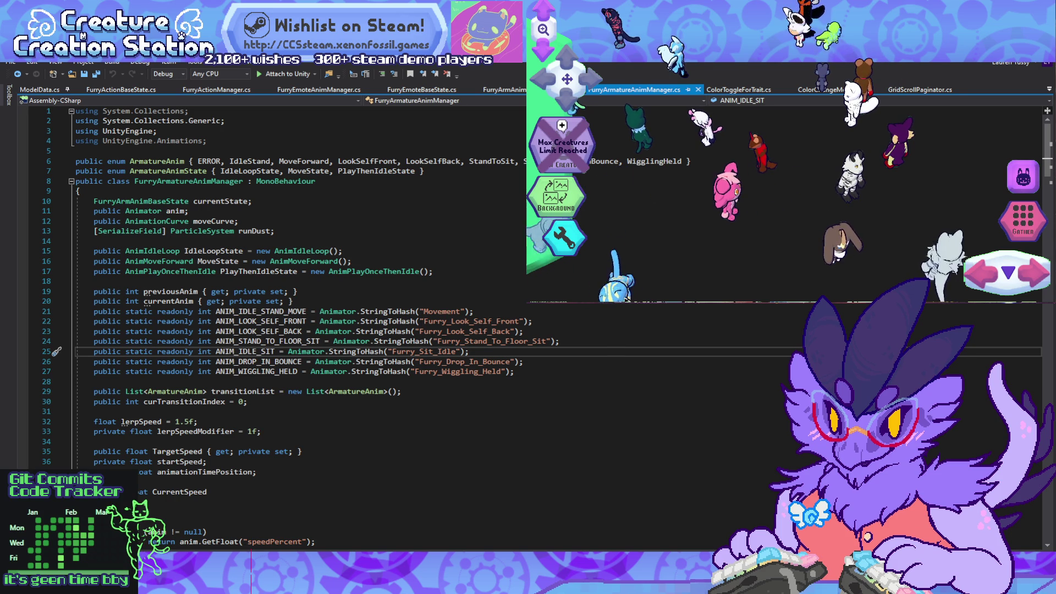
{"action": "left_click", "coordinate": [281, 371]}
{"action": "key", "text": "ctrl+d"}
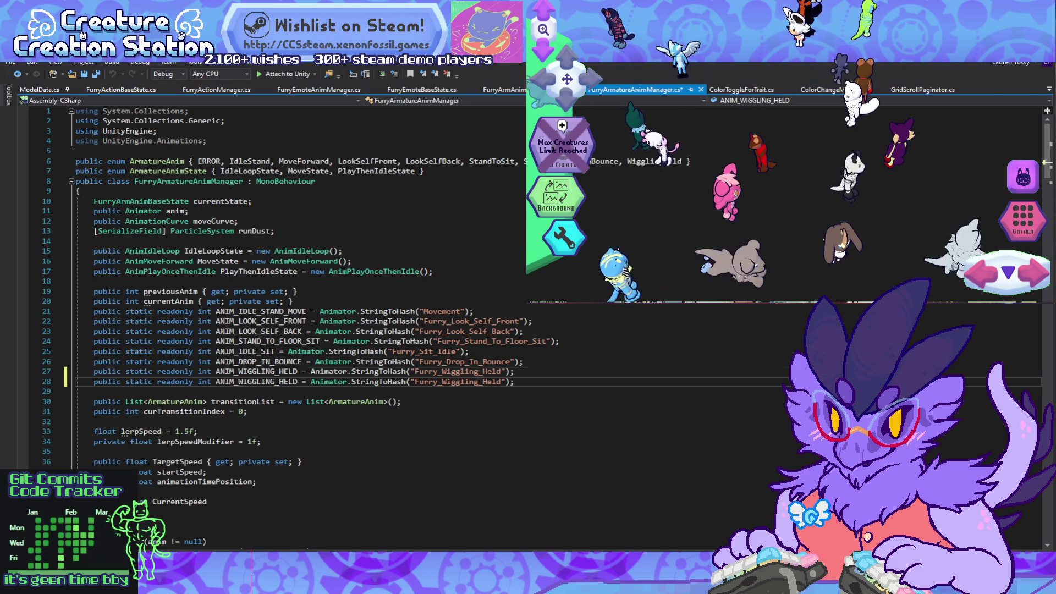
{"action": "left_click_drag", "start_coordinate": [239, 381], "coordinate": [290, 382]}
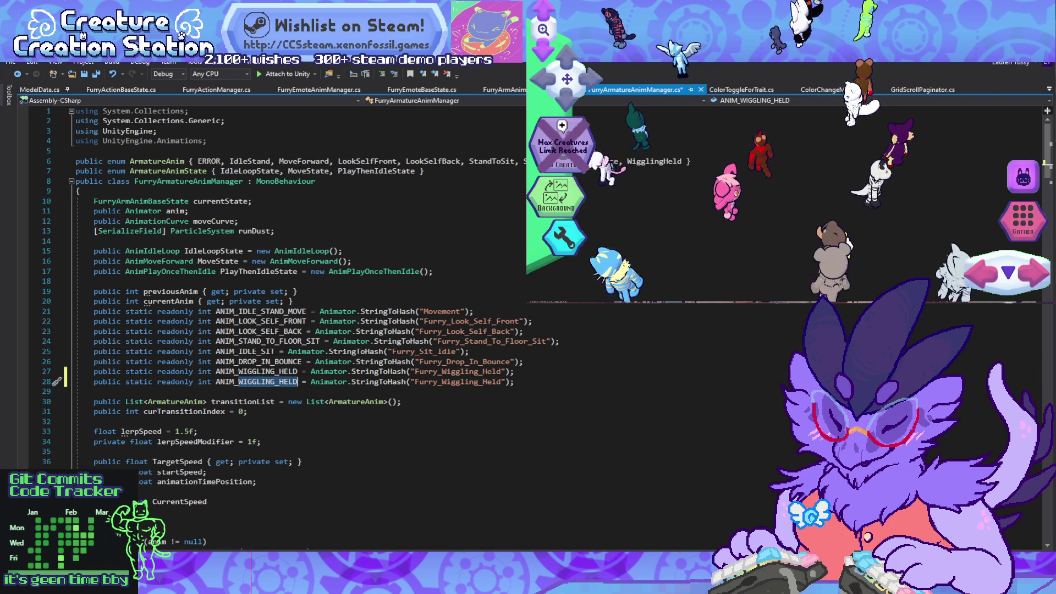
{"action": "type", "text": "TALK_ARMS"}
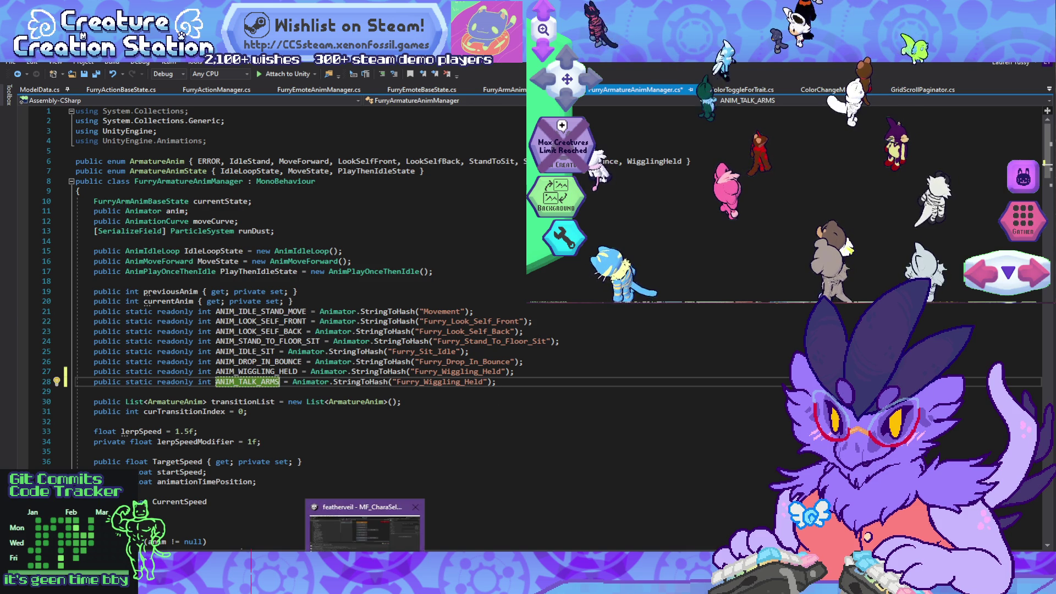
{"action": "key", "text": "alt+Tab"}
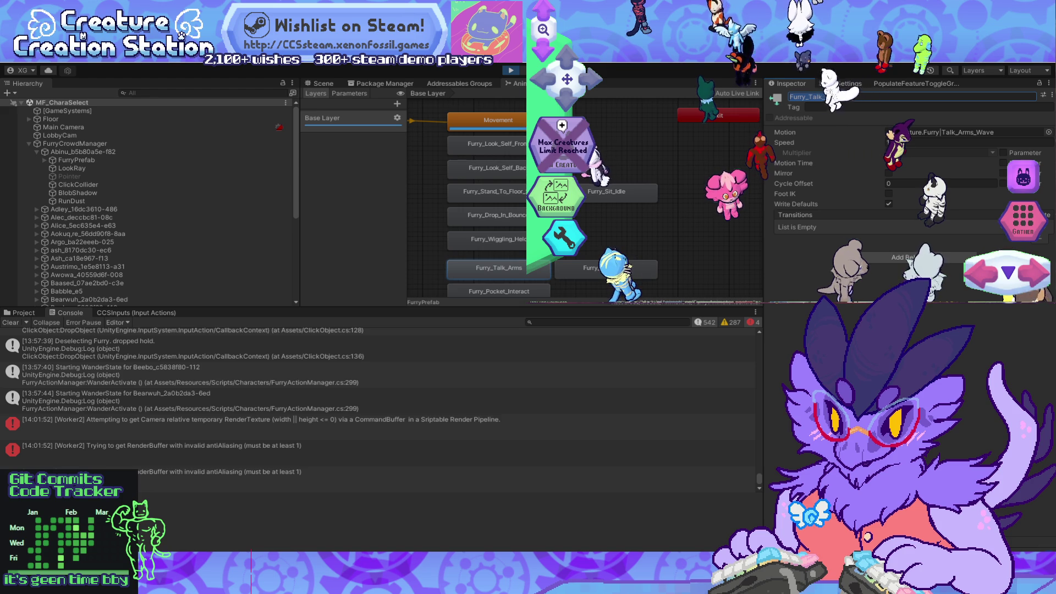
{"action": "key", "text": "alt+Tab"}
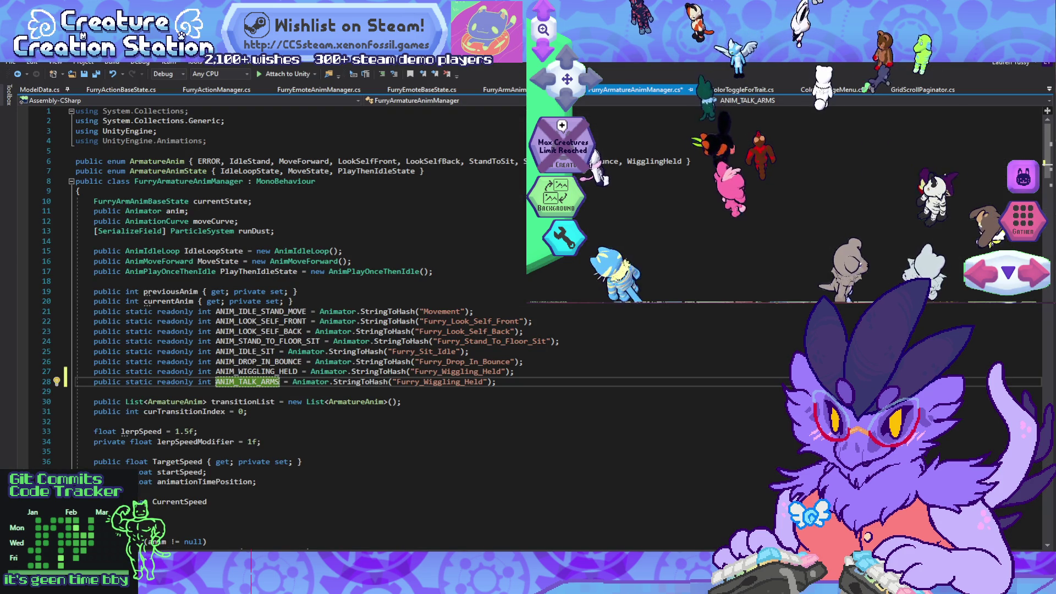
{"action": "double_click", "coordinate": [446, 382]}
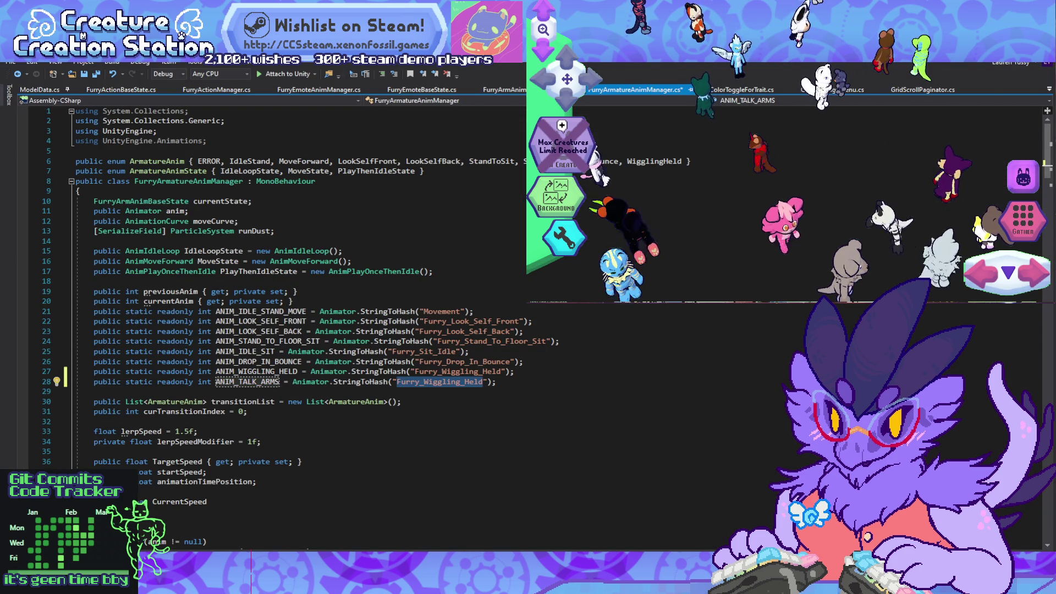
{"action": "scroll", "coordinate": [275, 330], "scroll_direction": "down", "scroll_amount": 10}
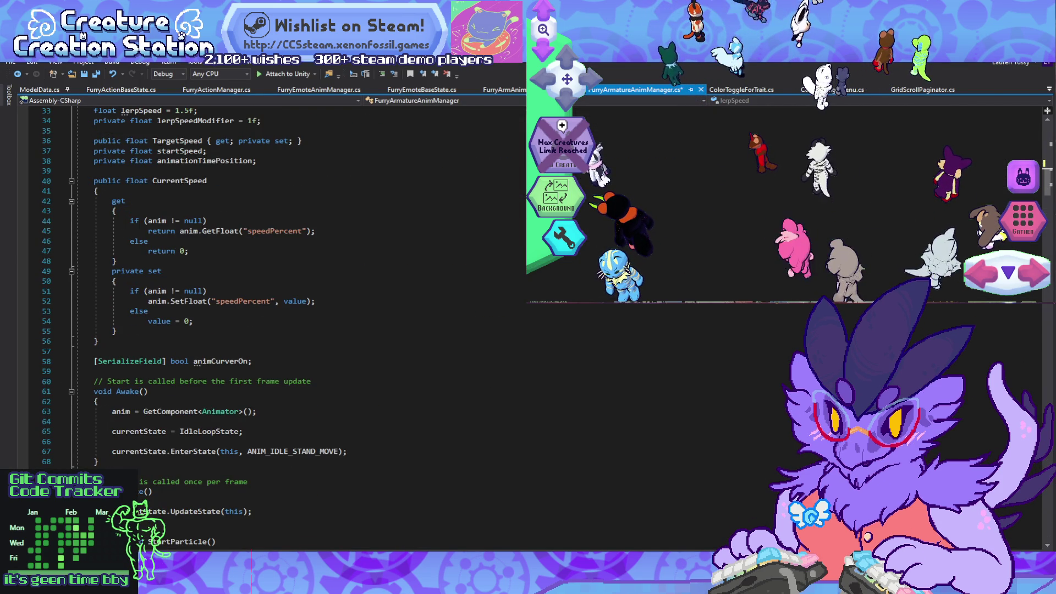
{"action": "scroll", "coordinate": [275, 330], "scroll_direction": "down", "scroll_amount": 8}
{"action": "scroll", "coordinate": [275, 330], "scroll_direction": "up", "scroll_amount": 18}
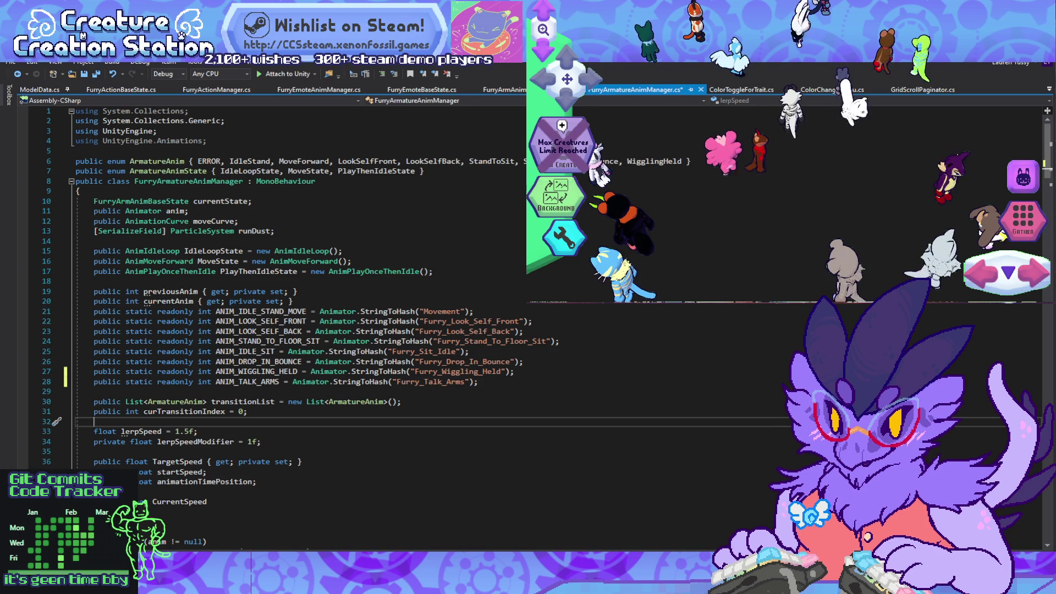
{"action": "left_click", "coordinate": [239, 271]}
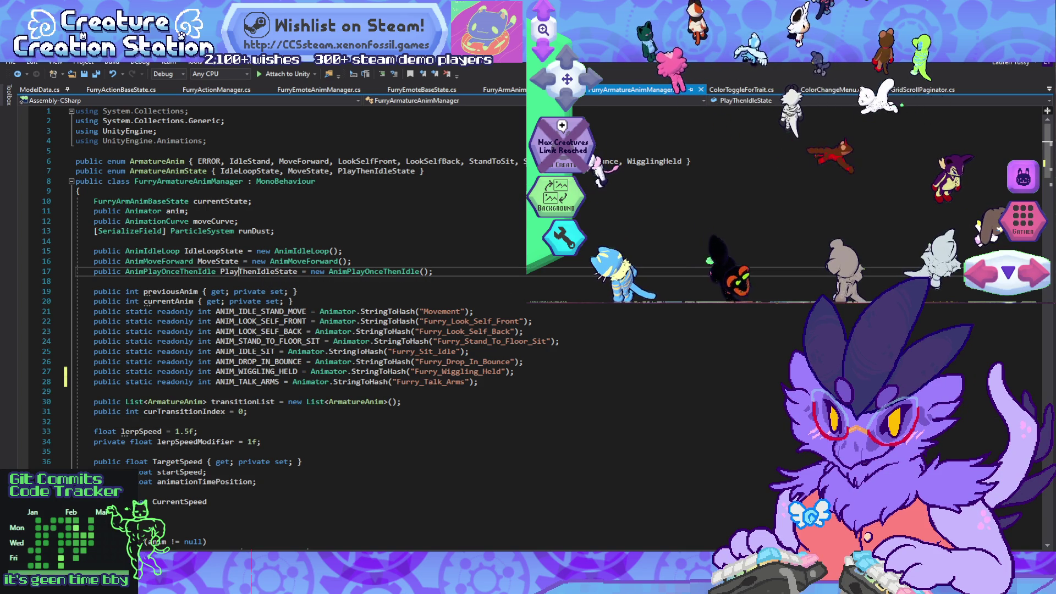
{"action": "left_click", "coordinate": [180, 251]}
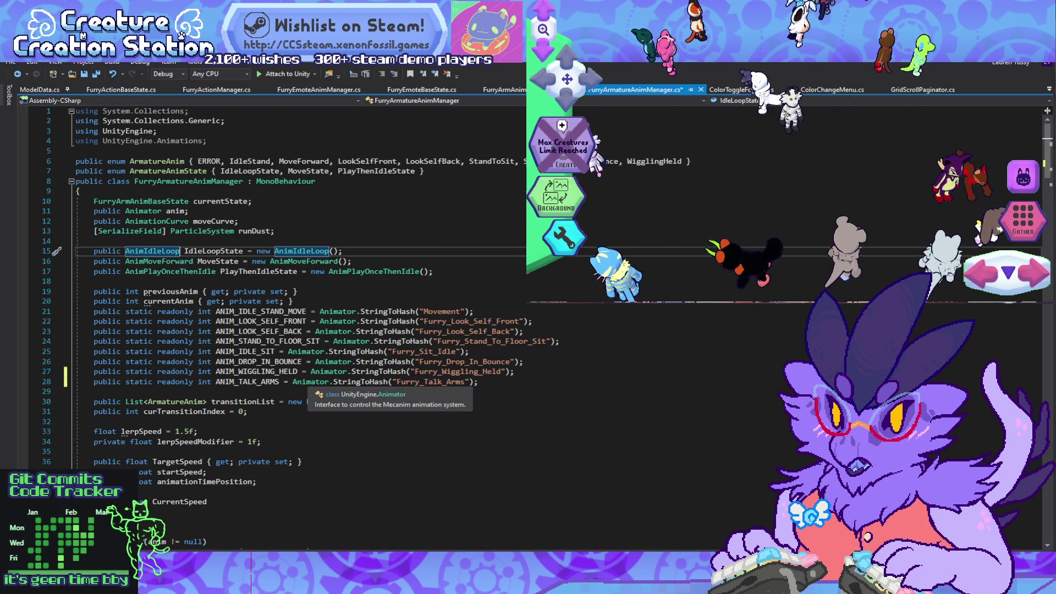
{"action": "left_click", "coordinate": [176, 261]}
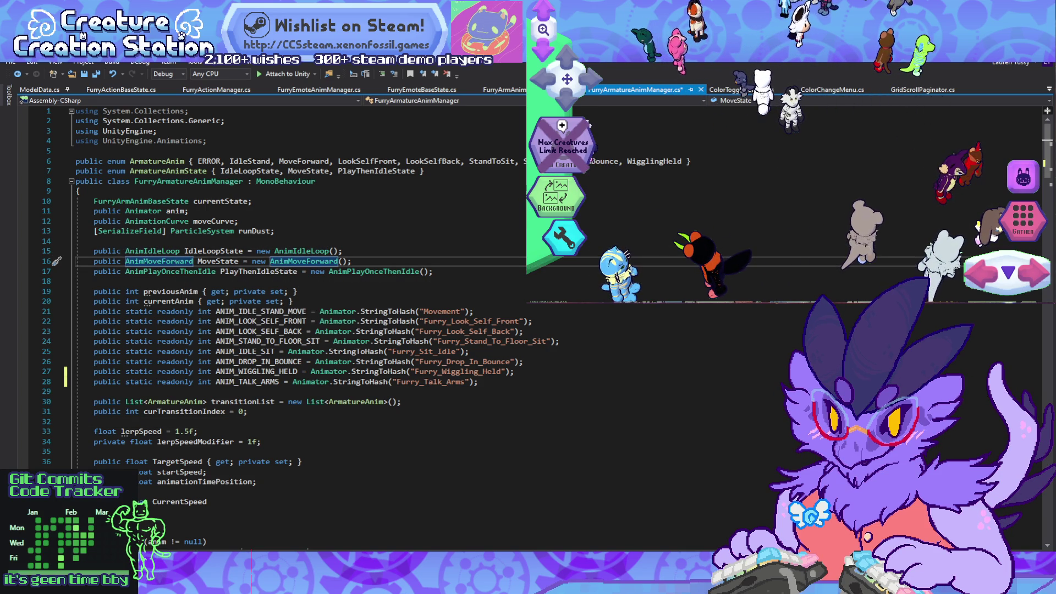
{"action": "left_click", "coordinate": [165, 271]}
{"action": "left_click", "coordinate": [201, 250]}
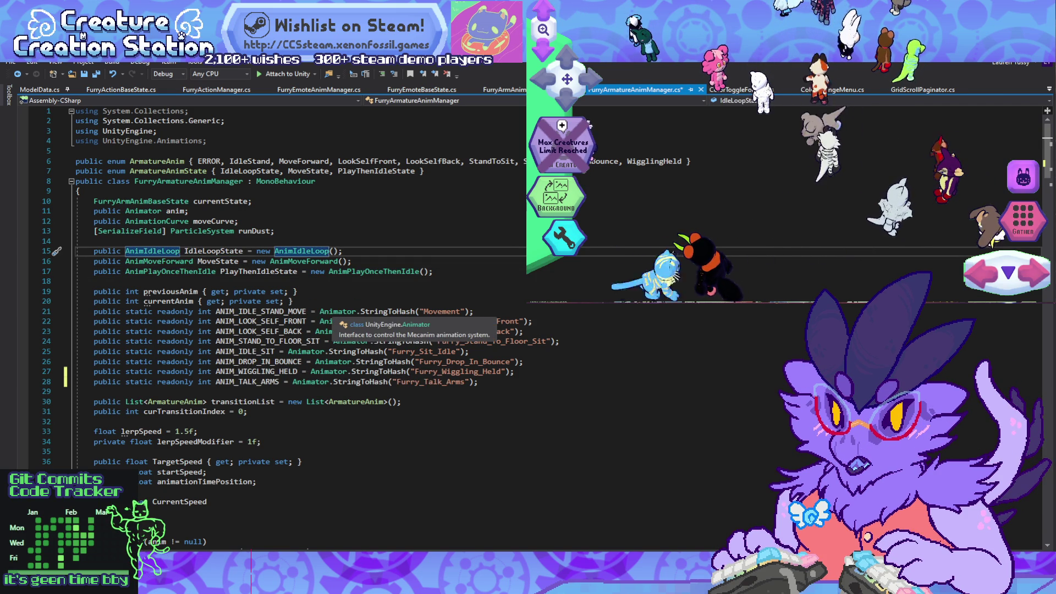
{"action": "scroll", "coordinate": [207, 313], "scroll_direction": "down", "scroll_amount": 5}
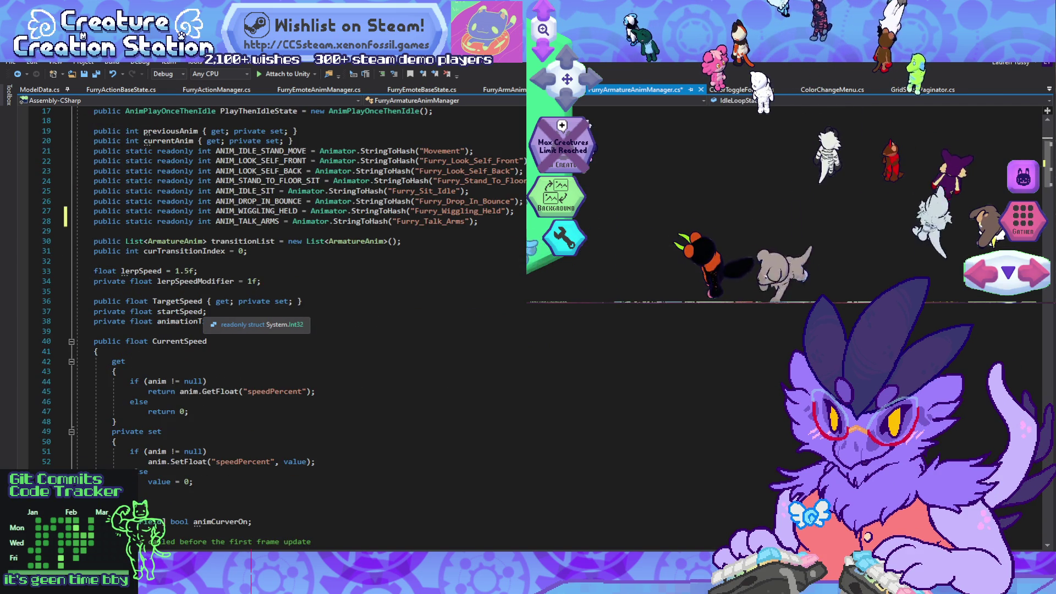
Step: Locate the SwitchState switch and check the ANIM_TALK_ARMS hash declaration
{"action": "scroll", "coordinate": [206, 322], "scroll_direction": "down", "scroll_amount": 15}
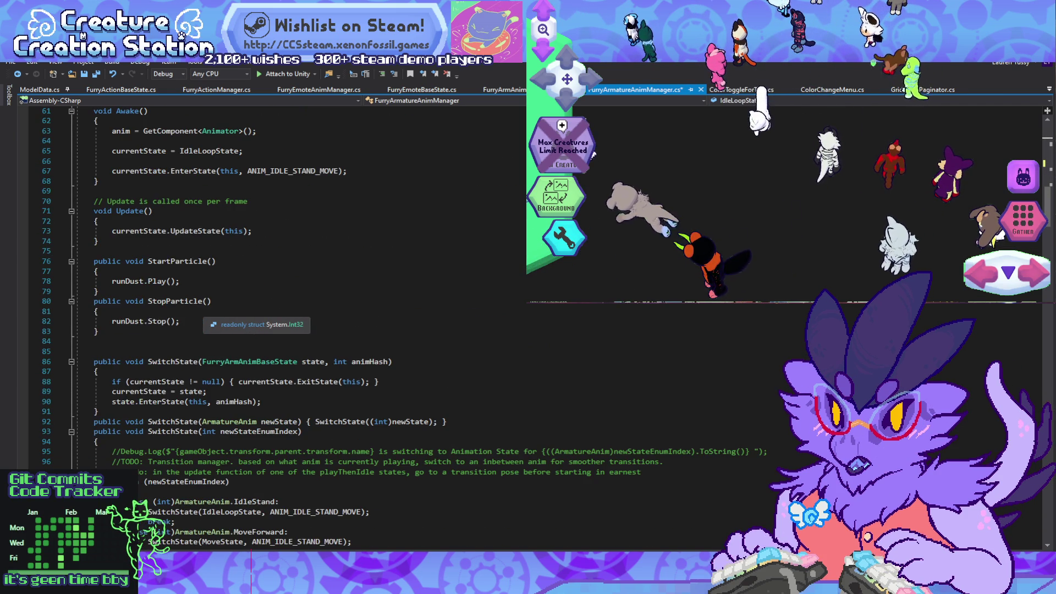
{"action": "scroll", "coordinate": [264, 325], "scroll_direction": "up", "scroll_amount": 5}
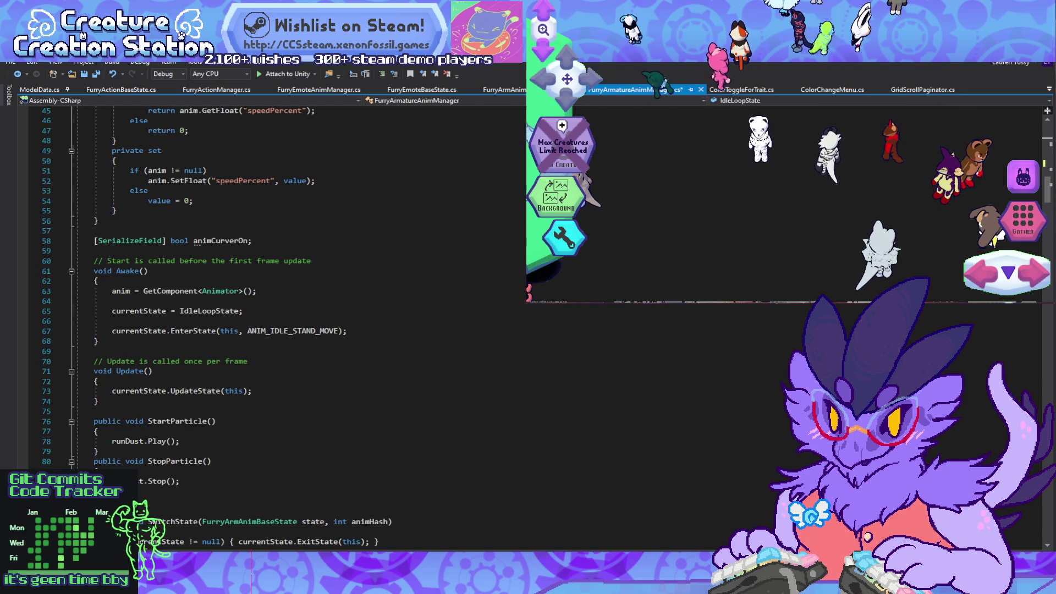
{"action": "scroll", "coordinate": [264, 325], "scroll_direction": "down", "scroll_amount": 9}
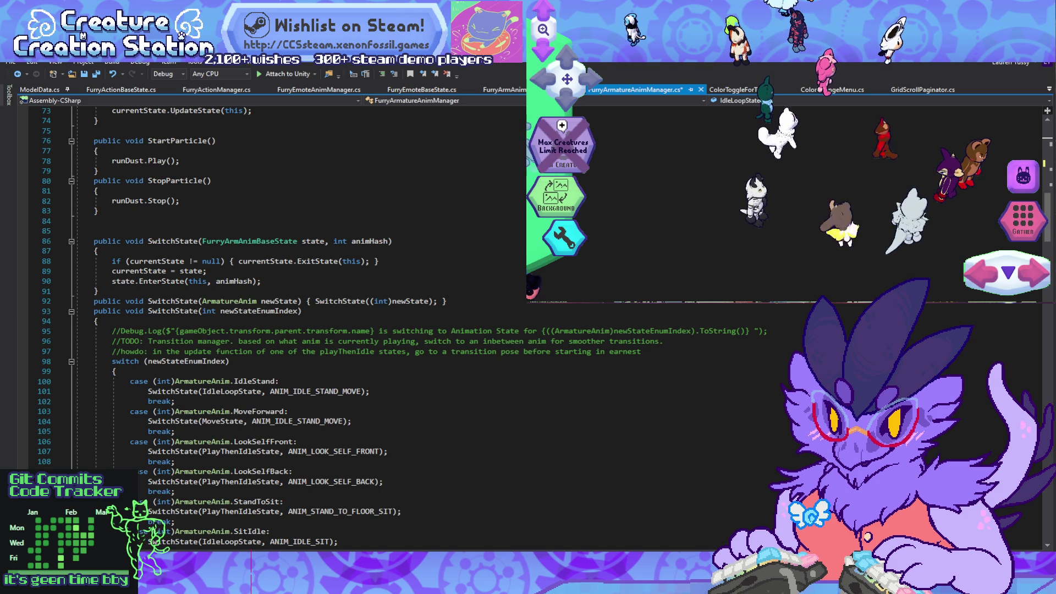
{"action": "scroll", "coordinate": [264, 325], "scroll_direction": "up", "scroll_amount": 7}
{"action": "left_click", "coordinate": [93, 422]}
{"action": "key", "text": "Down"}
{"action": "scroll", "coordinate": [264, 324], "scroll_direction": "down", "scroll_amount": 5}
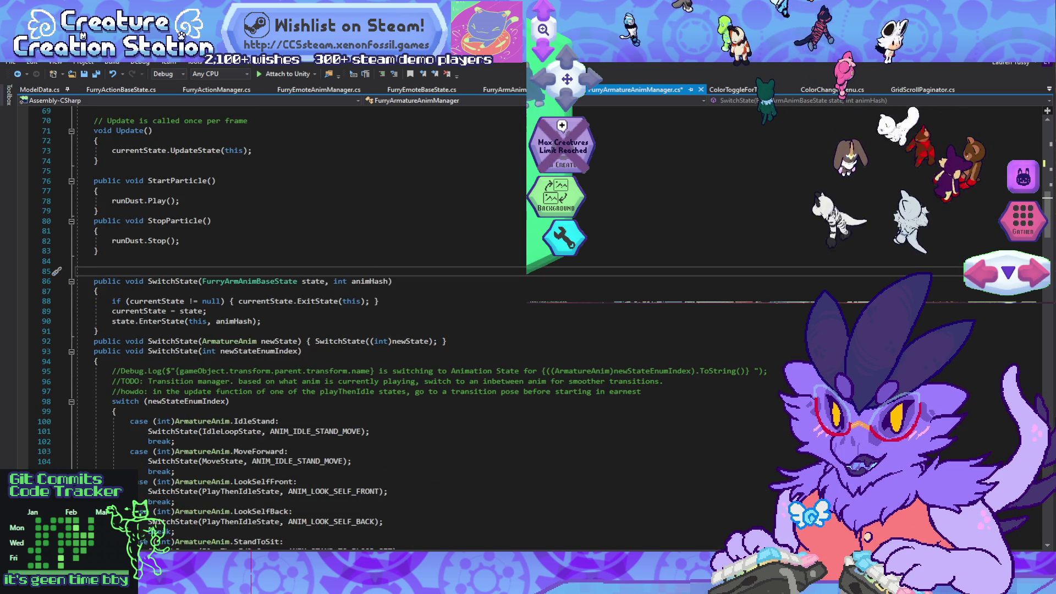
{"action": "scroll", "coordinate": [264, 325], "scroll_direction": "up", "scroll_amount": 20}
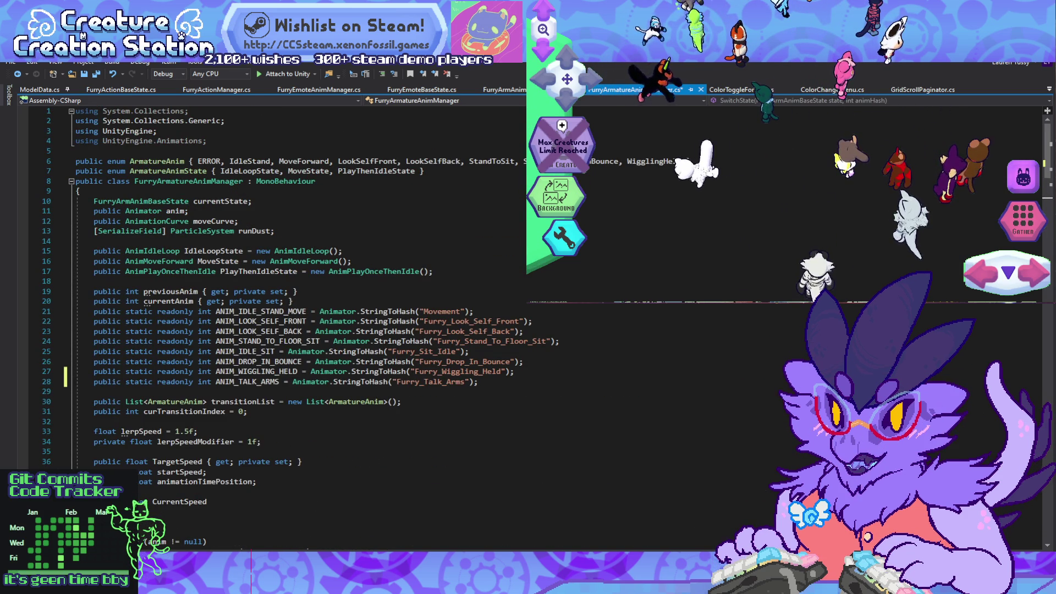
{"action": "scroll", "coordinate": [264, 325], "scroll_direction": "down", "scroll_amount": 20}
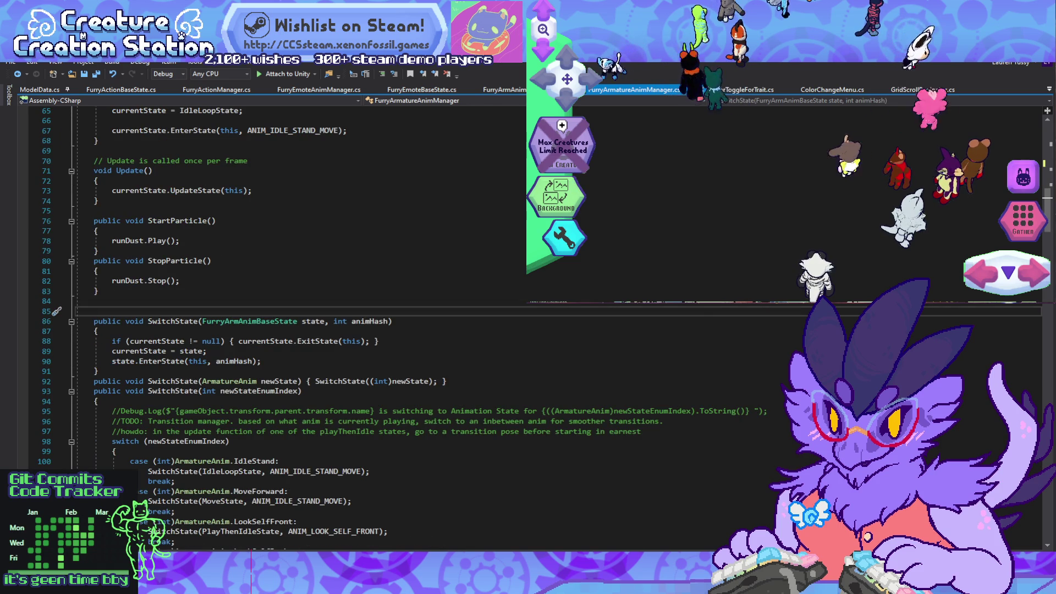
{"action": "scroll", "coordinate": [264, 325], "scroll_direction": "down", "scroll_amount": 7}
{"action": "left_click", "coordinate": [165, 261]}
{"action": "key", "text": "Up"}
{"action": "key", "text": "Up"}
{"action": "scroll", "coordinate": [264, 324], "scroll_direction": "down", "scroll_amount": 4}
{"action": "scroll", "coordinate": [264, 324], "scroll_direction": "up", "scroll_amount": 20}
{"action": "scroll", "coordinate": [264, 325], "scroll_direction": "up", "scroll_amount": 8}
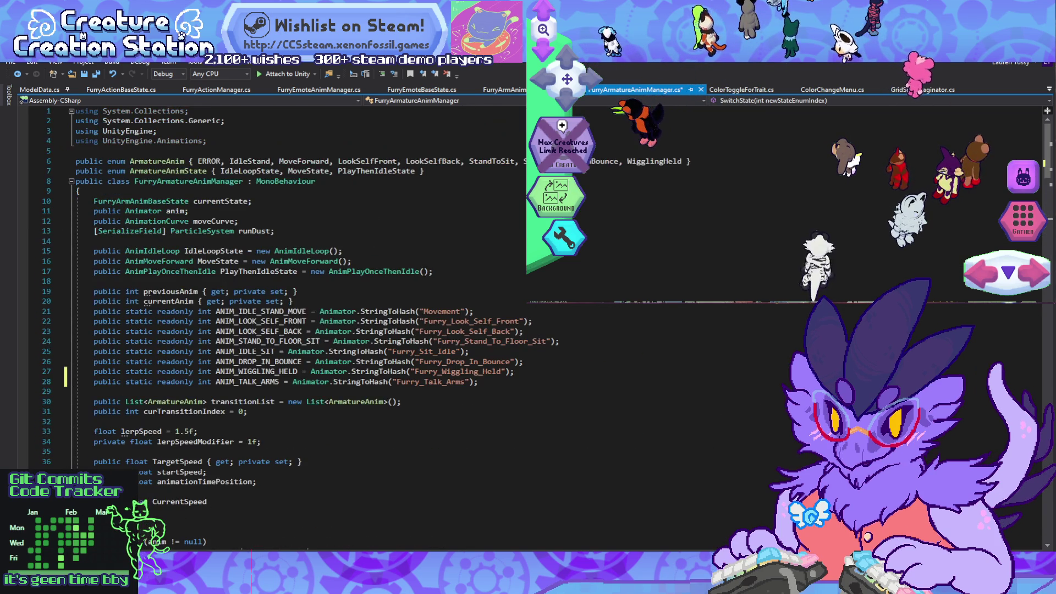
{"action": "left_click", "coordinate": [275, 382]}
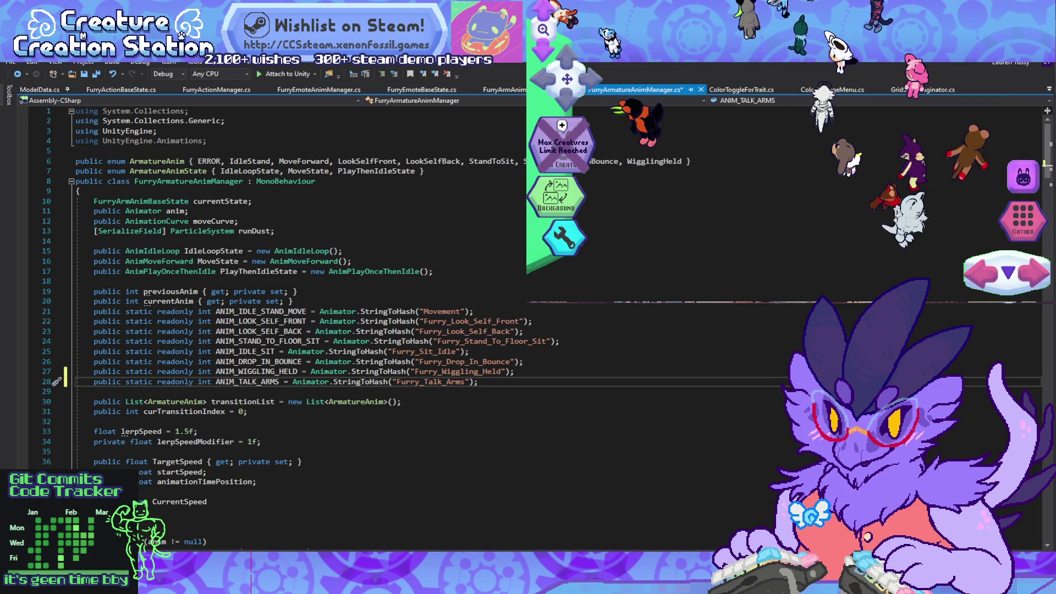
Step: Duplicate the WigglingHeld case in SwitchState, then move to the end of the ArmatureAnim enum
{"action": "scroll", "coordinate": [258, 418], "scroll_direction": "down", "scroll_amount": 20}
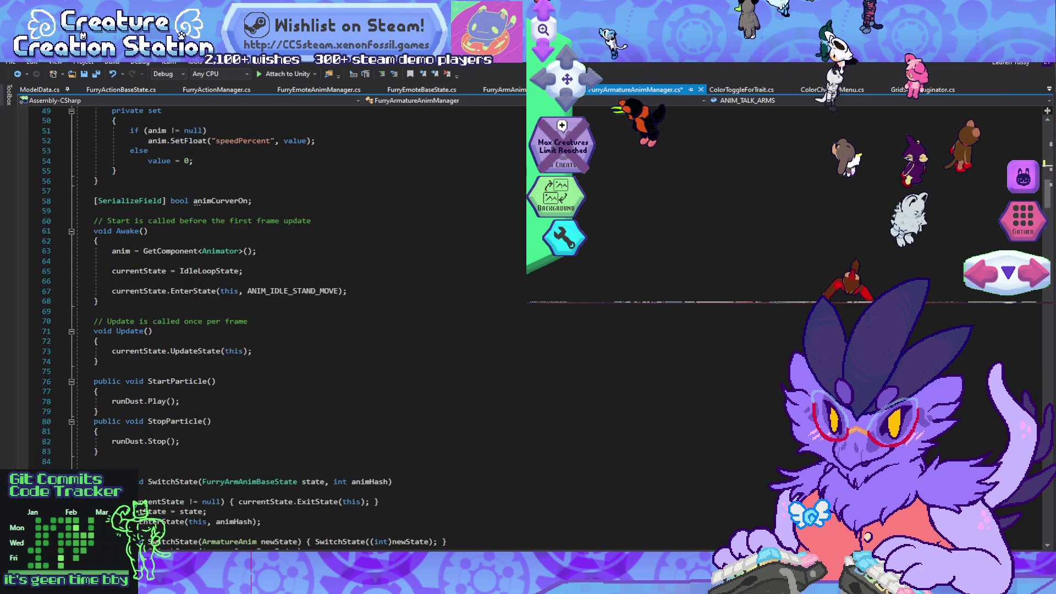
{"action": "scroll", "coordinate": [258, 418], "scroll_direction": "down", "scroll_amount": 11}
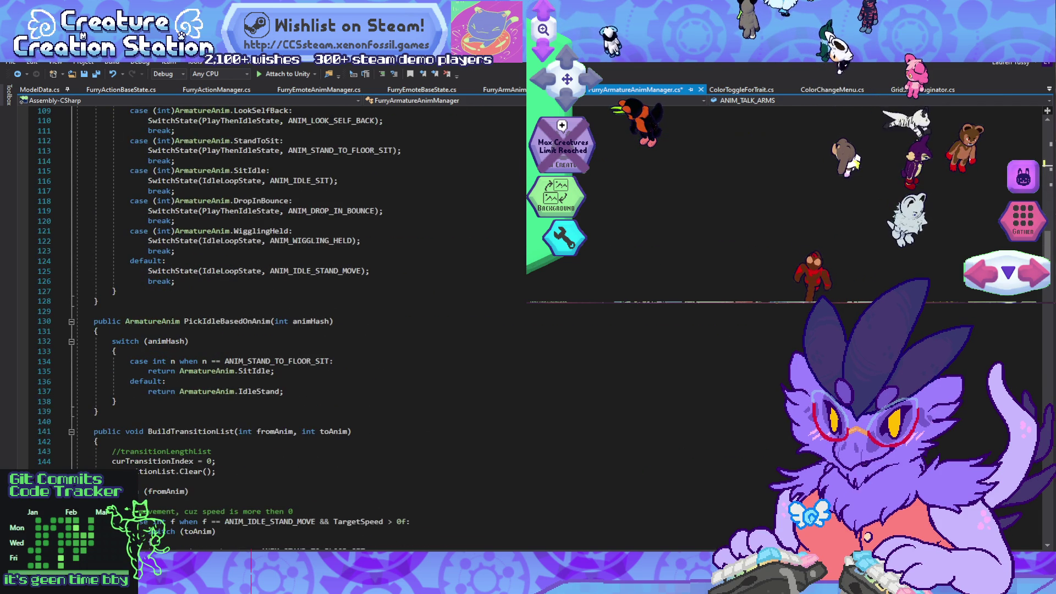
{"action": "scroll", "coordinate": [258, 418], "scroll_direction": "up", "scroll_amount": 10}
{"action": "mouse_move", "coordinate": [132, 381]}
{"action": "left_mouse_down"}
{"action": "mouse_move", "coordinate": [175, 401]}
{"action": "mouse_move", "coordinate": [193, 362]}
{"action": "mouse_move", "coordinate": [176, 341]}
{"action": "left_mouse_up"}
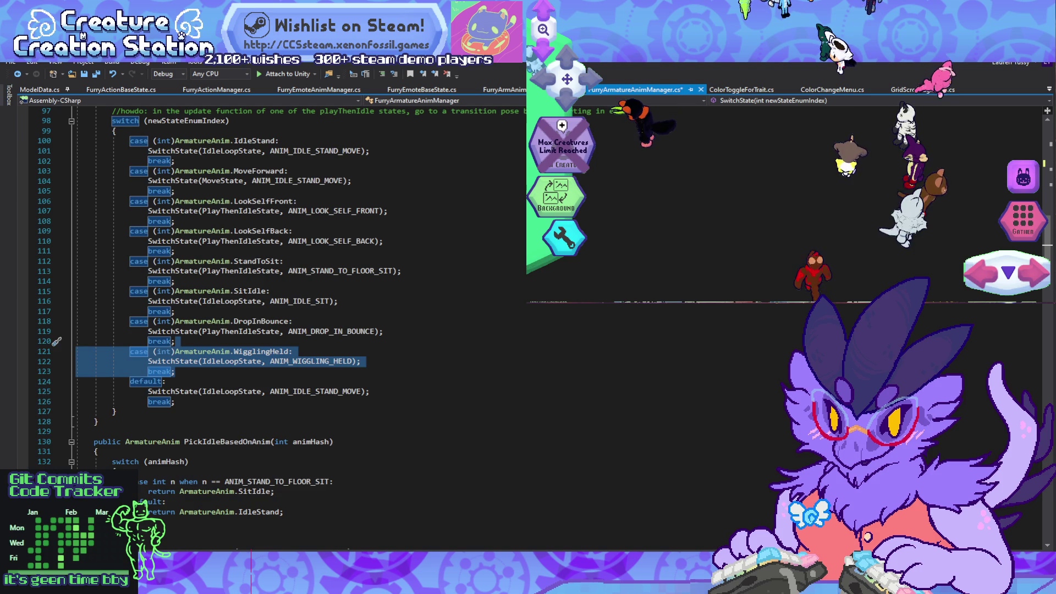
{"action": "key", "text": "ctrl+v"}
{"action": "scroll", "coordinate": [259, 330], "scroll_direction": "up", "scroll_amount": 20}
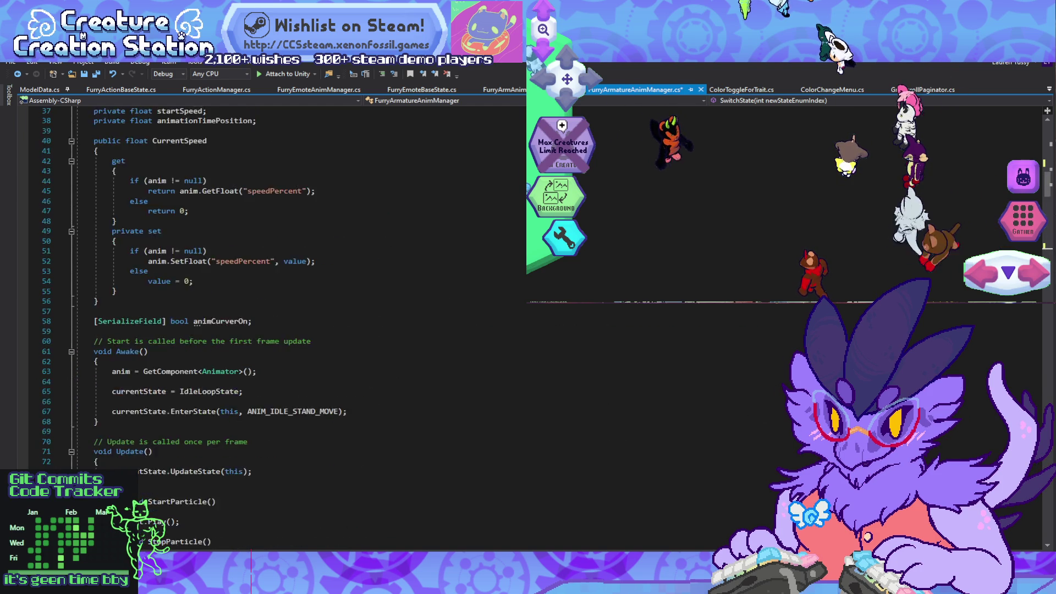
{"action": "scroll", "coordinate": [259, 330], "scroll_direction": "up", "scroll_amount": 12}
{"action": "left_click", "coordinate": [687, 161]}
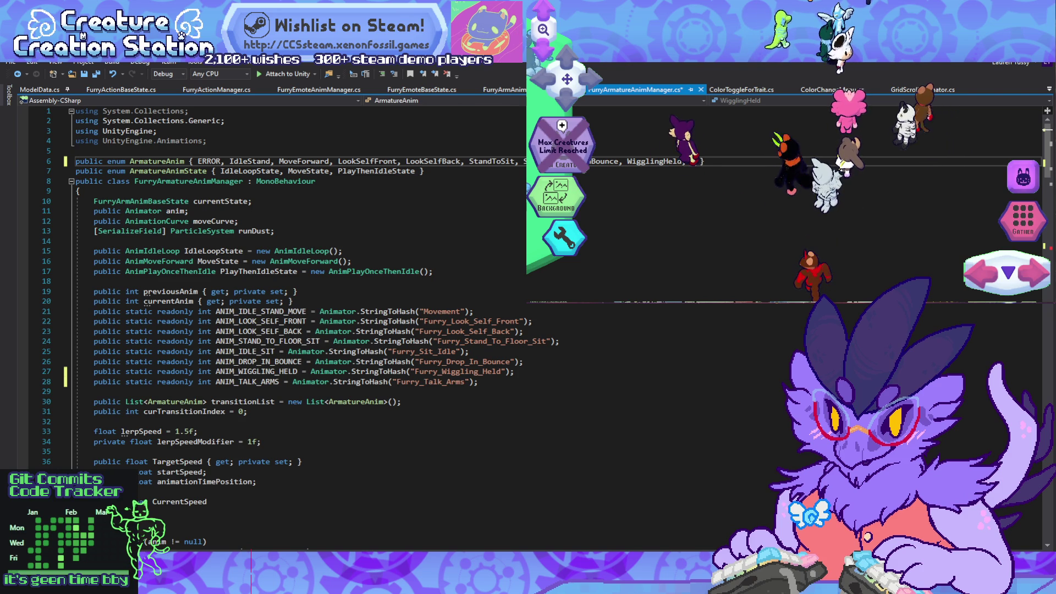
Step: Add TalkArms to the ArmatureAnim enum and rename the copied case to ArmatureAnim.TalkArms
{"action": "type", "text": "TalkArms"}
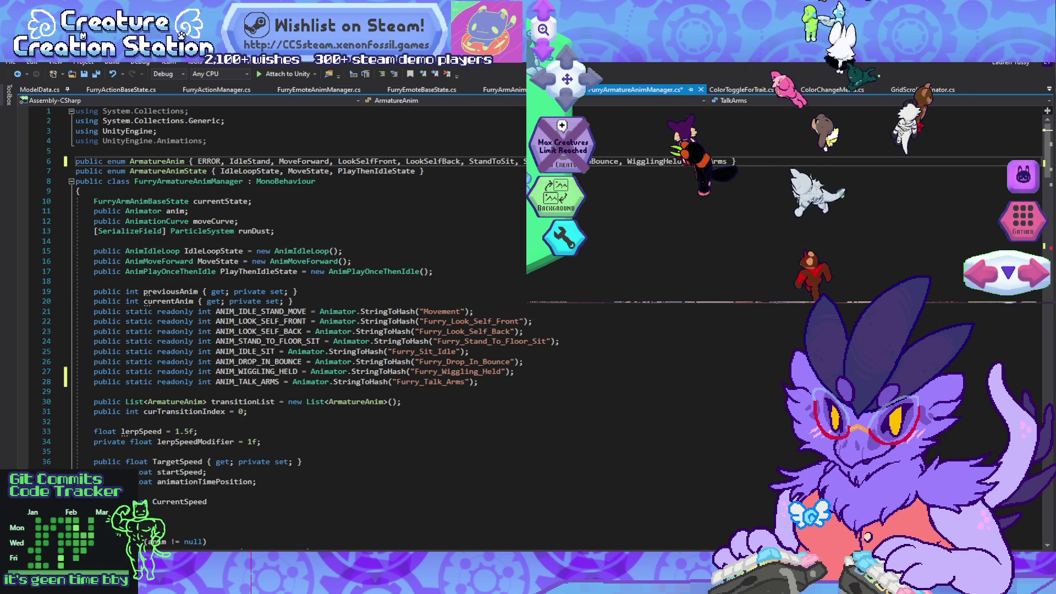
{"action": "scroll", "coordinate": [275, 330], "scroll_direction": "down", "scroll_amount": 9}
{"action": "scroll", "coordinate": [275, 330], "scroll_direction": "down", "scroll_amount": 20}
{"action": "key", "text": "ctrl+v"}
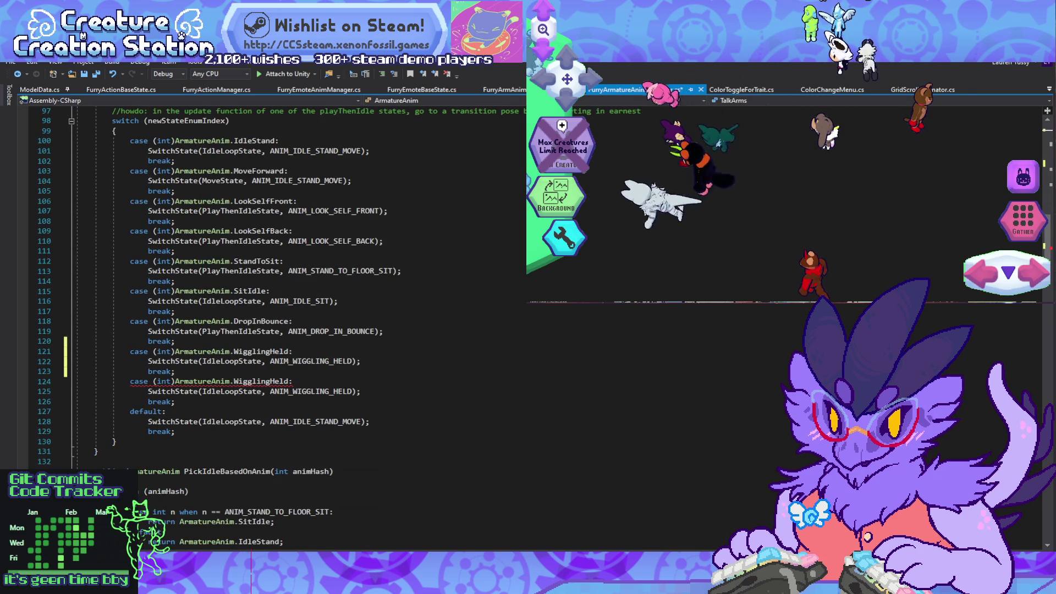
{"action": "left_click", "coordinate": [279, 381]}
{"action": "double_click", "coordinate": [279, 381]}
{"action": "type", "text": "tra"}
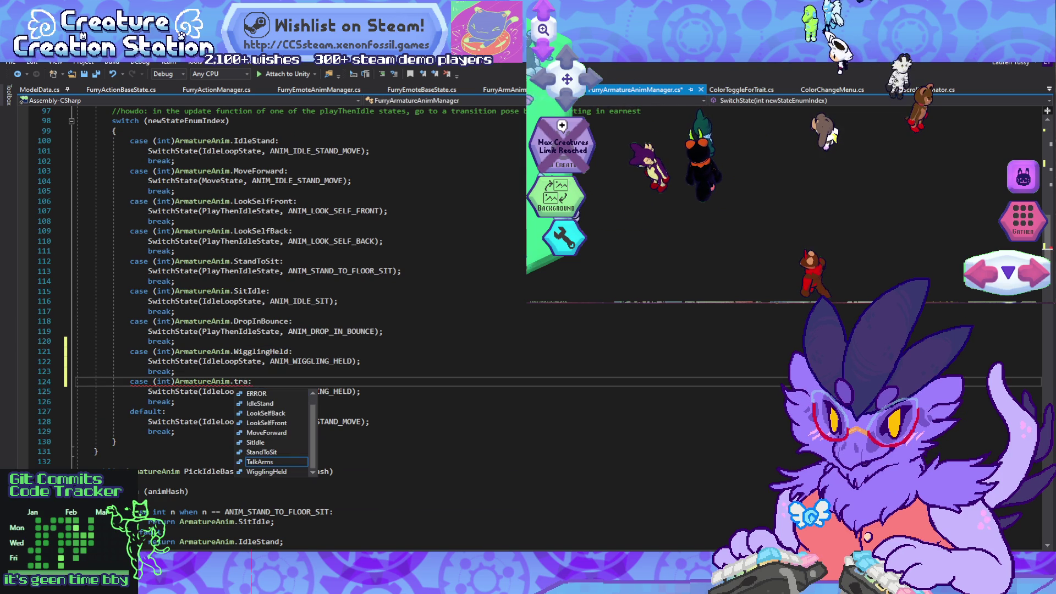
{"action": "key", "text": "BackSpace"}
{"action": "key", "text": "BackSpace"}
{"action": "key", "text": "BackSpace"}
{"action": "key", "text": "Tab"}
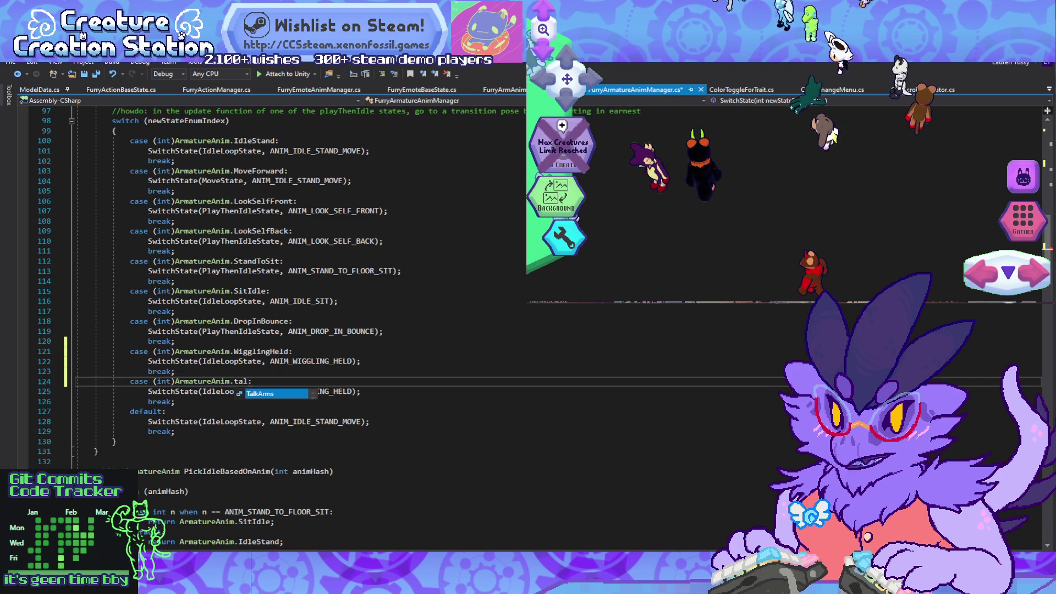
Step: Change the TalkArms case's hash to ANIM_TALK_ARMS, calling SwitchState(IdleLoopState, ANIM_TALK_ARMS)
{"action": "left_click", "coordinate": [132, 381]}
{"action": "double_click", "coordinate": [311, 391]}
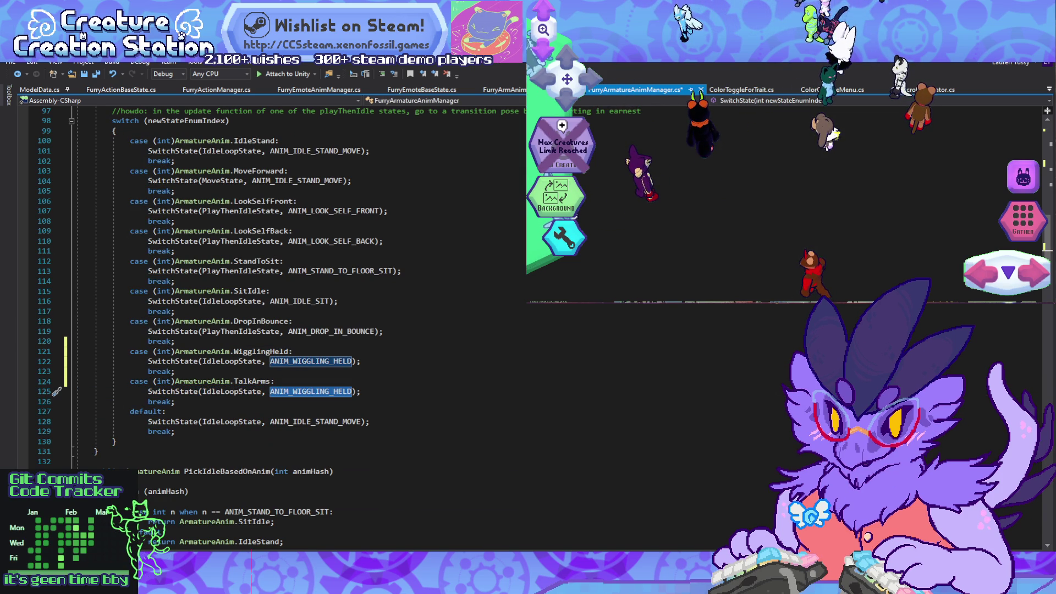
{"action": "type", "text": "ANIM_TA"}
{"action": "key", "text": "Tab"}
{"action": "left_click", "coordinate": [116, 442]}
{"action": "scroll", "coordinate": [275, 286], "scroll_direction": "down", "scroll_amount": 7}
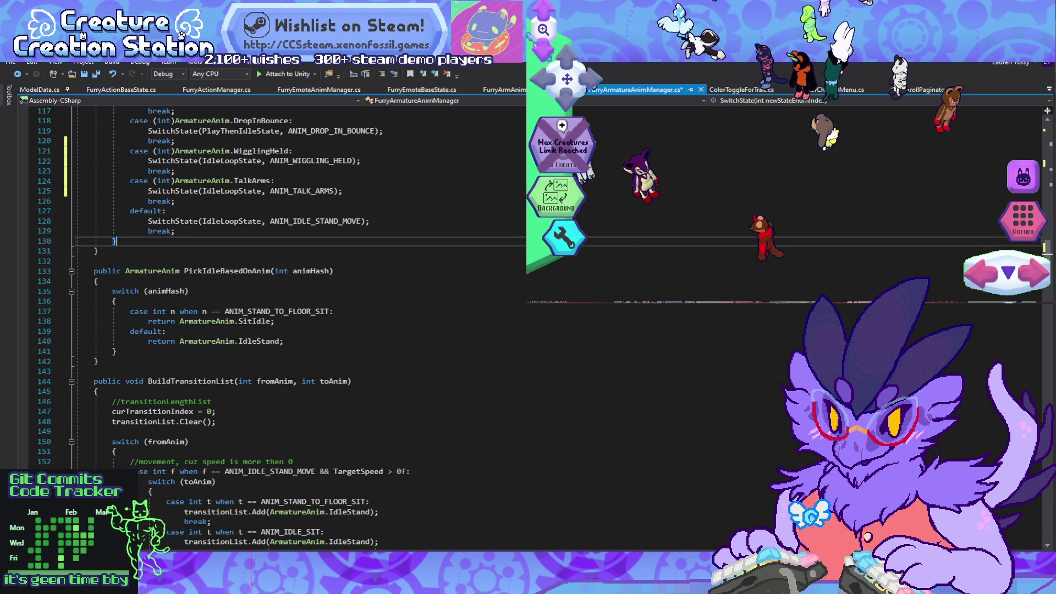
{"action": "left_click", "coordinate": [231, 270]}
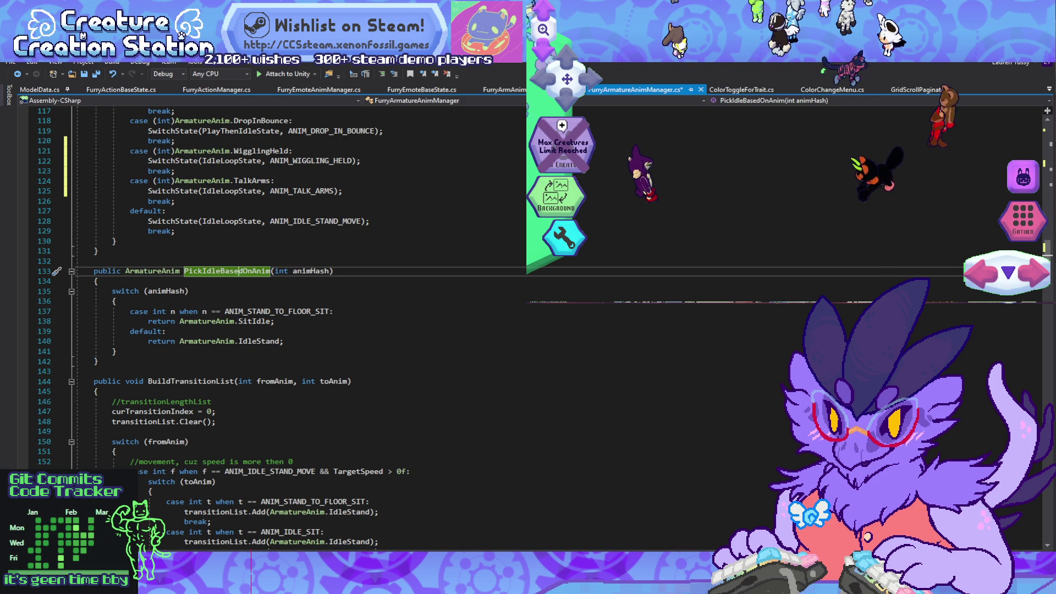
Step: Comment out the idle-sit transition block in BuildTransitionList
{"action": "key", "text": "Down"}
{"action": "key", "text": "Down"}
{"action": "key", "text": "Down"}
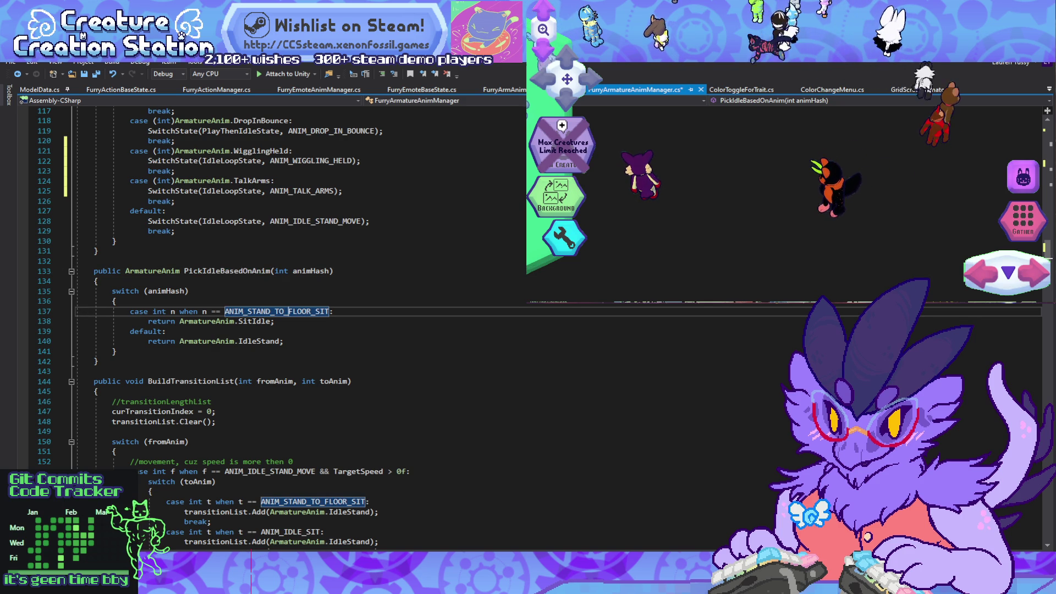
{"action": "scroll", "coordinate": [275, 286], "scroll_direction": "down", "scroll_amount": 4}
{"action": "left_click", "coordinate": [297, 422]}
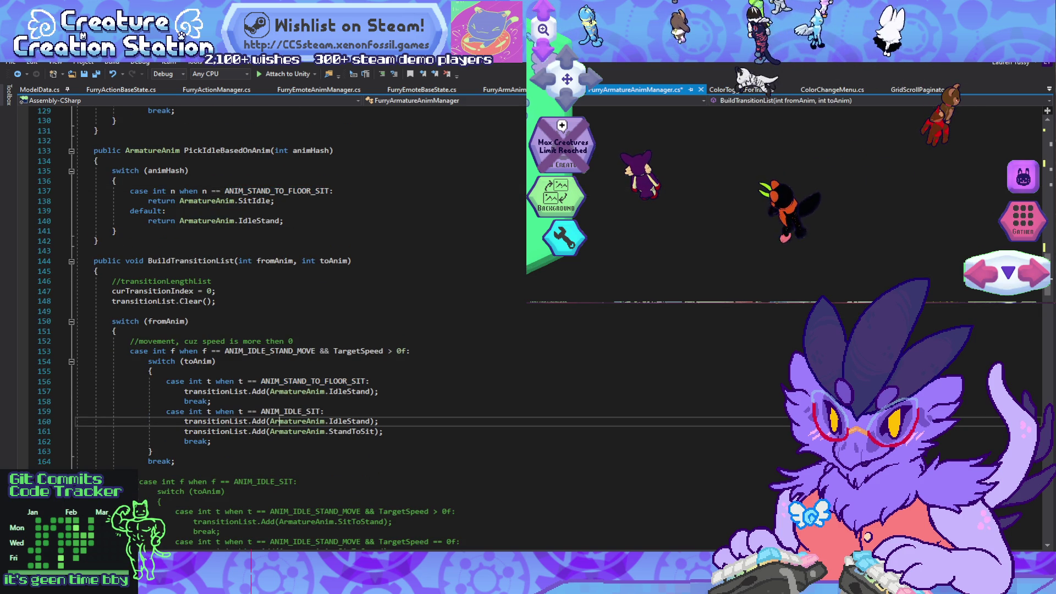
{"action": "scroll", "coordinate": [275, 286], "scroll_direction": "down", "scroll_amount": 9}
{"action": "key", "text": "ctrl+k"}
{"action": "key", "text": "ctrl+c"}
{"action": "scroll", "coordinate": [275, 286], "scroll_direction": "down", "scroll_amount": 4}
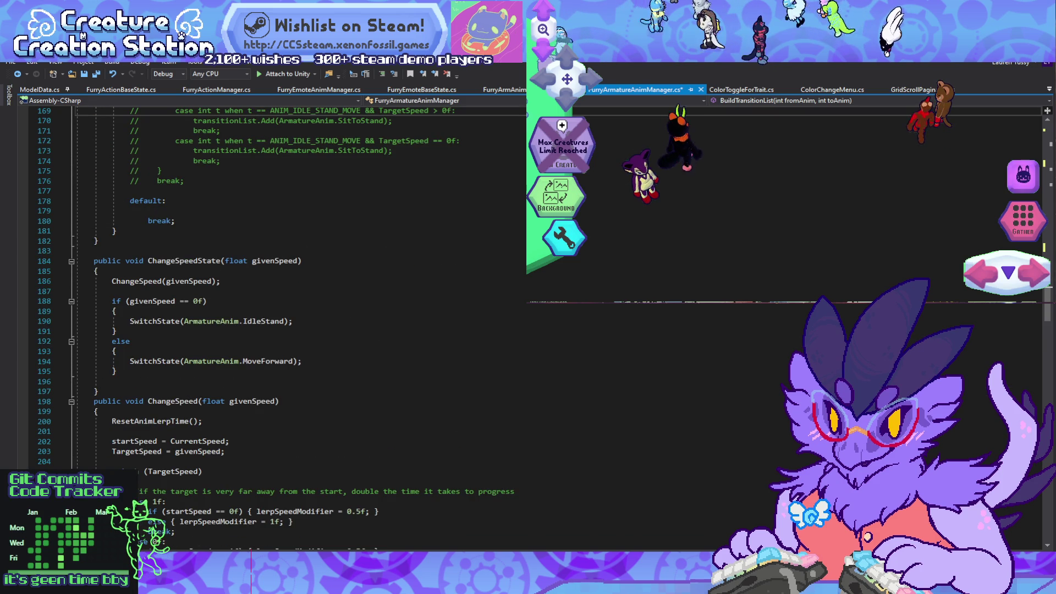
{"action": "scroll", "coordinate": [275, 286], "scroll_direction": "down", "scroll_amount": 9}
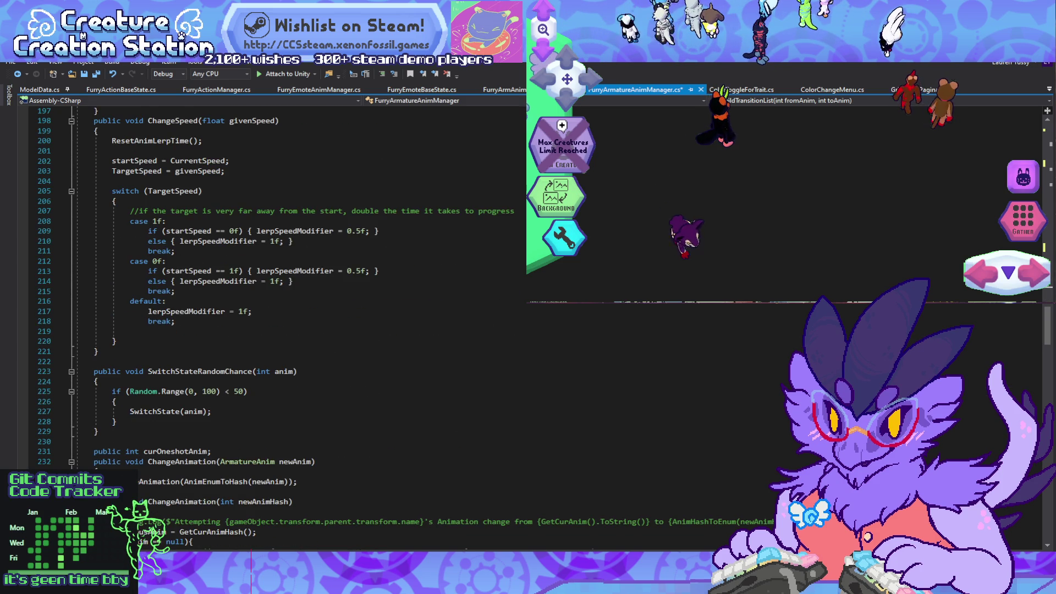
{"action": "scroll", "coordinate": [275, 286], "scroll_direction": "down", "scroll_amount": 4}
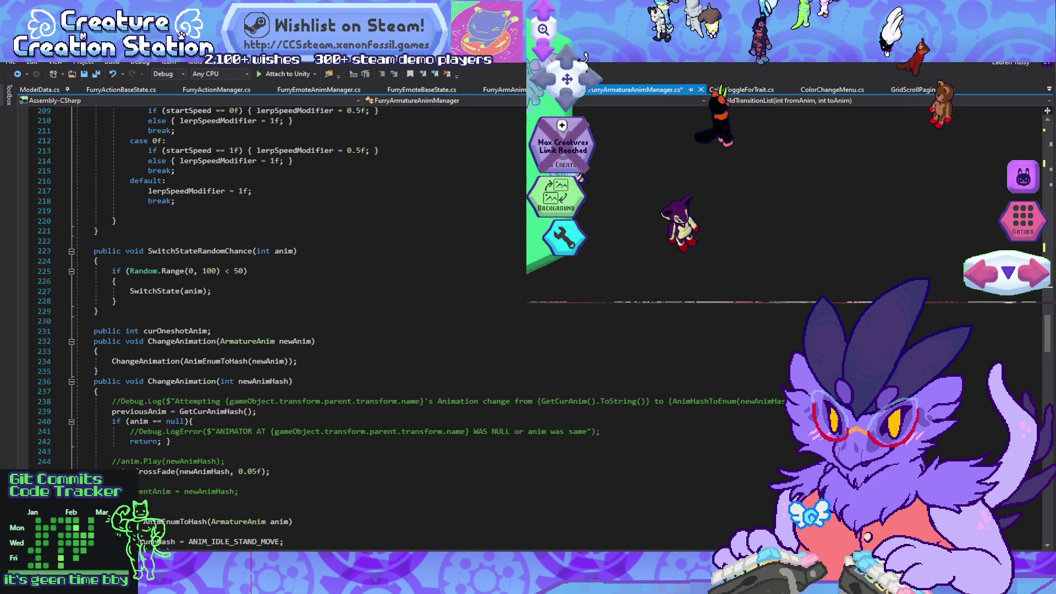
{"action": "scroll", "coordinate": [275, 286], "scroll_direction": "down", "scroll_amount": 3}
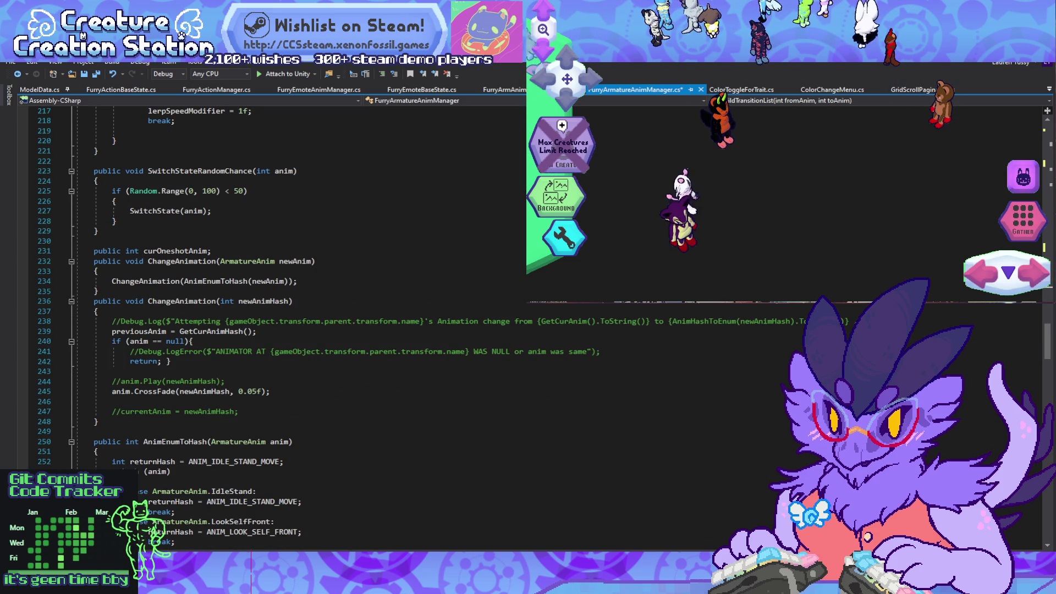
{"action": "scroll", "coordinate": [275, 286], "scroll_direction": "down", "scroll_amount": 1}
{"action": "scroll", "coordinate": [275, 286], "scroll_direction": "down", "scroll_amount": 7}
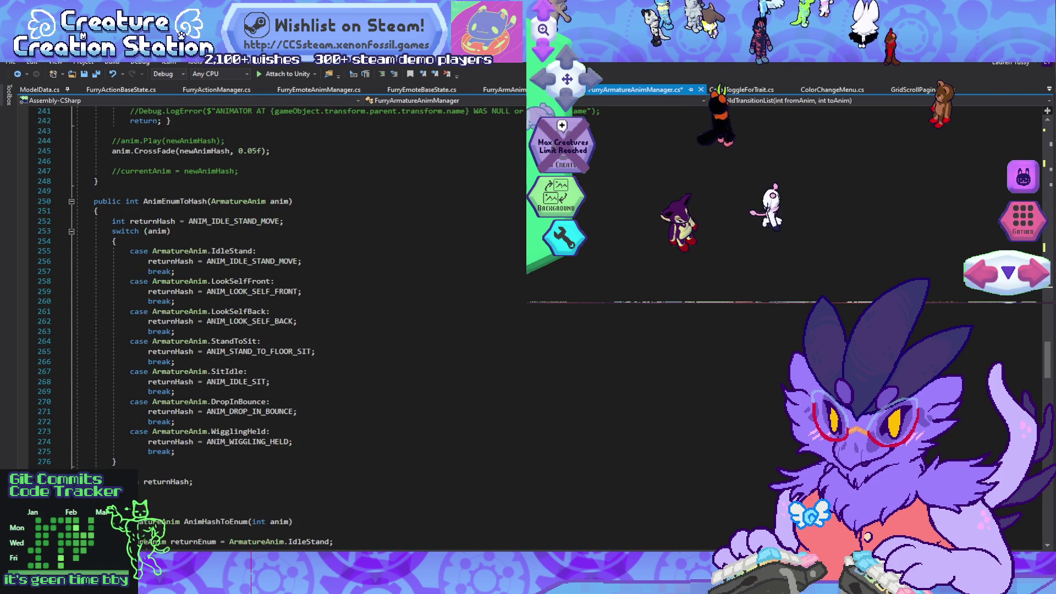
Step: Duplicate the WigglingHeld case in AnimEnumToHash as a TalkArms case returning ANIM_TALK_ARMS
{"action": "key", "text": "shift+Up"}
{"action": "key", "text": "shift+Up"}
{"action": "key", "text": "shift+Up"}
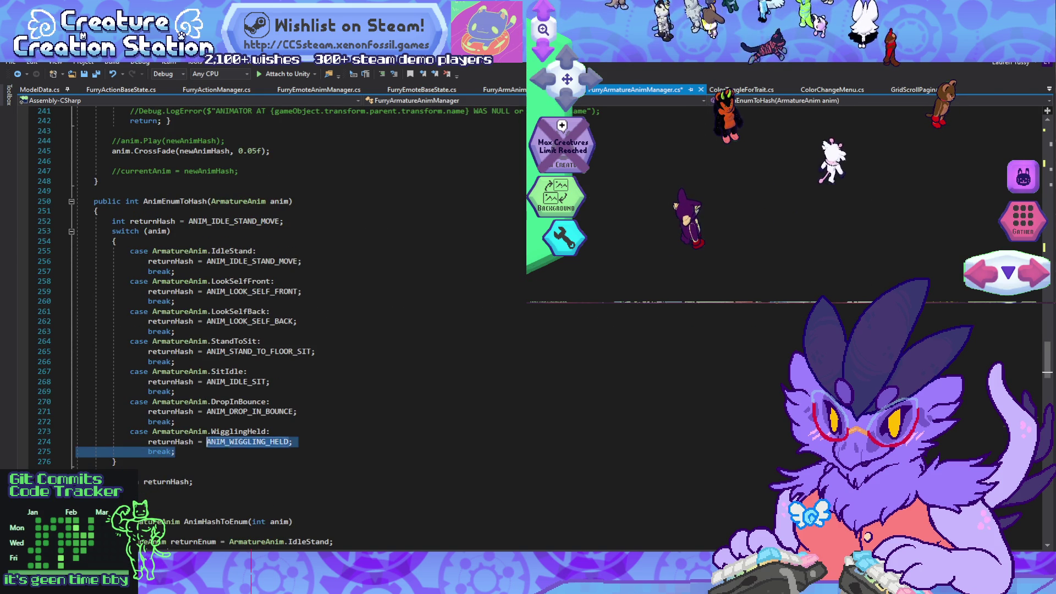
{"action": "key", "text": "ctrl+d"}
{"action": "left_click", "coordinate": [238, 461]}
{"action": "type", "text": "TalkArms:"}
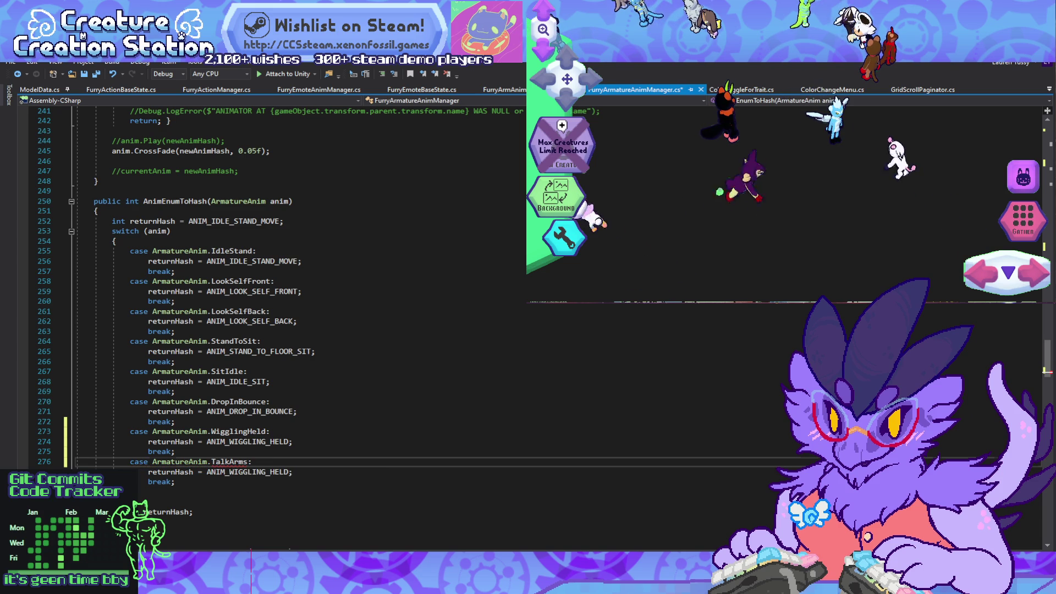
{"action": "double_click", "coordinate": [236, 472]}
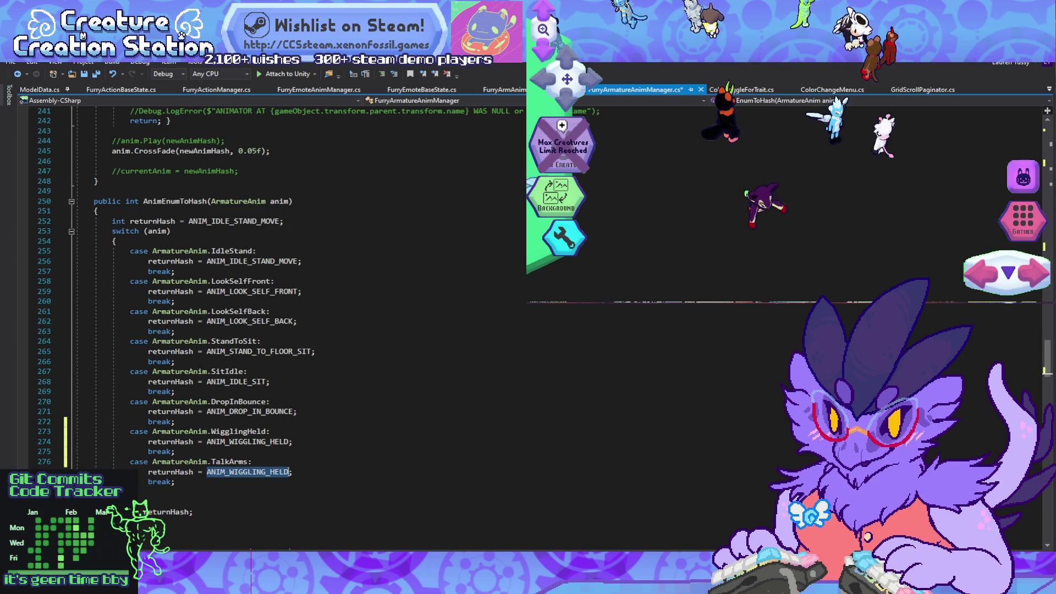
{"action": "type", "text": "anim"}
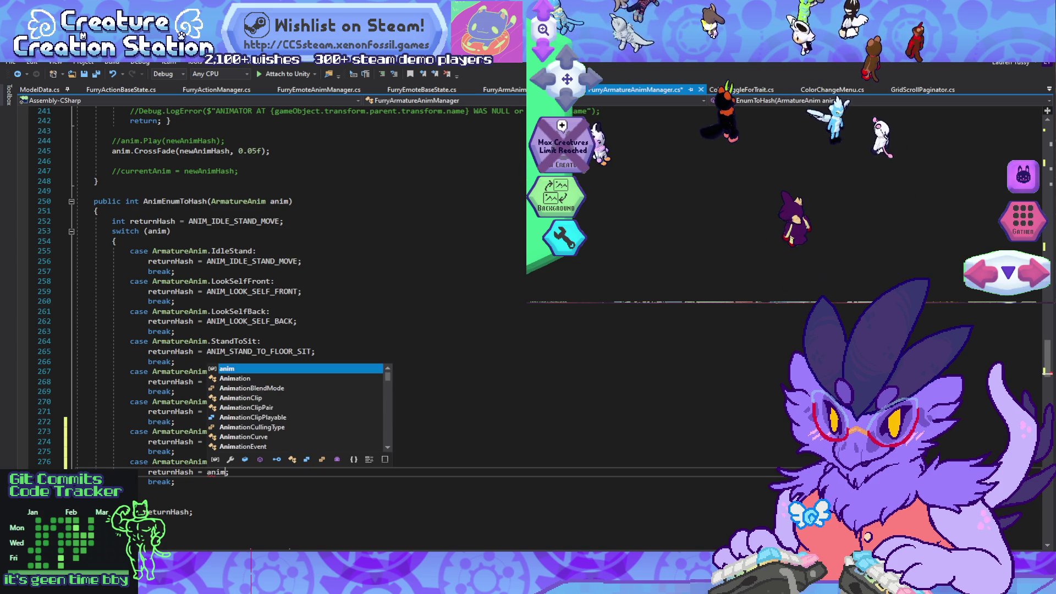
{"action": "type", "text": "_TA"}
{"action": "key", "text": "Tab"}
{"action": "key", "text": "Up"}
{"action": "key", "text": "Up"}
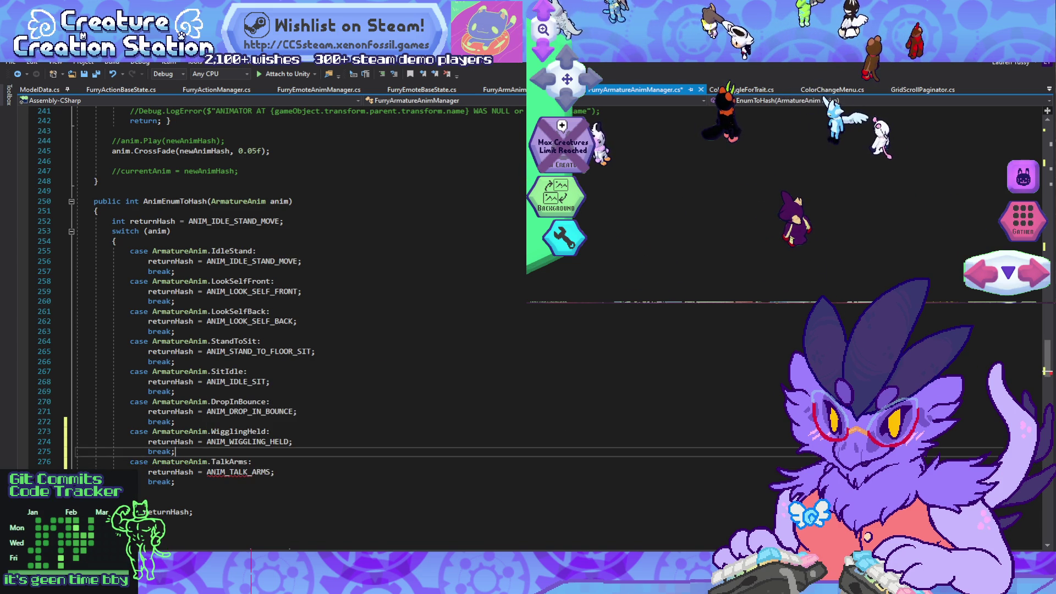
{"action": "scroll", "coordinate": [275, 286], "scroll_direction": "down", "scroll_amount": 13}
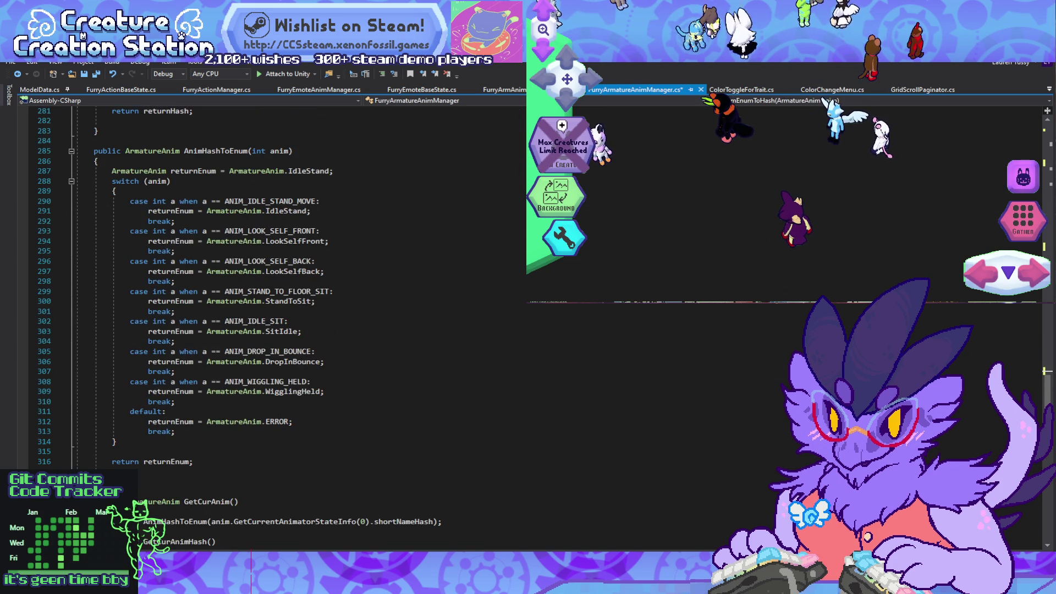
{"action": "mouse_move", "coordinate": [175, 402]}
{"action": "left_mouse_down"}
{"action": "mouse_move", "coordinate": [99, 402]}
{"action": "mouse_move", "coordinate": [57, 372]}
{"action": "left_mouse_up"}
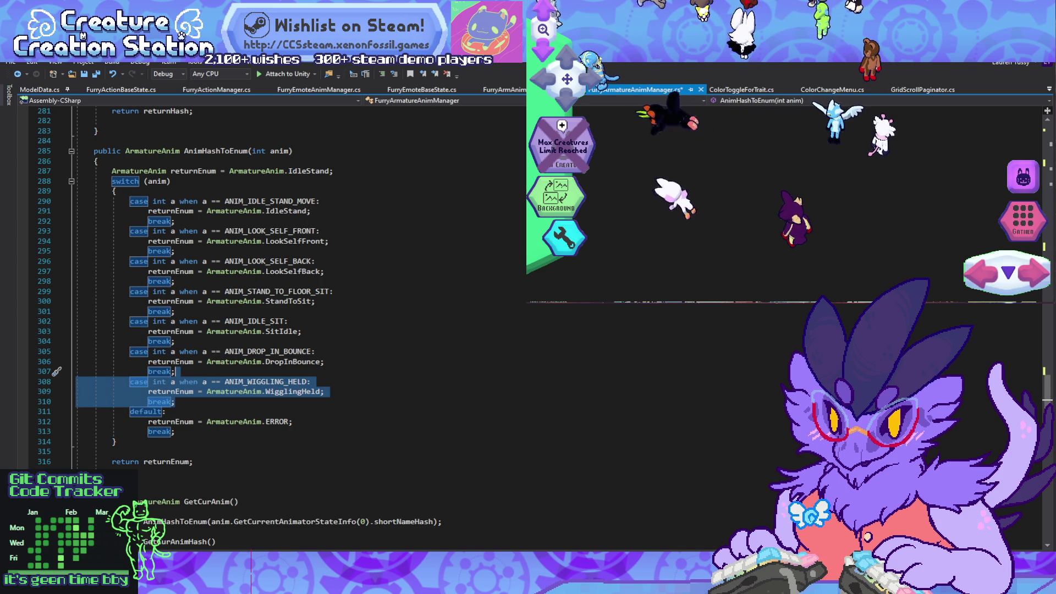
Step: Copy the ANIM_WIGGLING_HELD case in AnimHashToEnum into an ANIM_TALK_ARMS case returning ArmatureAnim.TalkArms
{"action": "key", "text": "ctrl+d"}
{"action": "double_click", "coordinate": [265, 411]}
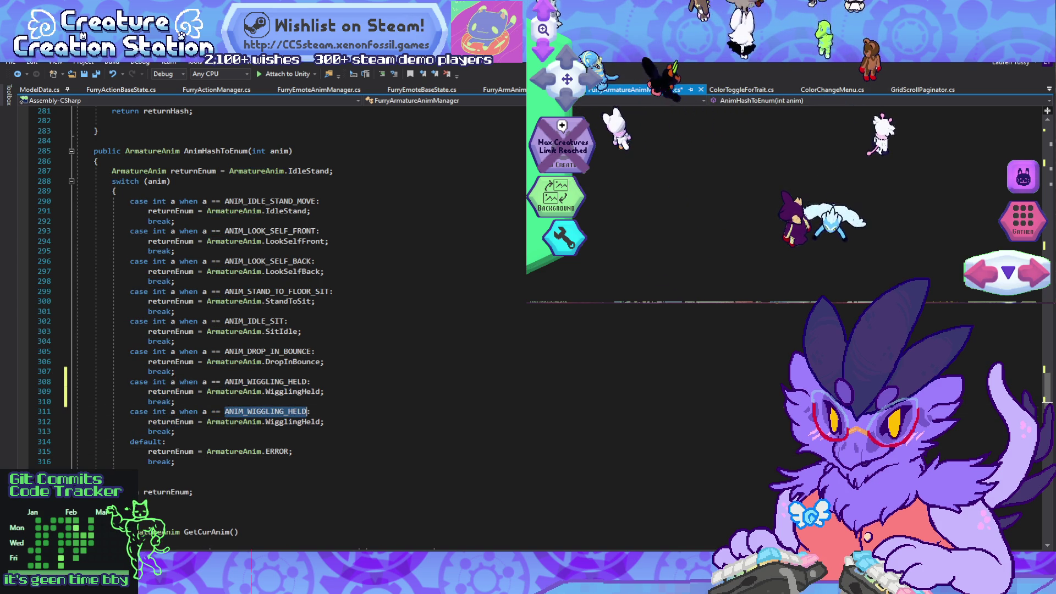
{"action": "type", "text": "anim"}
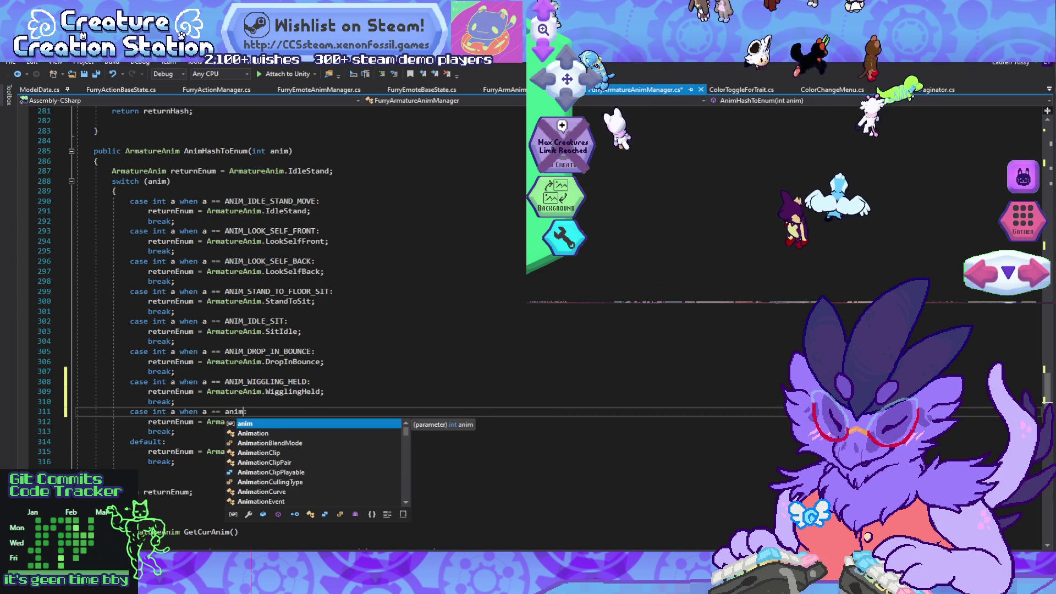
{"action": "type", "text": "_"}
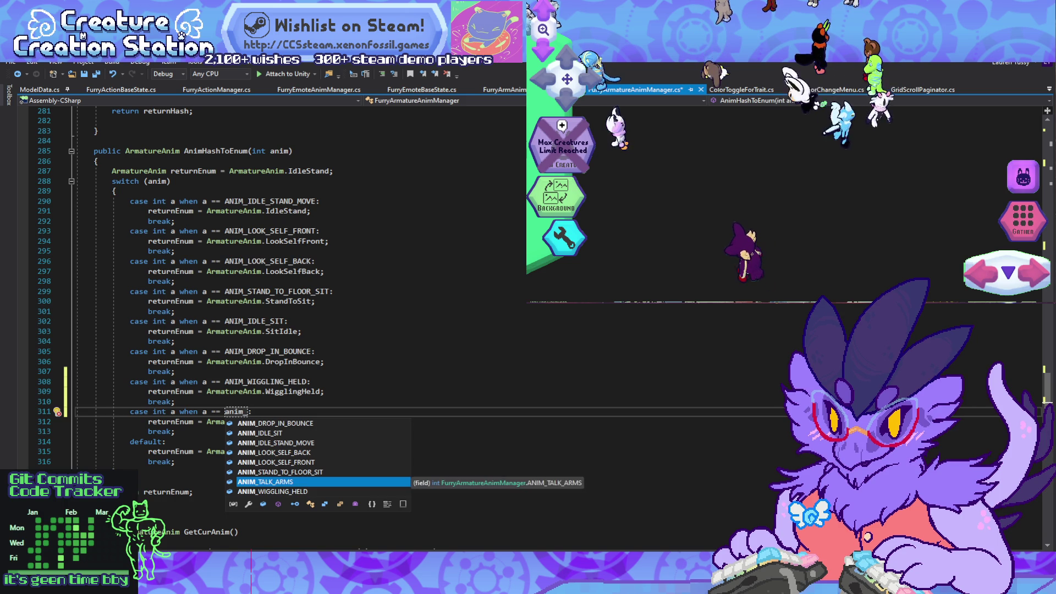
{"action": "key", "text": "Tab"}
{"action": "double_click", "coordinate": [268, 421]}
{"action": "type", "text": "tureAnim.t;"}
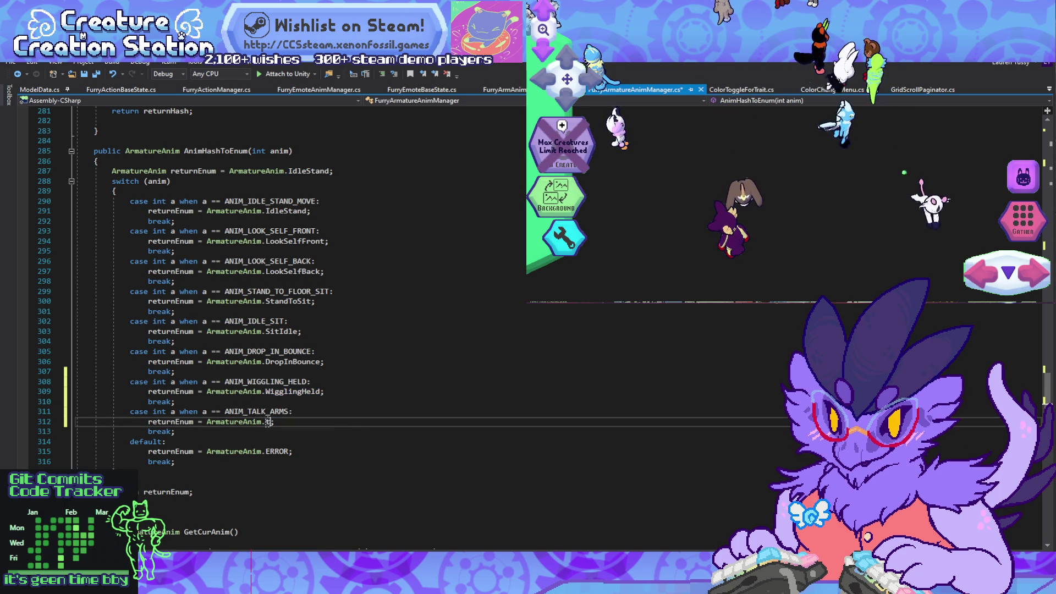
{"action": "key", "text": "Tab"}
{"action": "key", "text": "Down"}
{"action": "key", "text": "Down"}
{"action": "key", "text": "Down"}
{"action": "scroll", "coordinate": [268, 421], "scroll_direction": "down", "scroll_amount": 4}
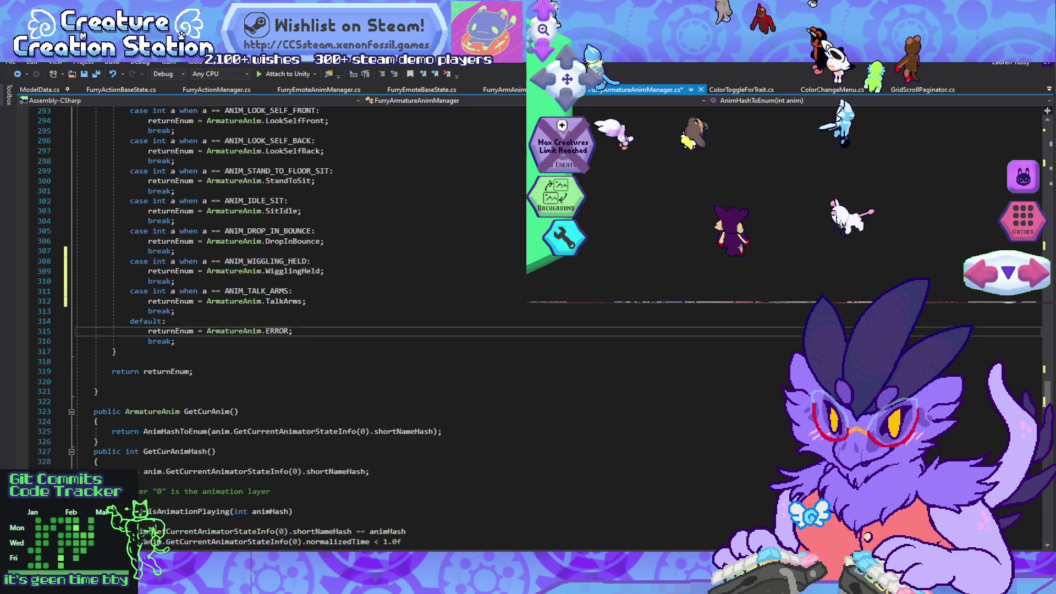
{"action": "scroll", "coordinate": [268, 422], "scroll_direction": "down", "scroll_amount": 5}
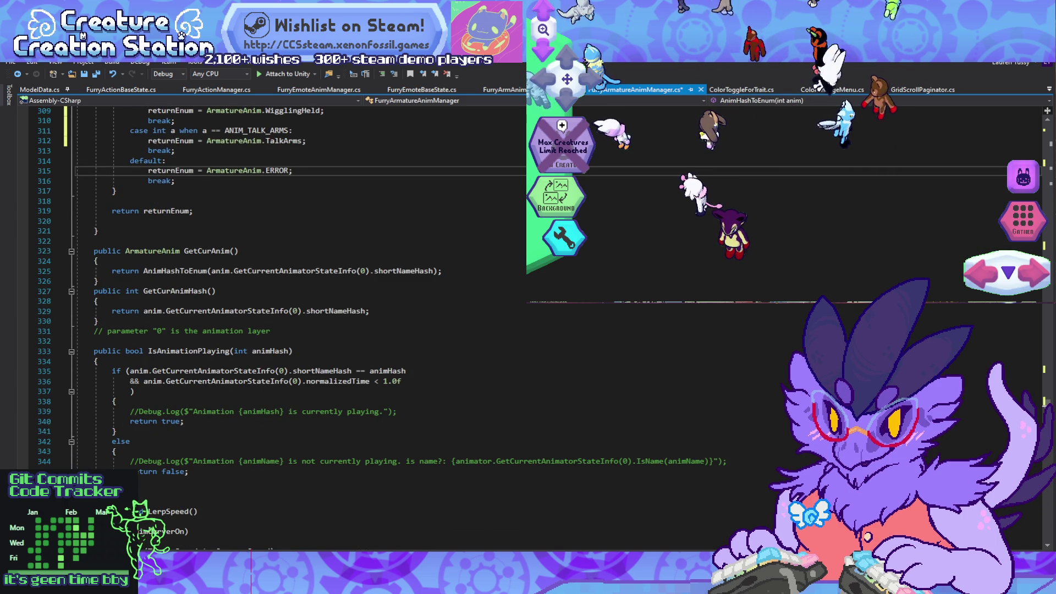
{"action": "scroll", "coordinate": [268, 422], "scroll_direction": "down", "scroll_amount": 10}
{"action": "scroll", "coordinate": [268, 421], "scroll_direction": "up", "scroll_amount": 20}
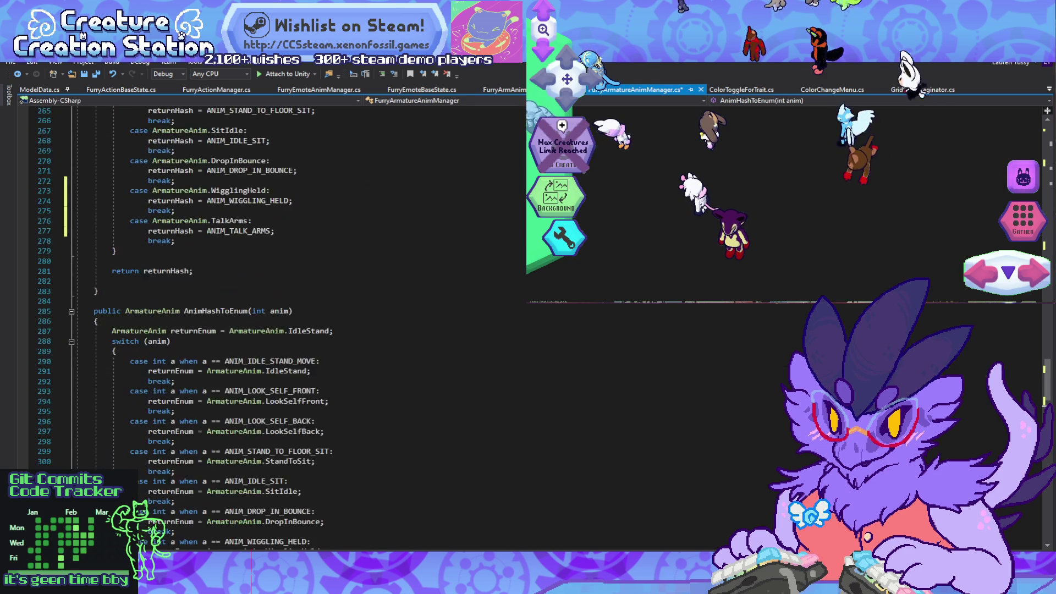
{"action": "scroll", "coordinate": [267, 421], "scroll_direction": "up", "scroll_amount": 18}
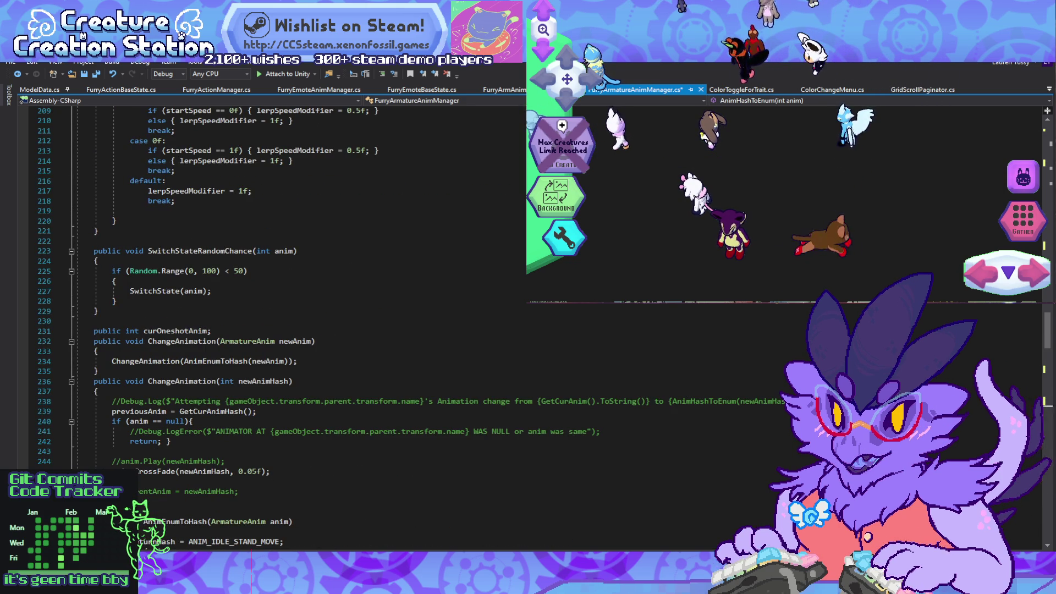
{"action": "scroll", "coordinate": [268, 421], "scroll_direction": "up", "scroll_amount": 7}
{"action": "scroll", "coordinate": [268, 421], "scroll_direction": "up", "scroll_amount": 20}
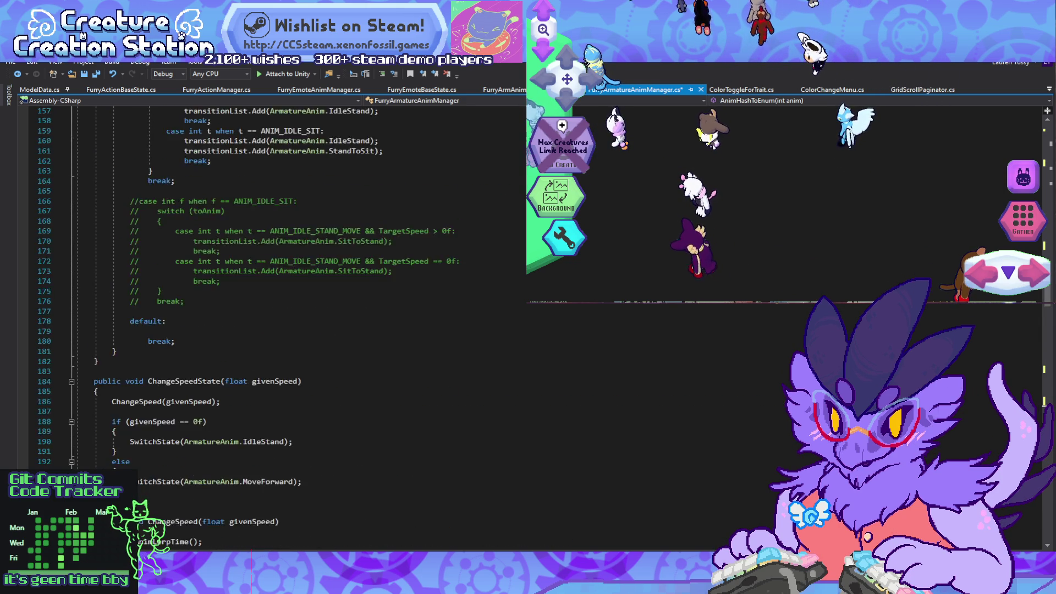
{"action": "scroll", "coordinate": [268, 421], "scroll_direction": "up", "scroll_amount": 10}
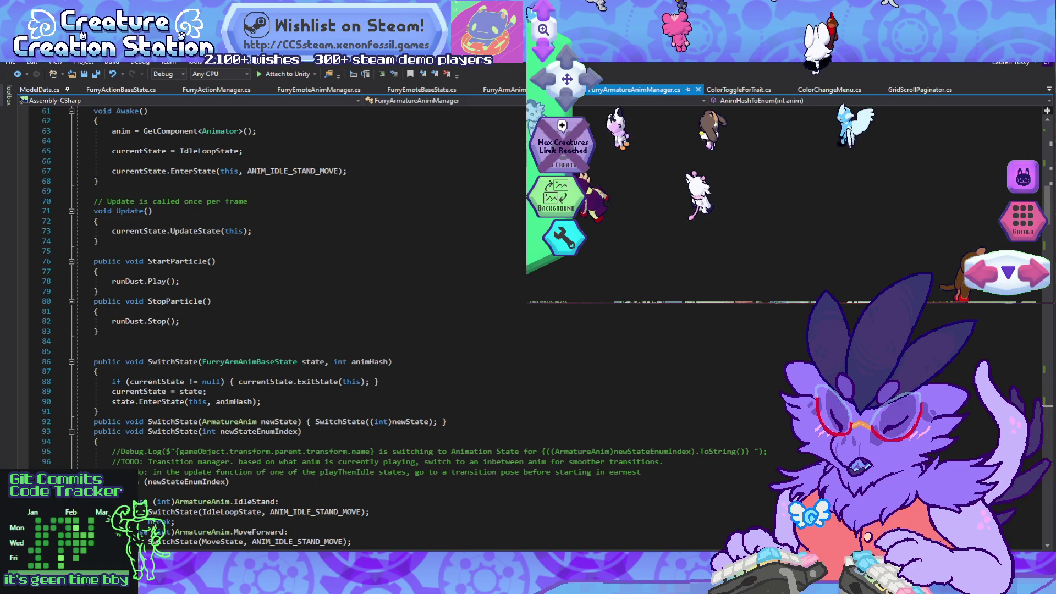
{"action": "scroll", "coordinate": [264, 330], "scroll_direction": "up", "scroll_amount": 8}
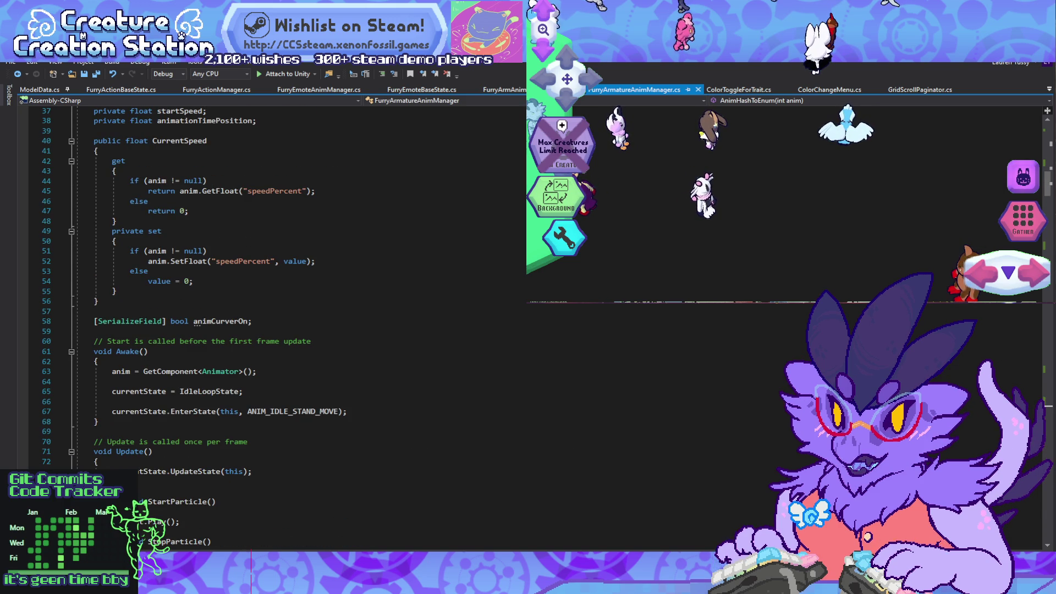
Step: Make Awake start with ANIM_TALK_ARMS instead of ANIM_IDLE_STAND_MOVE, then return to Unity
{"action": "double_click", "coordinate": [293, 411]}
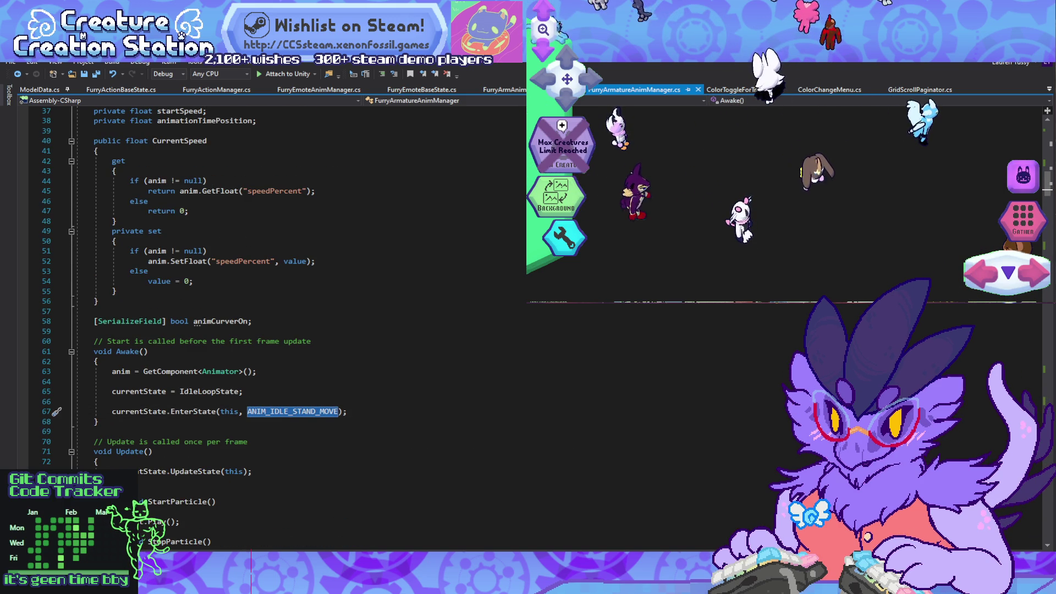
{"action": "type", "text": "ANIM_TALK_ARMS"}
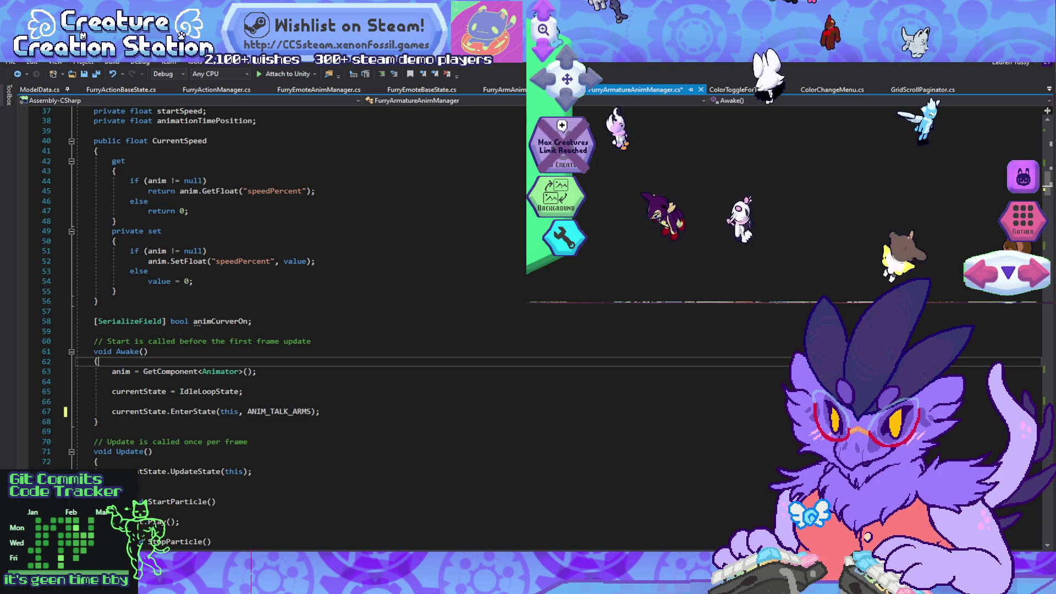
{"action": "left_click", "coordinate": [97, 461]}
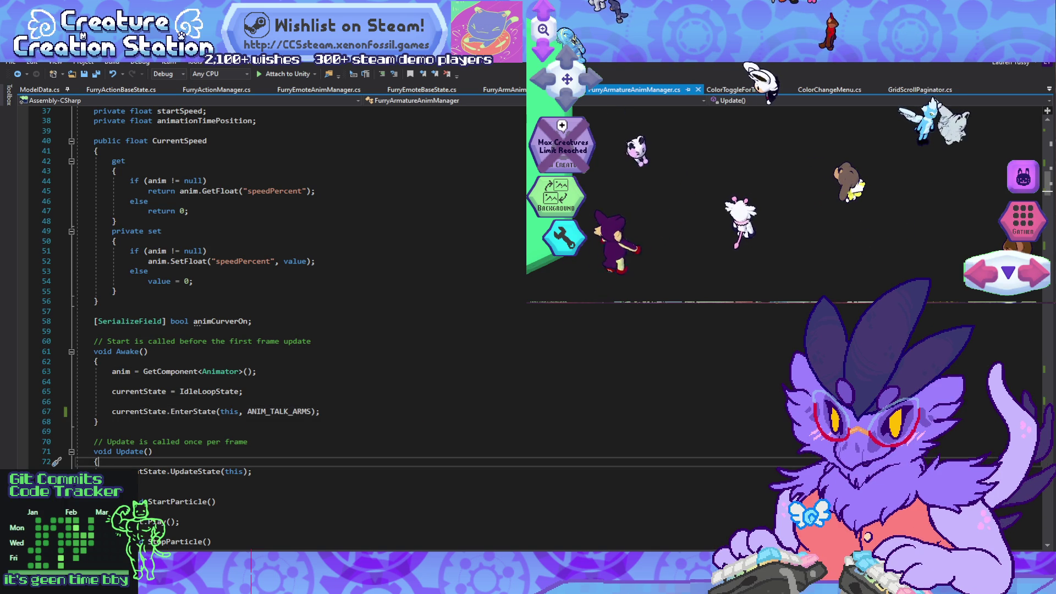
{"action": "key", "text": "alt+Tab"}
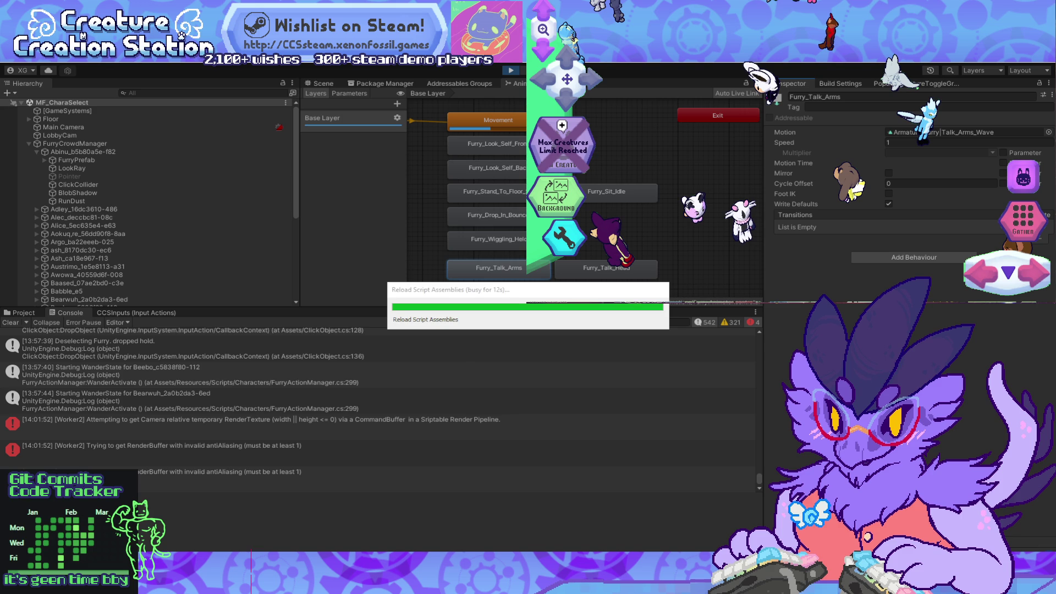
Step: While scripts reload, bring up the Notion Features and Bugs board in Firefox
{"action": "mouse_move", "coordinate": [234, 583]}
{"action": "mouse_move", "coordinate": [277, 528]}
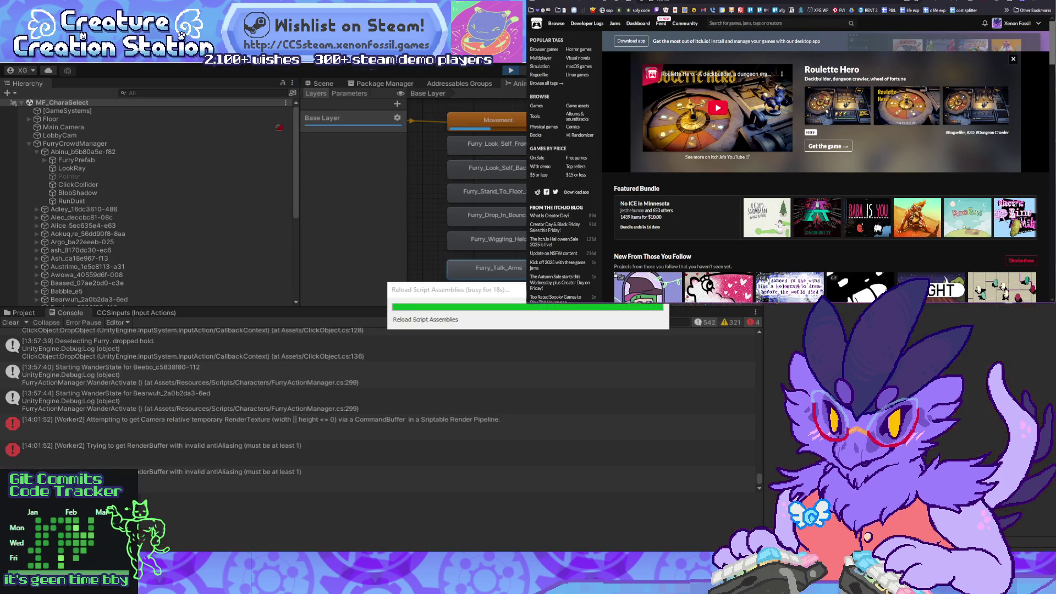
{"action": "key", "text": "ctrl+Tab"}
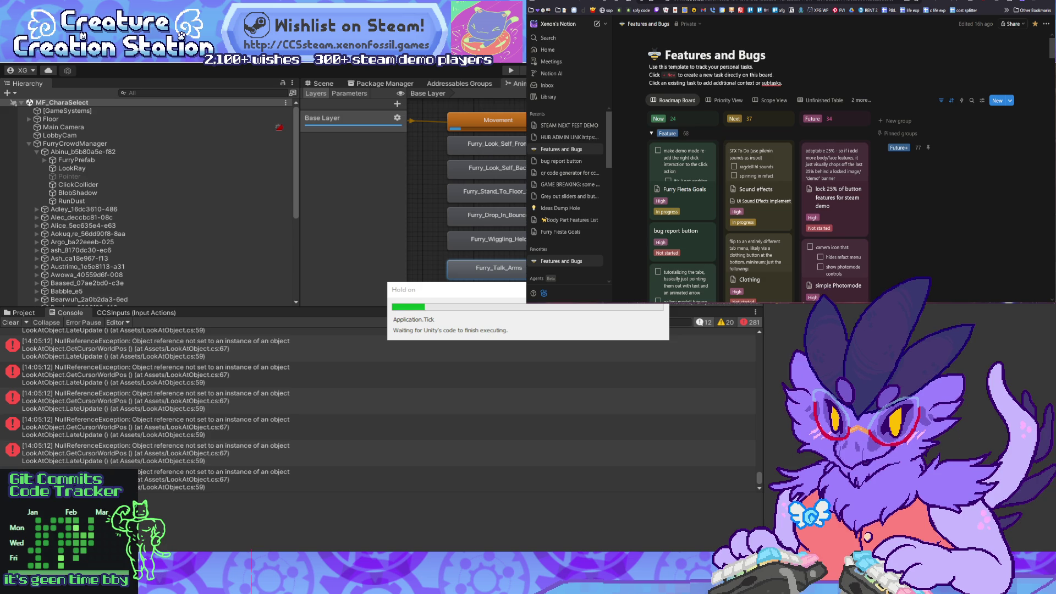
Step: Open Bluecat in the creature editor, then quit without saving back to character select
{"action": "mouse_move", "coordinate": [525, 333]}
{"action": "left_mouse_down"}
{"action": "mouse_move", "coordinate": [484, 275]}
{"action": "mouse_move", "coordinate": [473, 347]}
{"action": "mouse_move", "coordinate": [429, 291]}
{"action": "mouse_move", "coordinate": [418, 294]}
{"action": "left_mouse_up"}
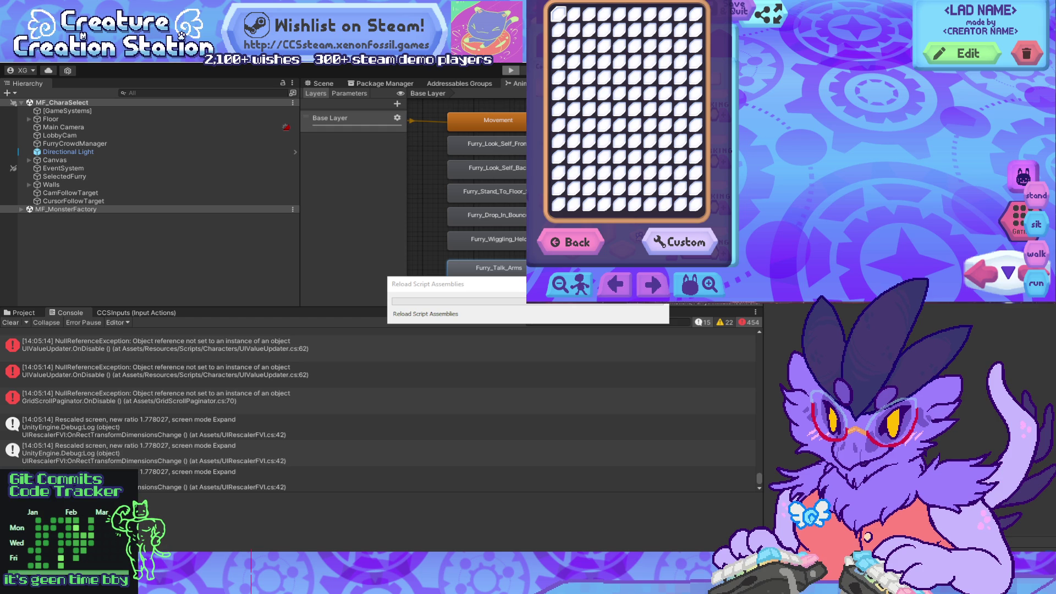
{"action": "mouse_move", "coordinate": [699, 303]}
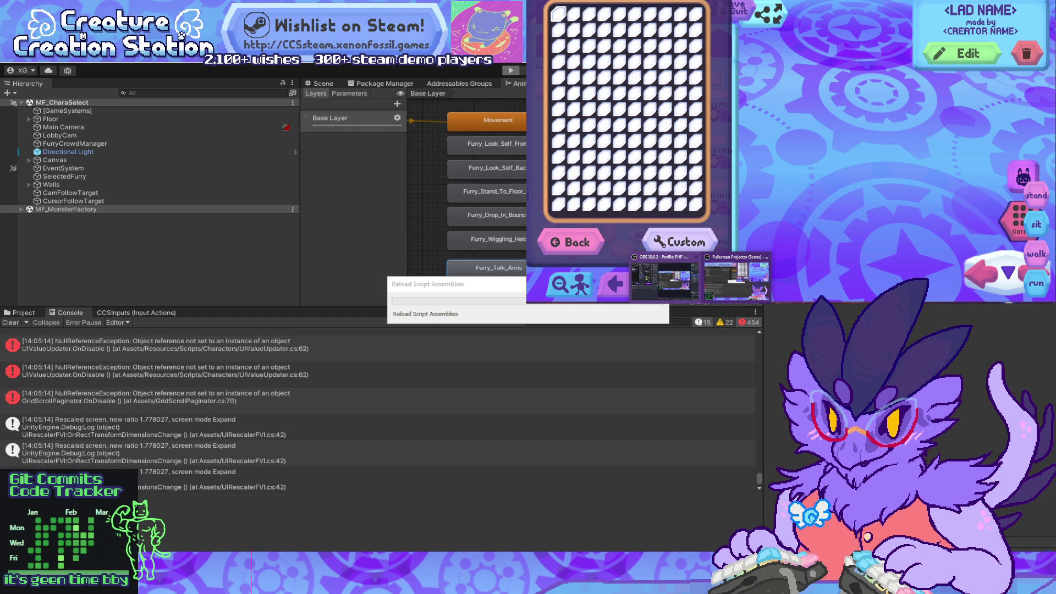
{"action": "mouse_move", "coordinate": [737, 278]}
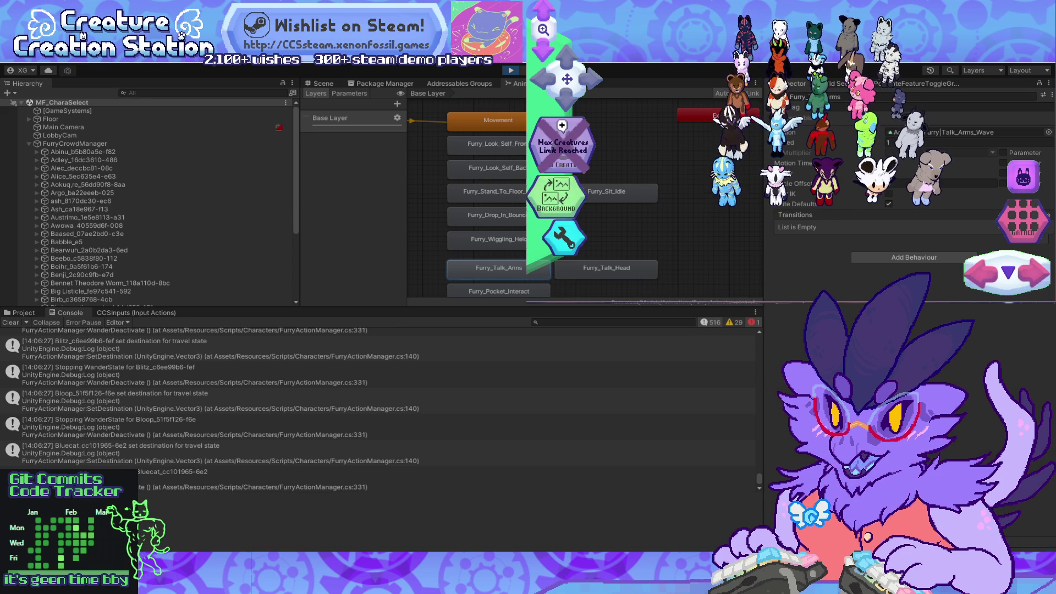
{"action": "left_click", "coordinate": [742, 176]}
{"action": "left_click", "coordinate": [969, 53]}
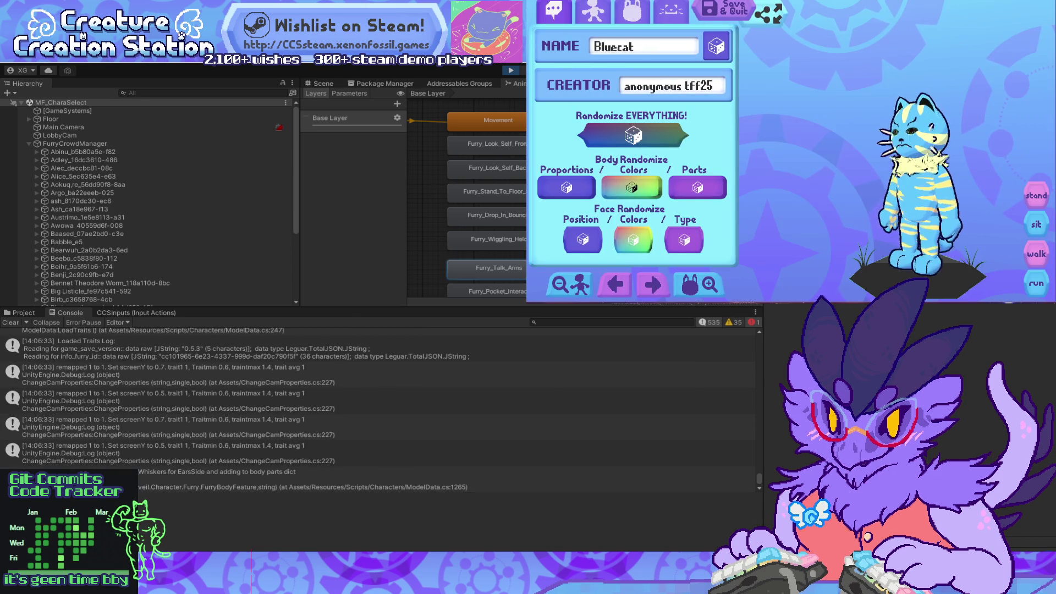
{"action": "left_click", "coordinate": [723, 8]}
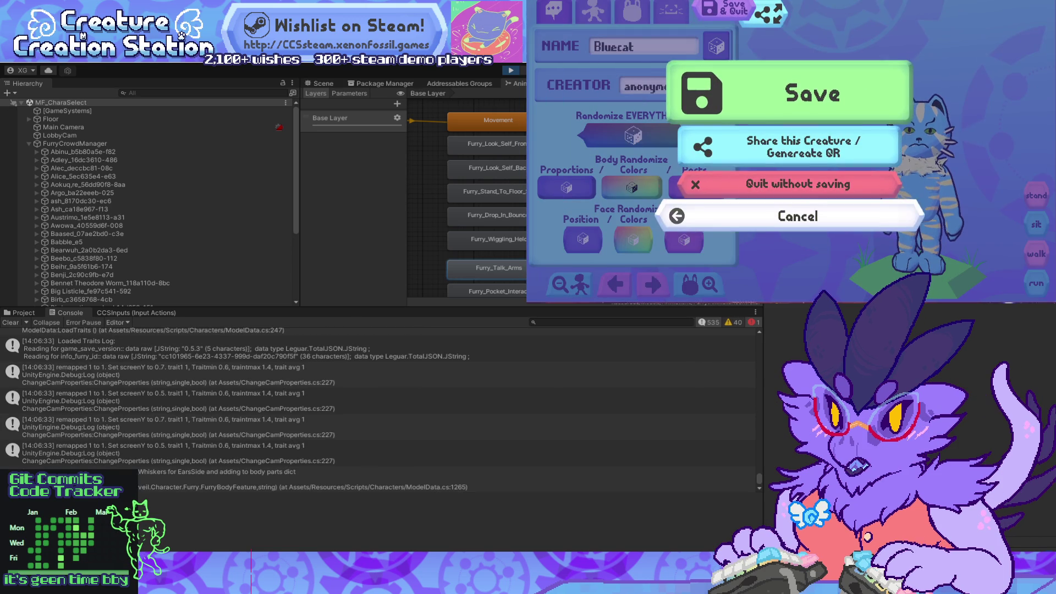
{"action": "left_click", "coordinate": [792, 181]}
{"action": "left_click", "coordinate": [787, 144]}
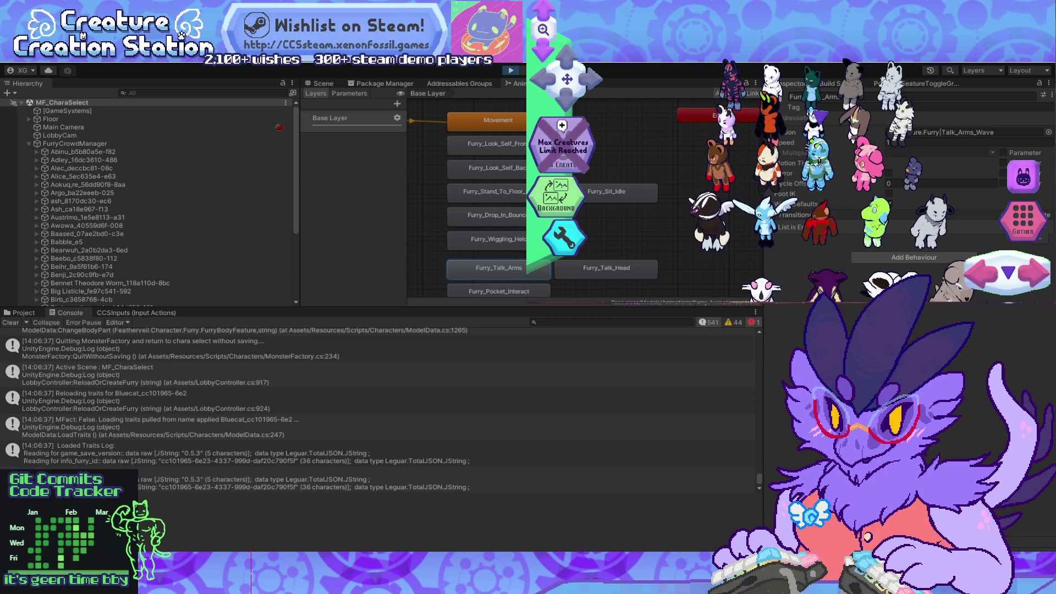
Step: Stop Play mode and find the ANIM_TALK_ARMS reference in Awake on line 67
{"action": "key", "text": "ctrl+p"}
{"action": "key", "text": "alt+Tab"}
{"action": "left_click", "coordinate": [257, 372]}
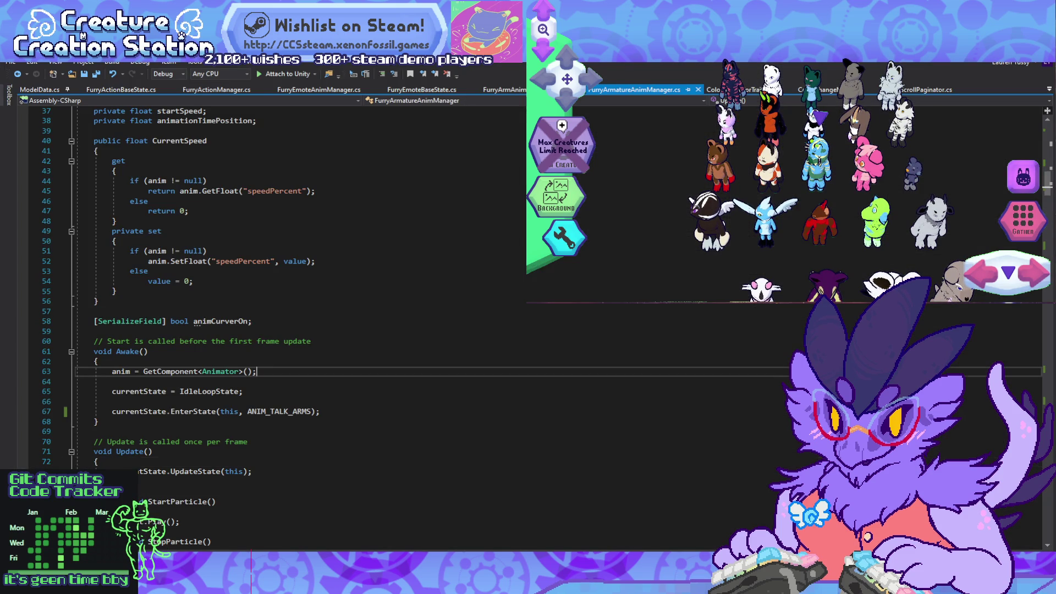
{"action": "left_click", "coordinate": [99, 421]}
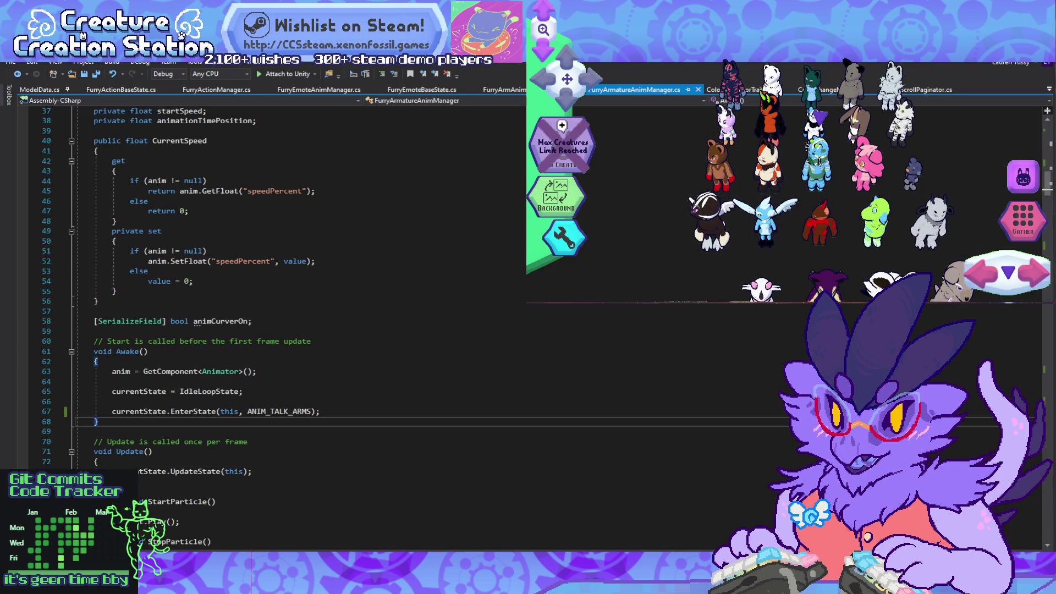
{"action": "left_click", "coordinate": [94, 432]}
{"action": "left_click", "coordinate": [278, 411]}
{"action": "scroll", "coordinate": [279, 330], "scroll_direction": "down", "scroll_amount": 5}
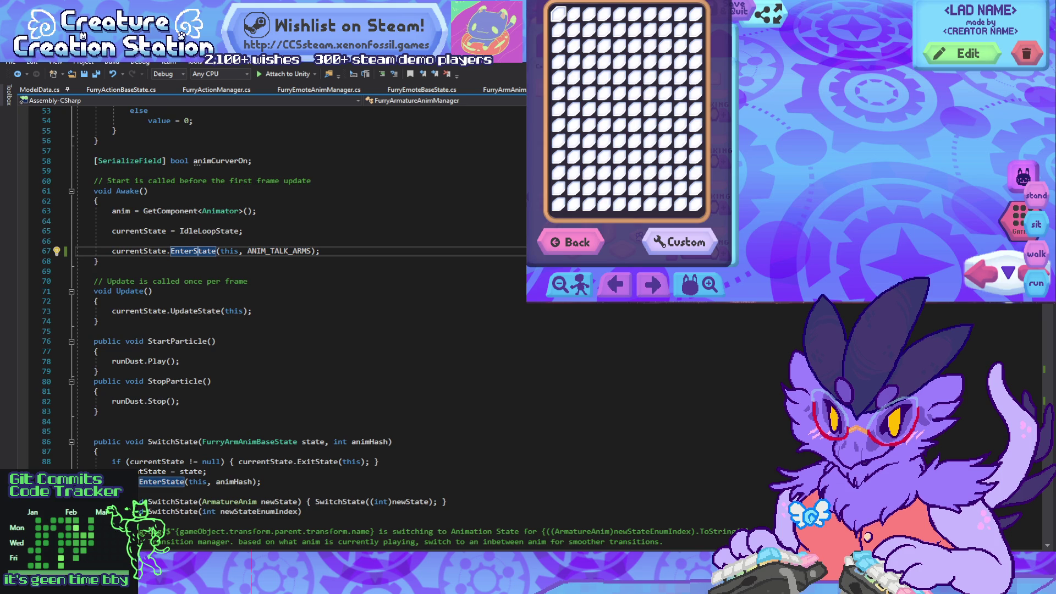
{"action": "scroll", "coordinate": [289, 343], "scroll_direction": "down", "scroll_amount": 4}
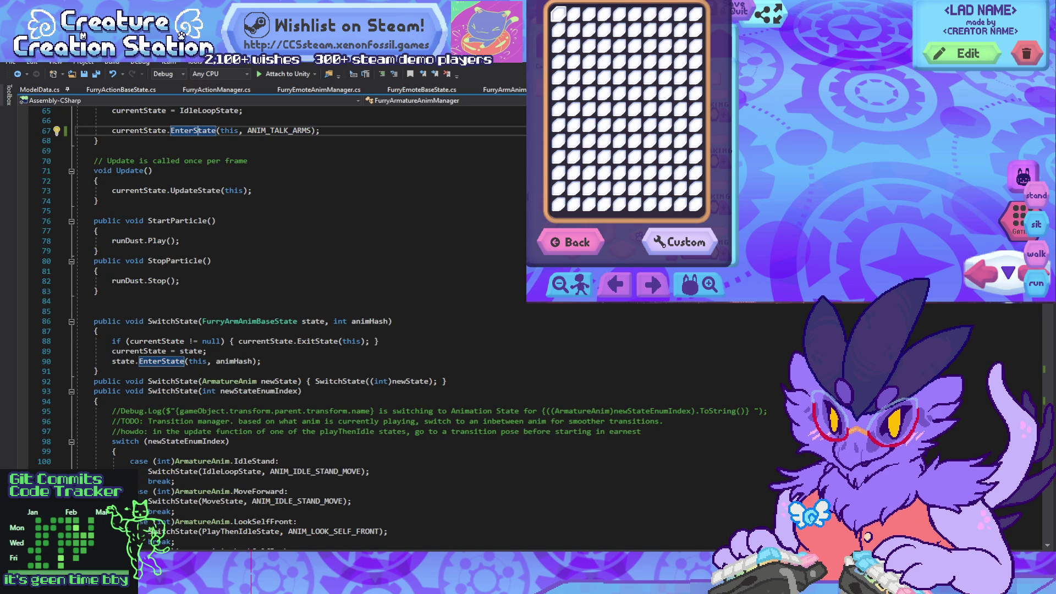
{"action": "scroll", "coordinate": [289, 344], "scroll_direction": "up", "scroll_amount": 8}
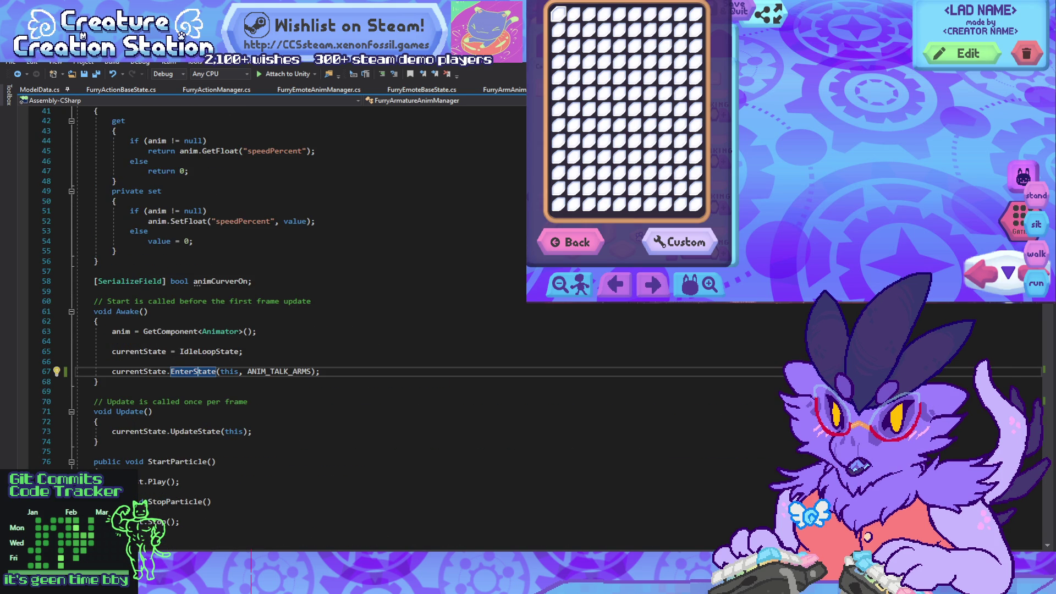
{"action": "scroll", "coordinate": [288, 343], "scroll_direction": "down", "scroll_amount": 7}
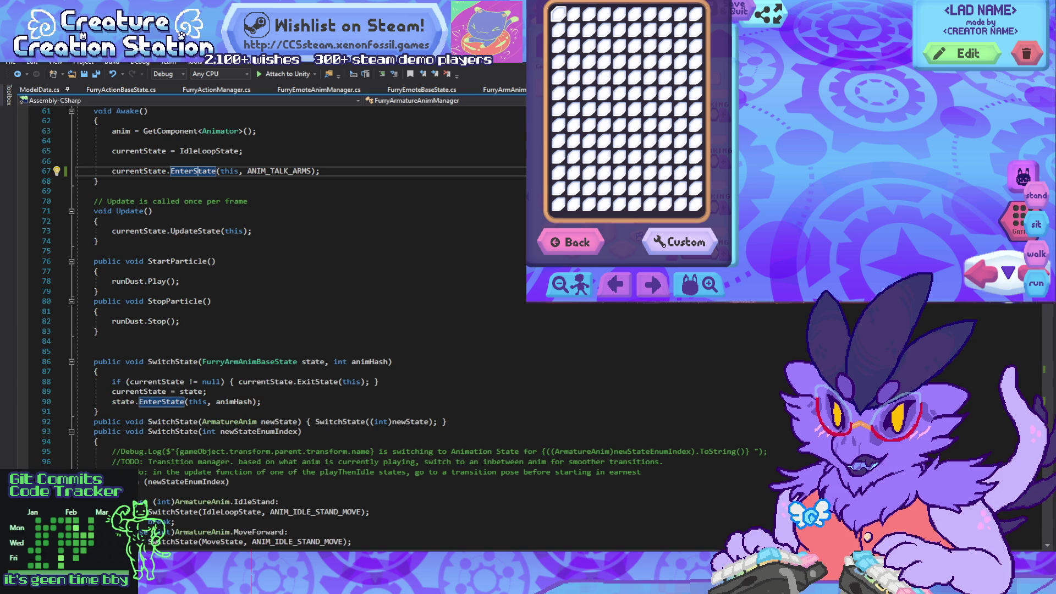
{"action": "scroll", "coordinate": [289, 344], "scroll_direction": "up", "scroll_amount": 7}
Step: Paste ANIM_IDLE_STAND_MOVE over the line 67 constant and return to Unity
{"action": "double_click", "coordinate": [280, 371]}
{"action": "type", "text": "talk"}
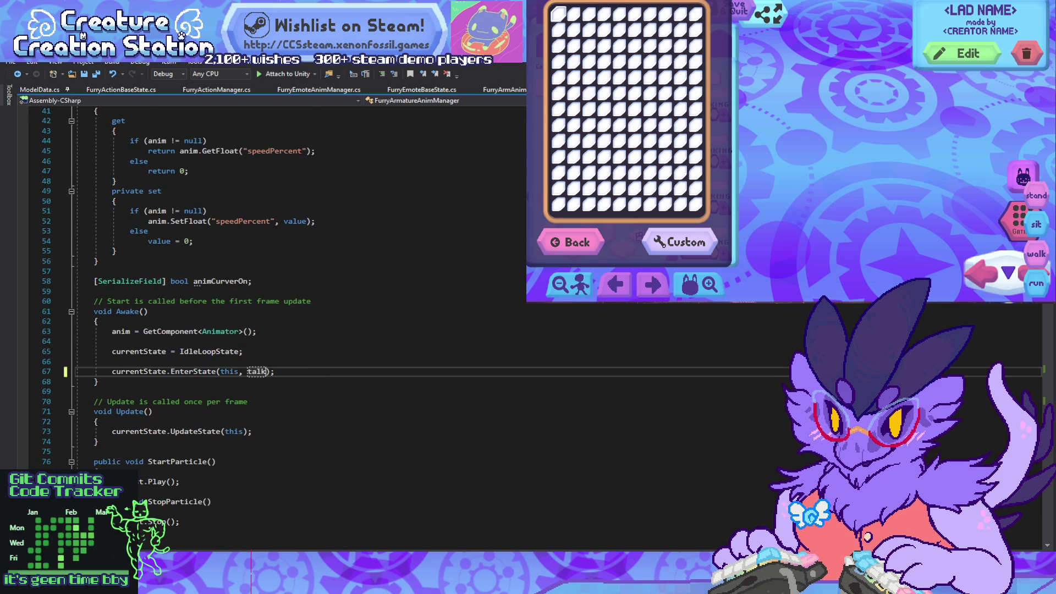
{"action": "type", "text": "ANIM_IDLE_STAND_MOVE"}
{"action": "left_click", "coordinate": [153, 411]}
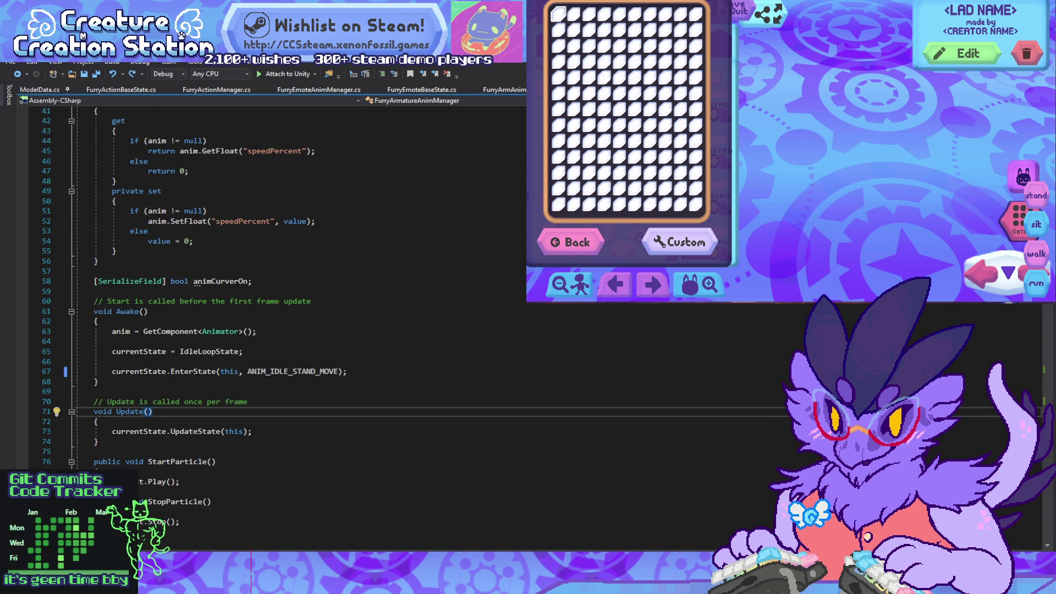
{"action": "key", "text": "alt+Tab"}
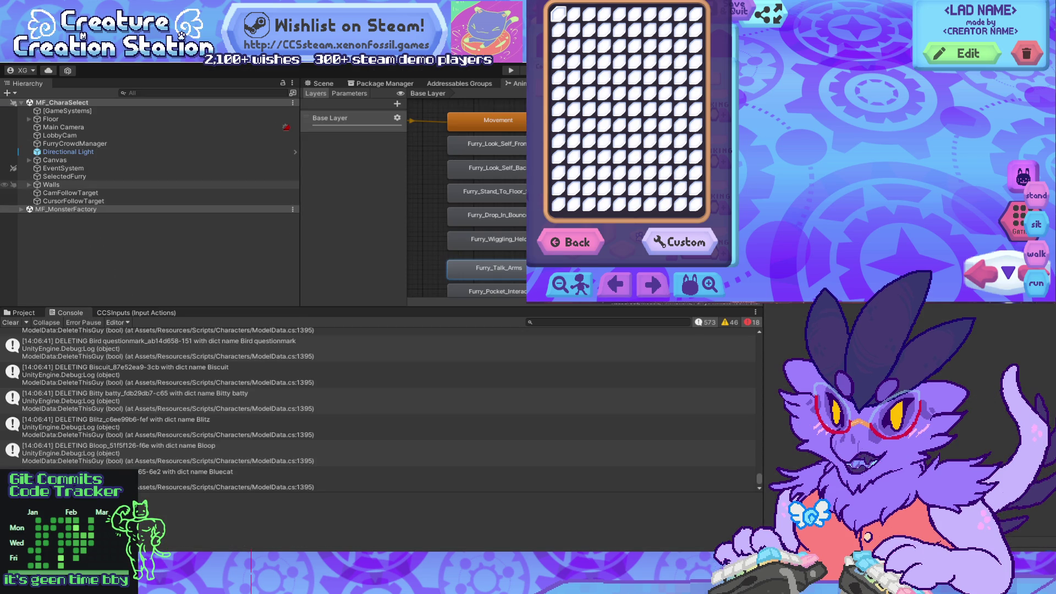
Step: Expand MF_MonsterFactory down to AnimationButtons and select the stand button
{"action": "left_click", "coordinate": [21, 209]}
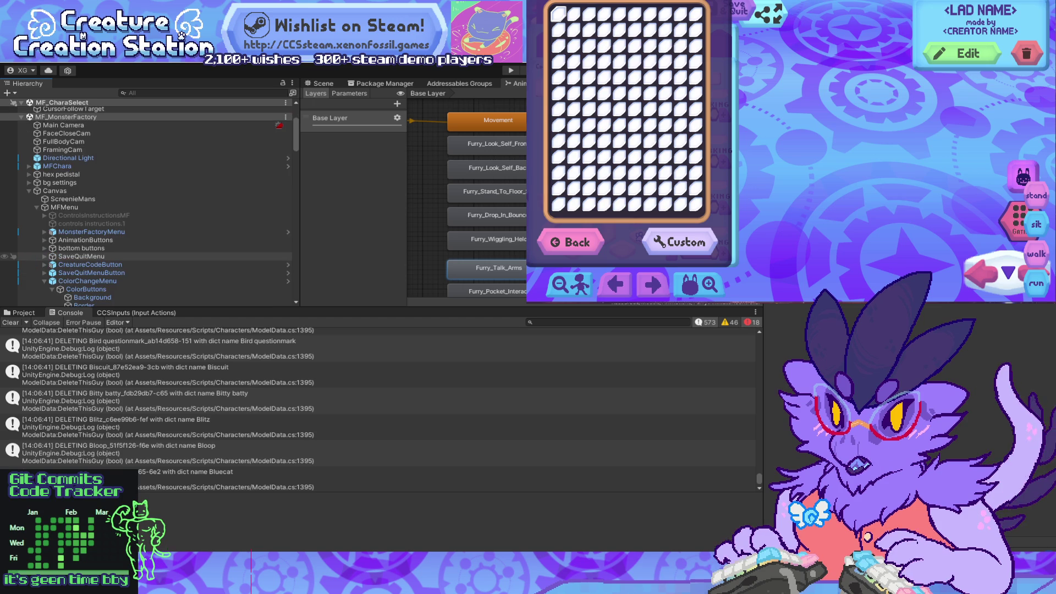
{"action": "scroll", "coordinate": [154, 203], "scroll_direction": "down", "scroll_amount": 3}
{"action": "left_click", "coordinate": [44, 220]}
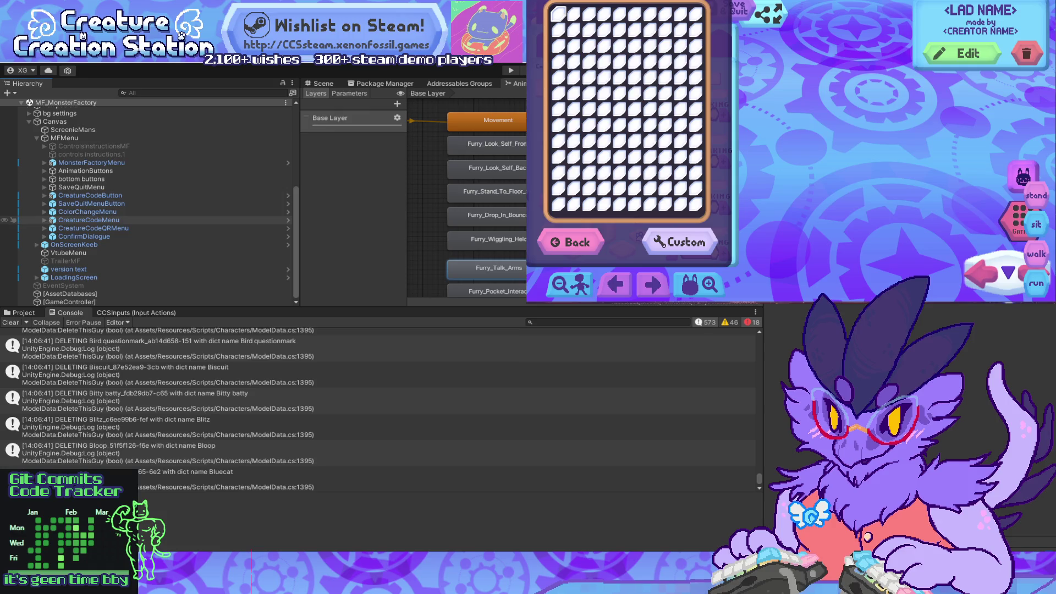
{"action": "left_click", "coordinate": [44, 179]}
{"action": "left_click", "coordinate": [44, 179]}
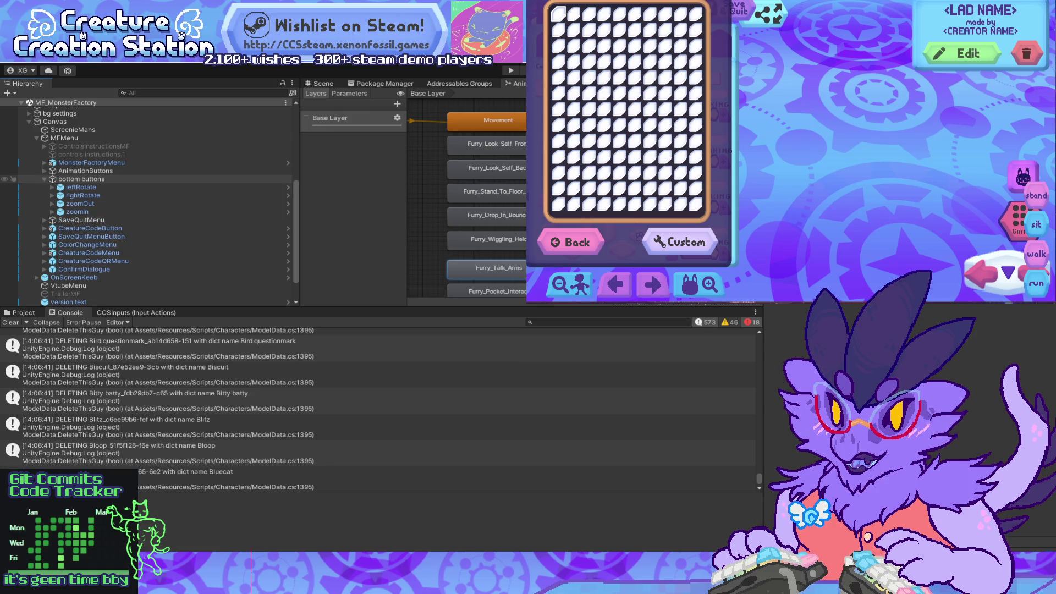
{"action": "left_click", "coordinate": [44, 162]}
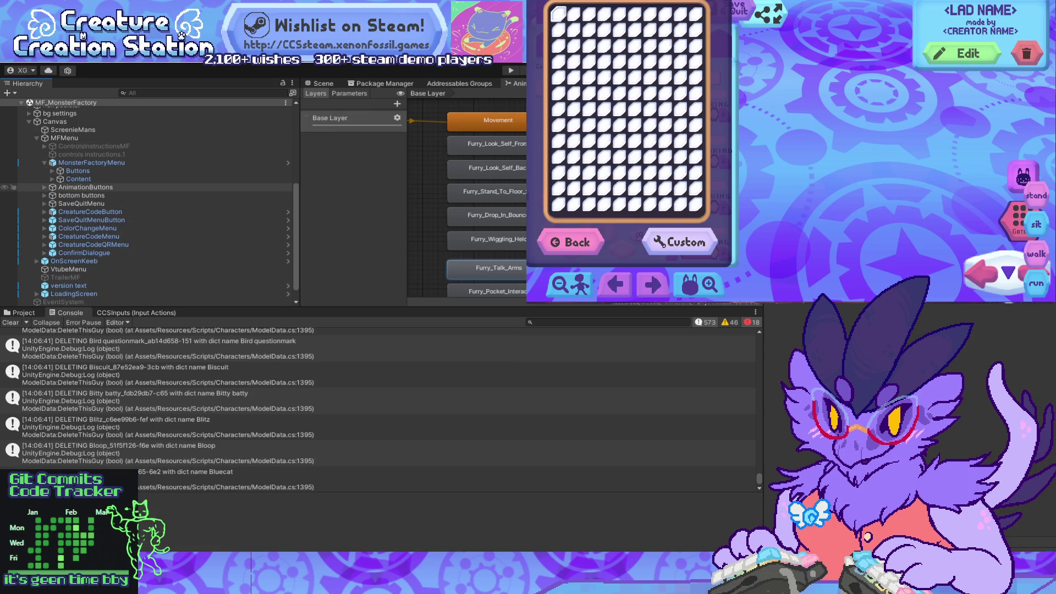
{"action": "left_click", "coordinate": [44, 187]}
{"action": "left_click", "coordinate": [74, 195]}
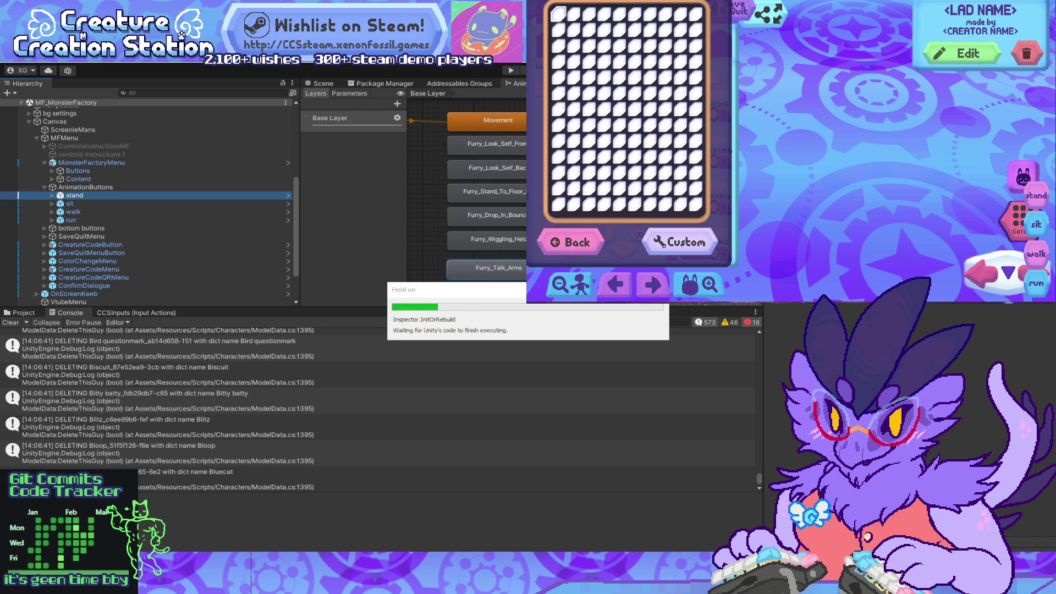
{"action": "mouse_move", "coordinate": [448, 289]}
{"action": "left_mouse_down"}
{"action": "mouse_move", "coordinate": [420, 297]}
{"action": "mouse_move", "coordinate": [418, 316]}
{"action": "left_mouse_up"}
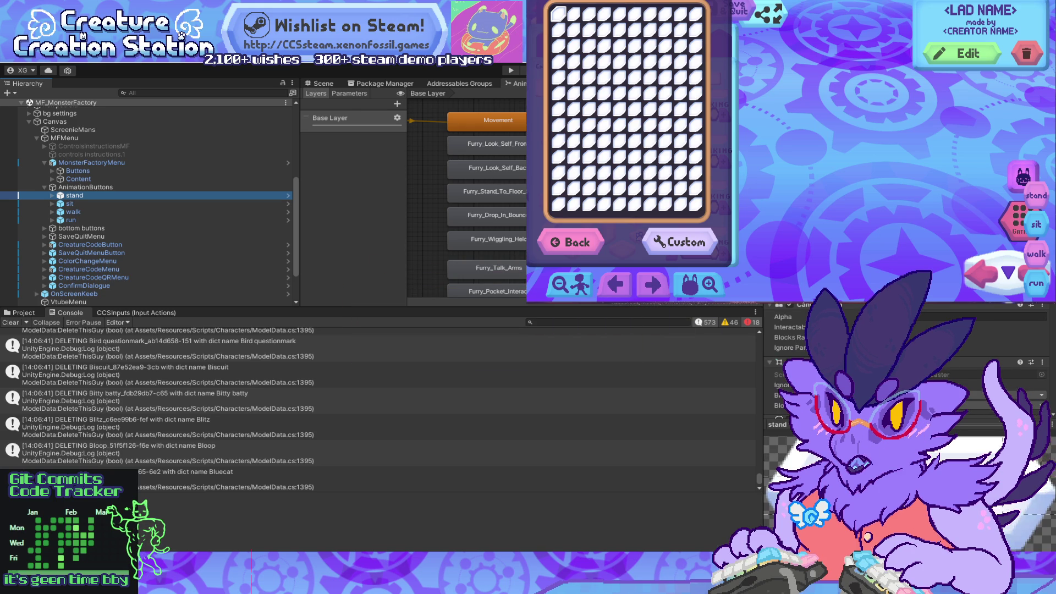
Step: Duplicate the stand button and rename the copy talk
{"action": "key", "text": "ctrl+d"}
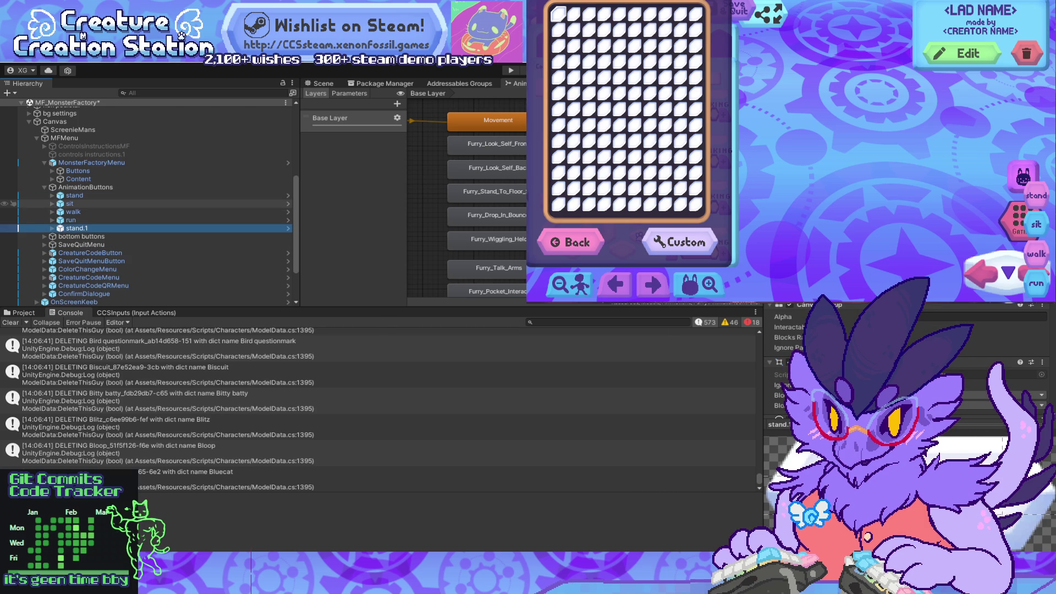
{"action": "left_click", "coordinate": [74, 195]}
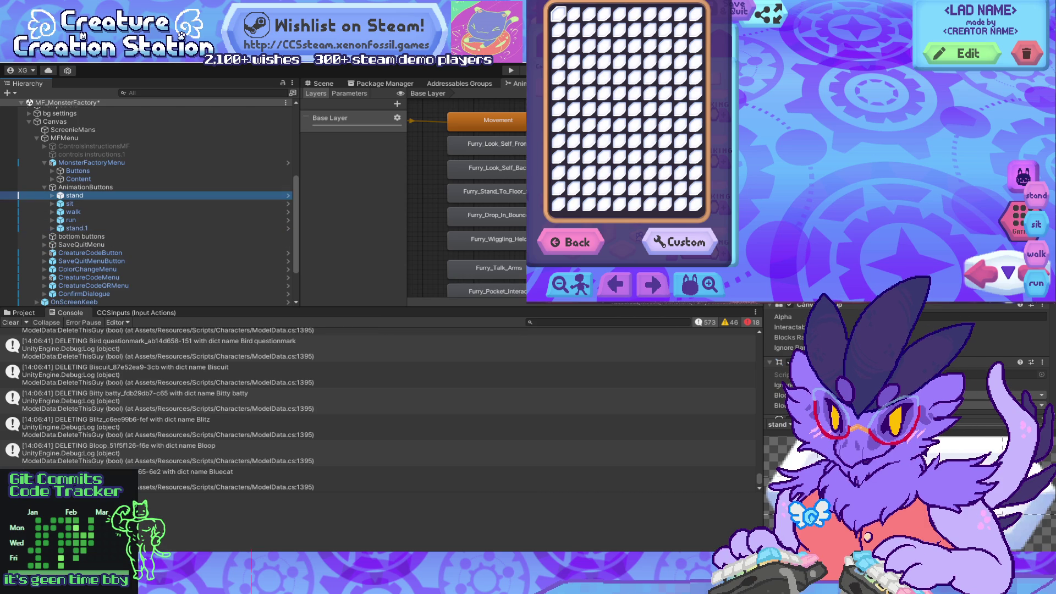
{"action": "left_click", "coordinate": [77, 229]}
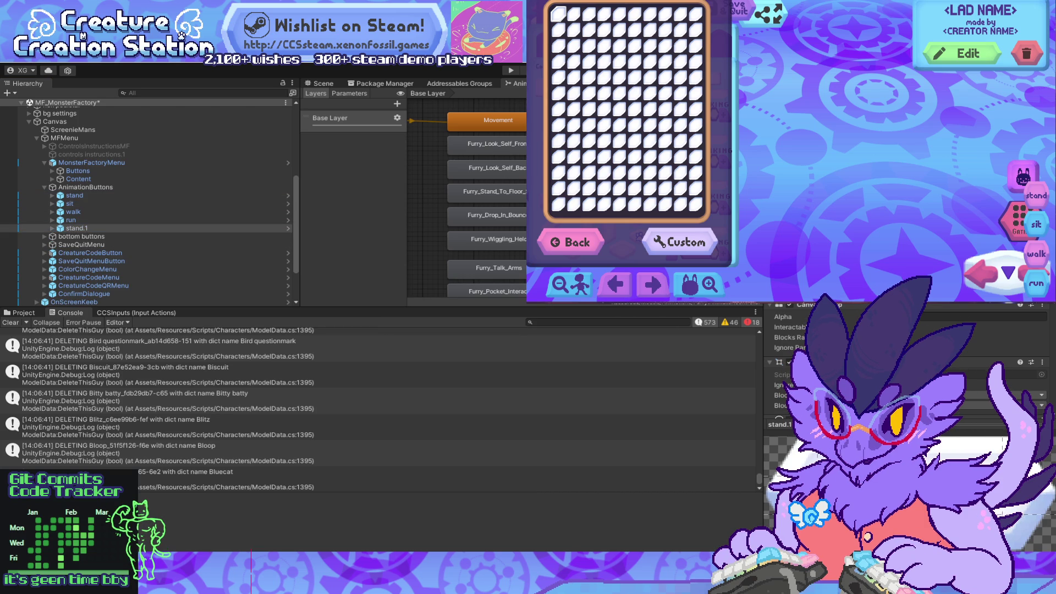
{"action": "key", "text": "F2"}
{"action": "type", "text": "talk"}
{"action": "key", "text": "Return"}
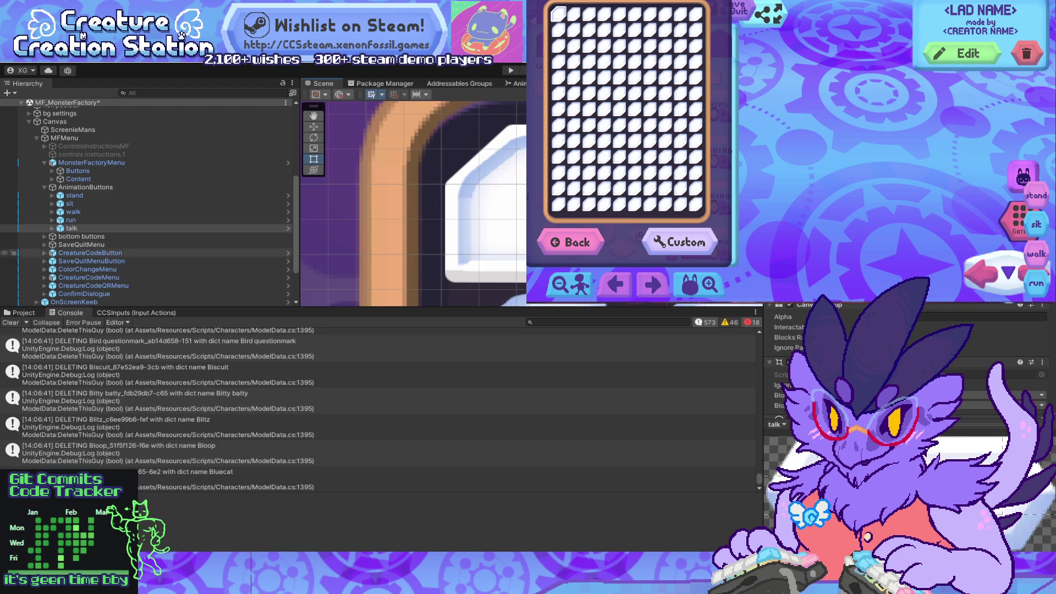
Step: Frame the talk button and set its Label text to talk
{"action": "double_click", "coordinate": [71, 228]}
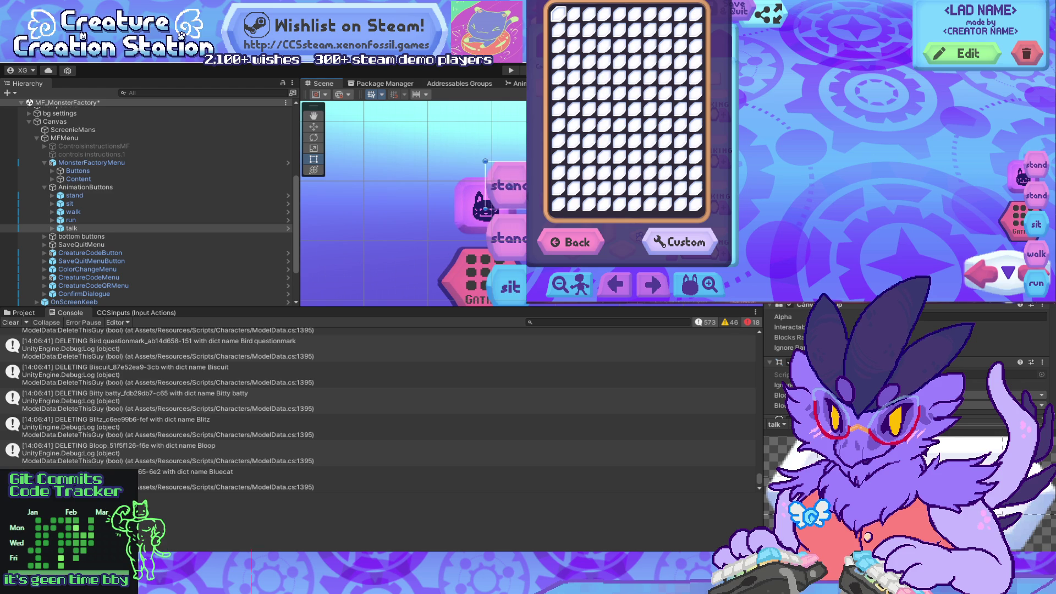
{"action": "left_click", "coordinate": [71, 228]}
{"action": "key", "text": "Right"}
{"action": "key", "text": "Down"}
{"action": "key", "text": "Down"}
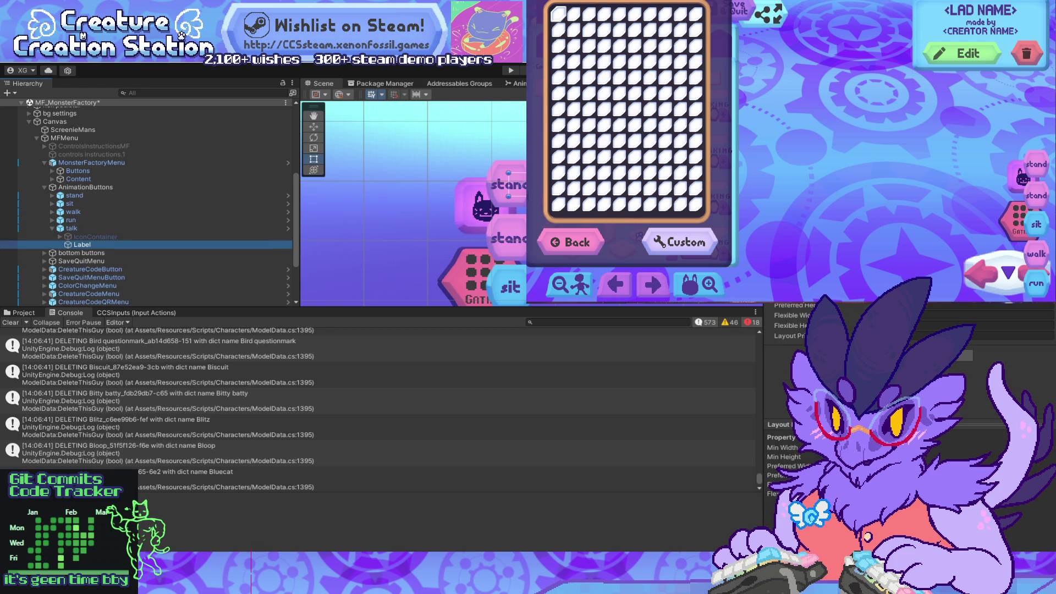
{"action": "type", "text": "alk"}
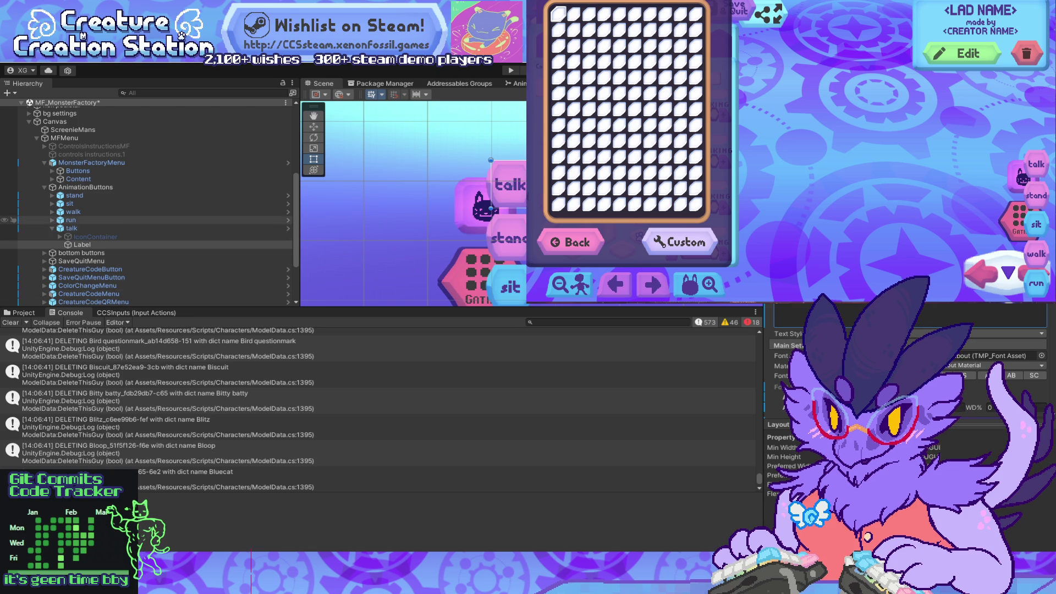
Step: Shift the talk button's Image colour hue to cyan
{"action": "left_click", "coordinate": [53, 220]}
{"action": "left_click", "coordinate": [70, 220]}
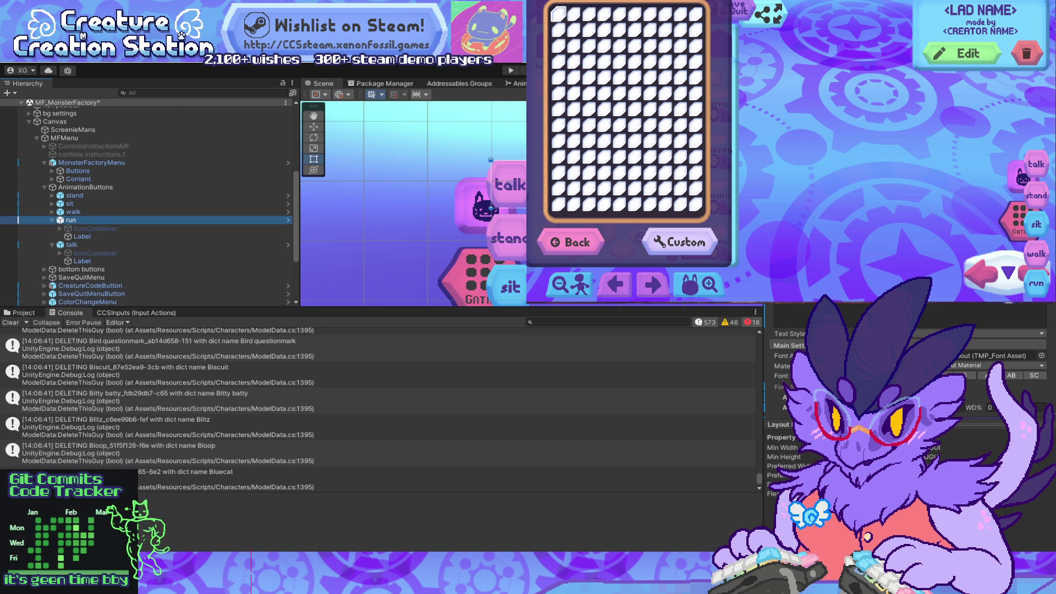
{"action": "scroll", "coordinate": [908, 357], "scroll_direction": "down", "scroll_amount": 5}
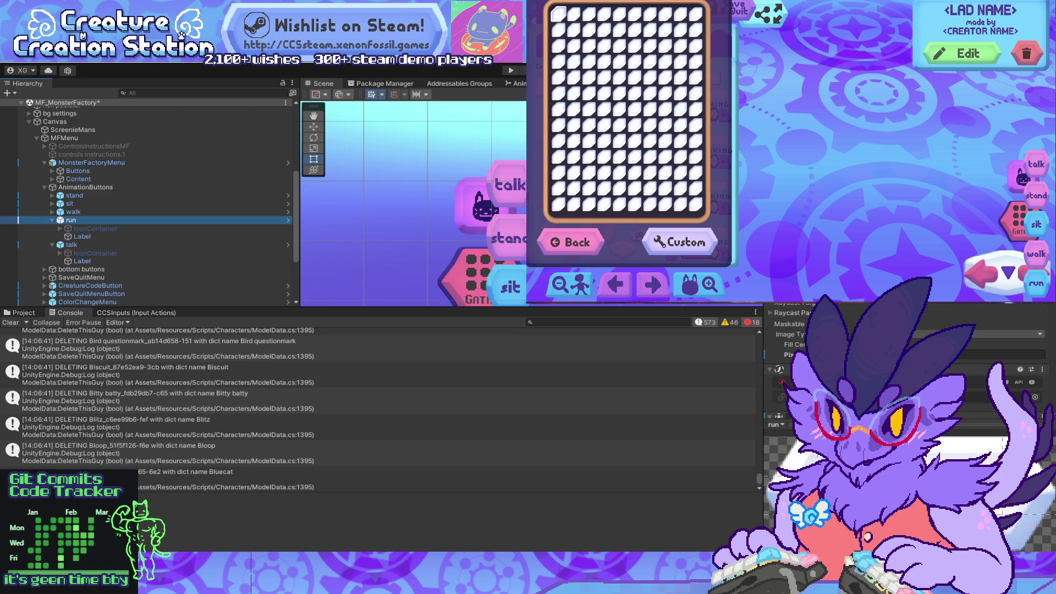
{"action": "left_click", "coordinate": [908, 382]}
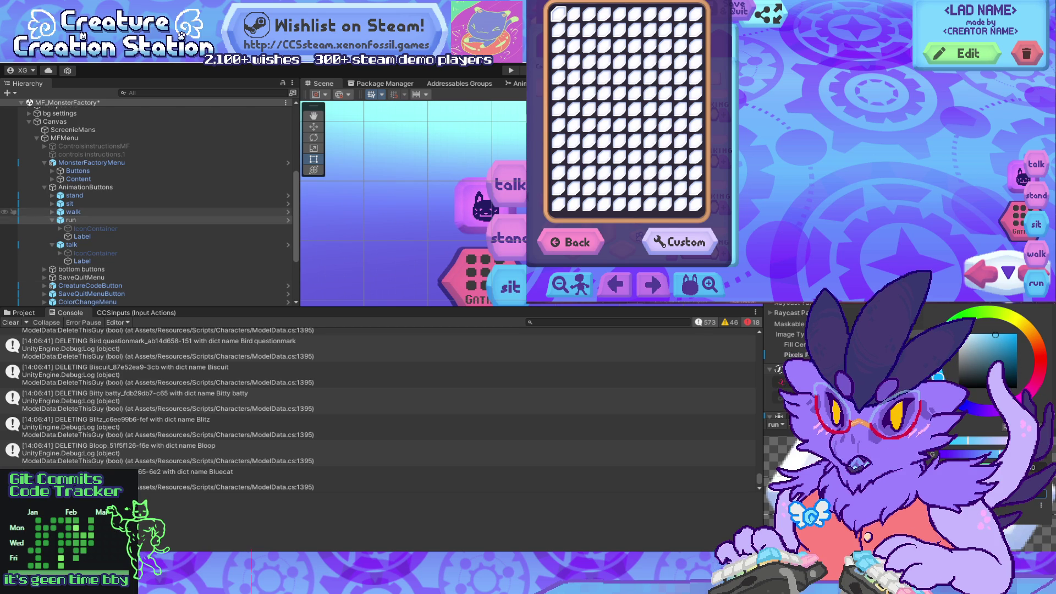
{"action": "left_click", "coordinate": [72, 245]}
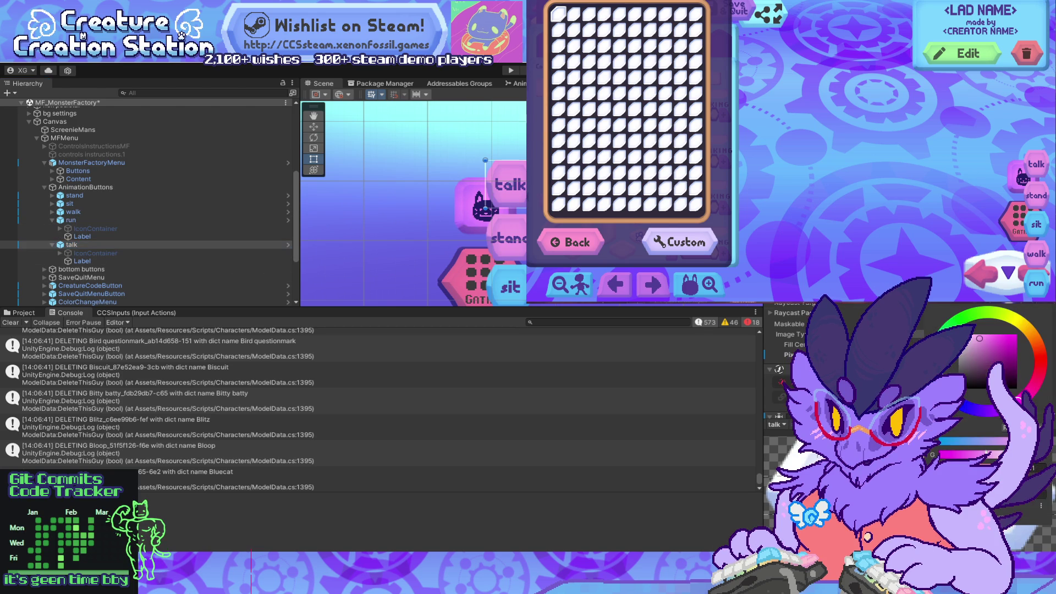
{"action": "left_click", "coordinate": [938, 377]}
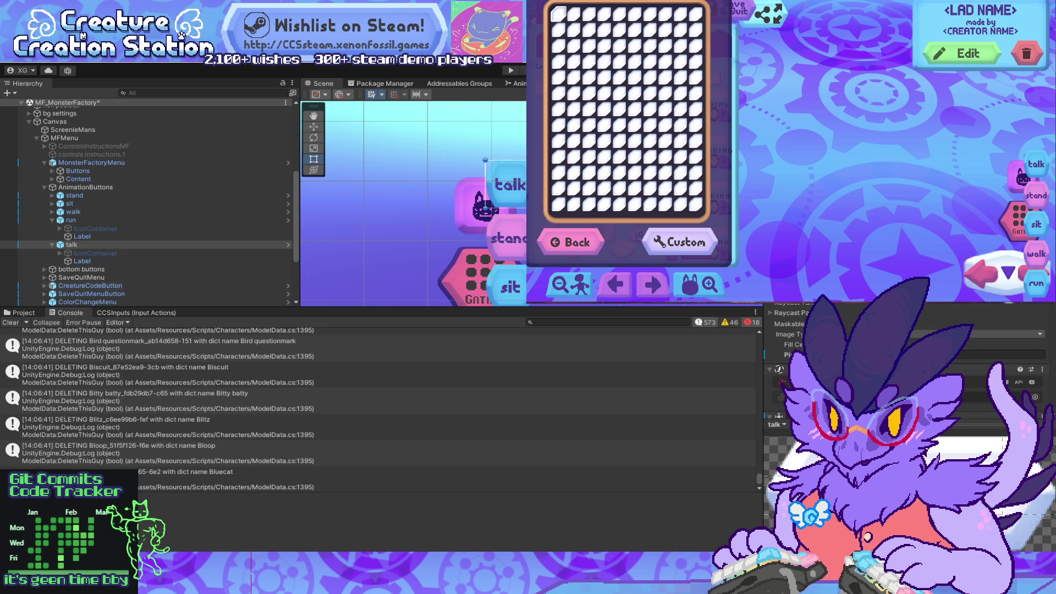
{"action": "mouse_move", "coordinate": [392, 581]}
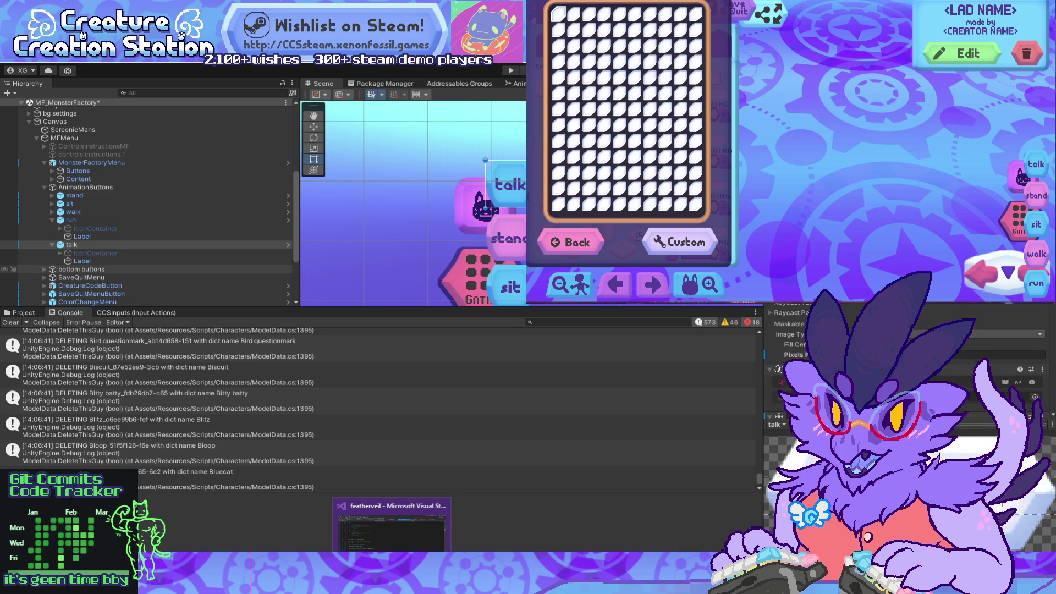
Step: Scroll the Inspector to the talk button's OnClick entry showing SwitchState
{"action": "scroll", "coordinate": [797, 357], "scroll_direction": "down", "scroll_amount": 3}
{"action": "scroll", "coordinate": [908, 357], "scroll_direction": "down", "scroll_amount": 5}
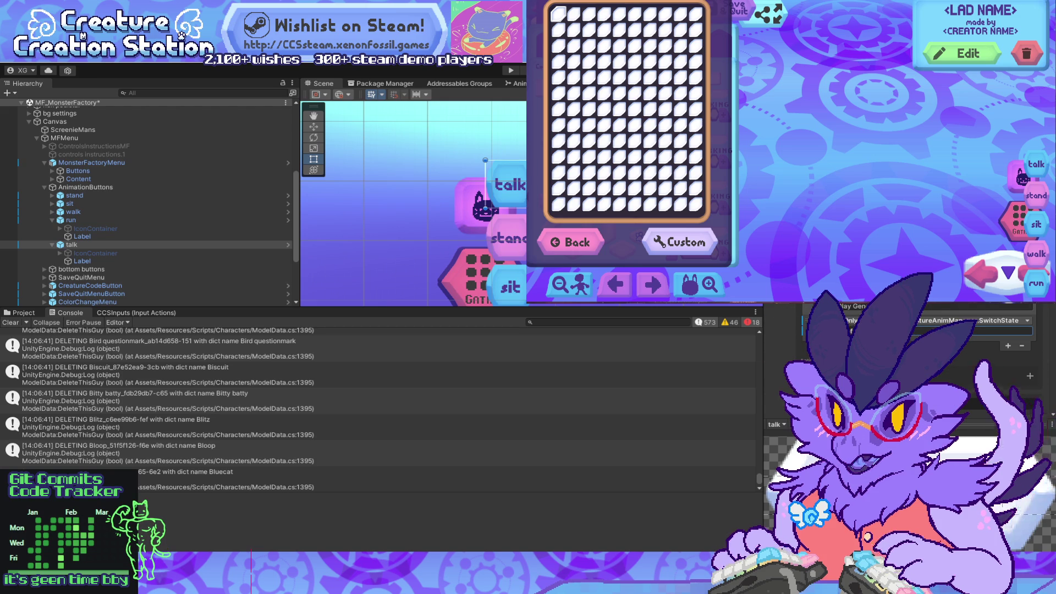
{"action": "key", "text": "alt+Tab"}
Step: Look up the ArmatureAnim enum definition in FurryArmatureAnimManager.cs, checking back against Unity
{"action": "scroll", "coordinate": [275, 303], "scroll_direction": "up", "scroll_amount": 15}
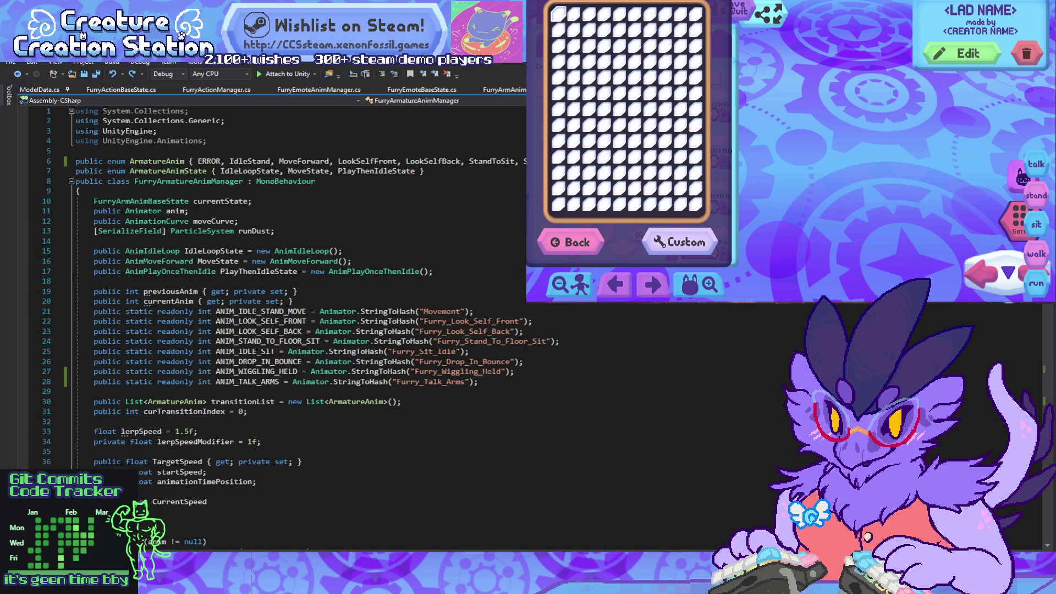
{"action": "left_click", "coordinate": [156, 161]}
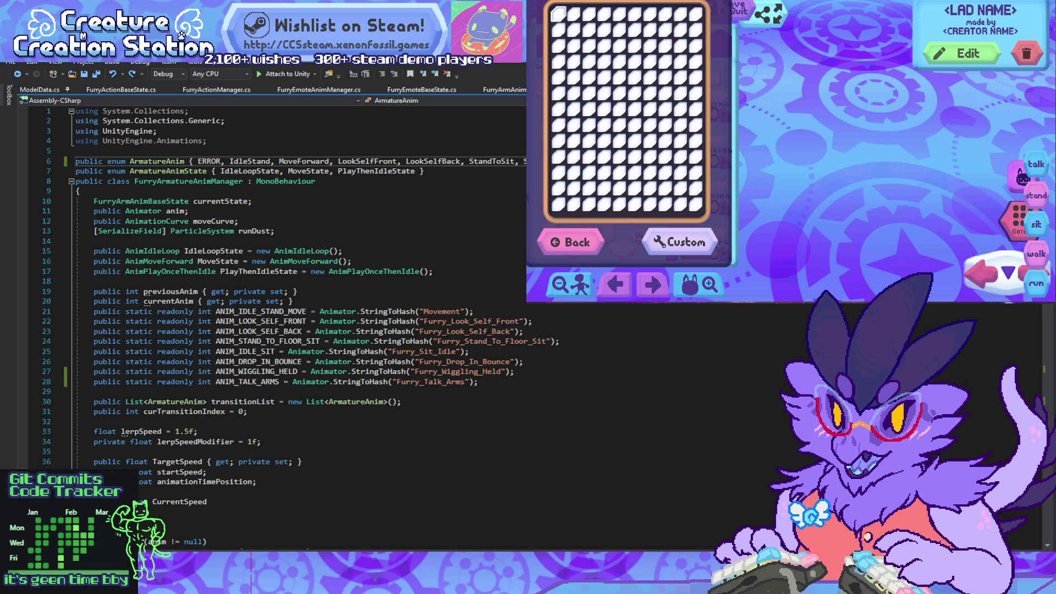
{"action": "key", "text": "alt+Tab"}
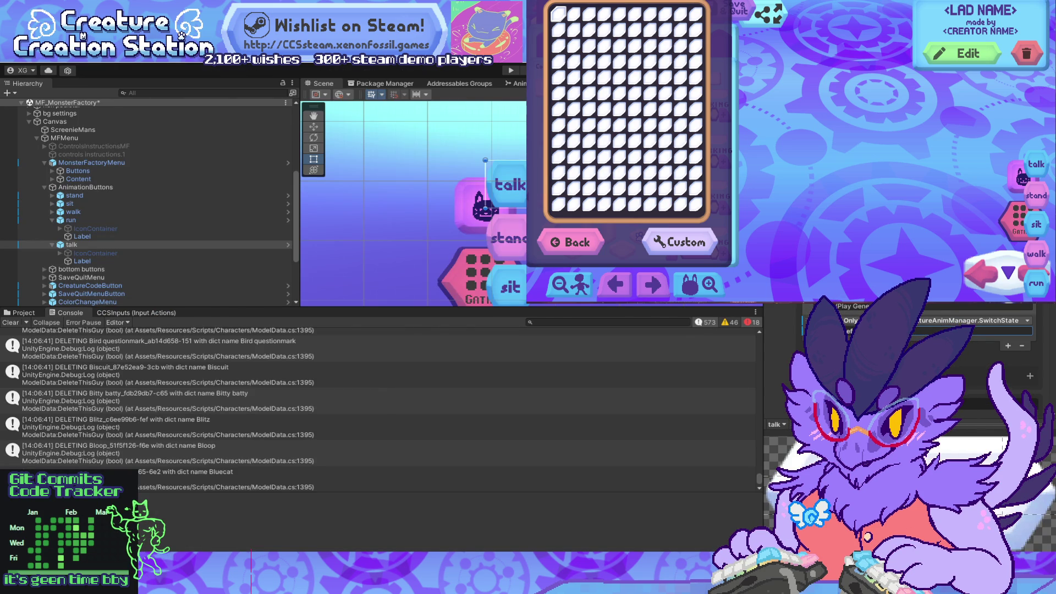
{"action": "key", "text": "alt+Tab"}
{"action": "scroll", "coordinate": [275, 330], "scroll_direction": "down", "scroll_amount": 17}
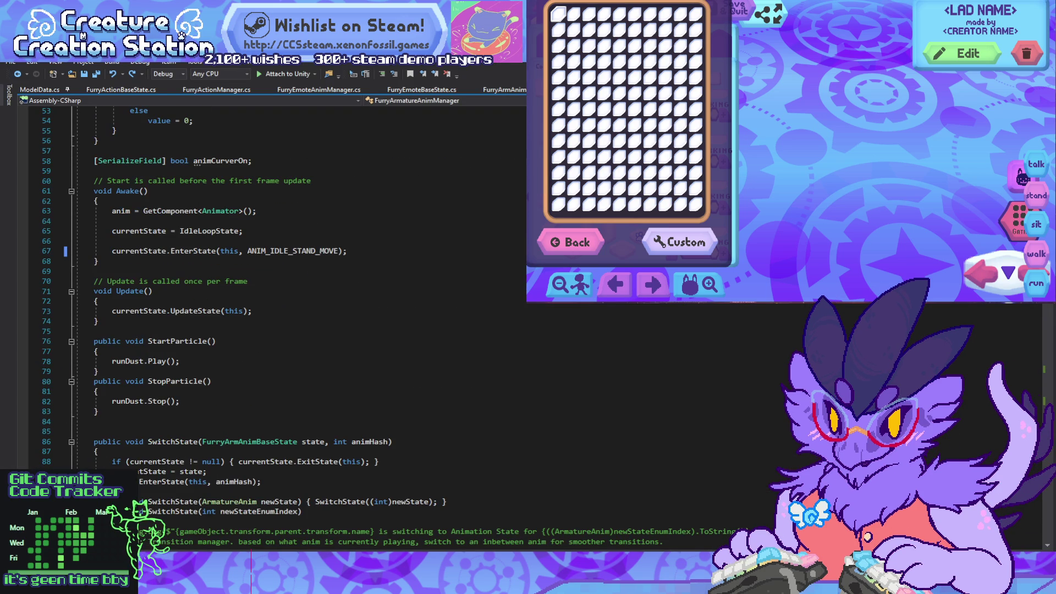
Step: Review the SwitchState method on line 86 and its TalkArms case, then return to Unity to recompile
{"action": "left_click", "coordinate": [155, 442]}
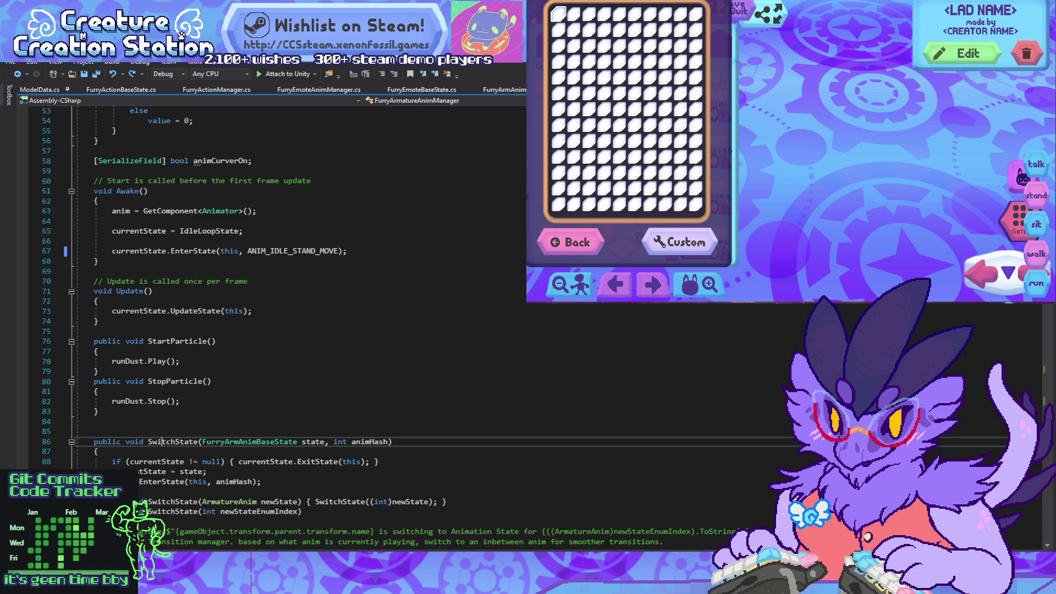
{"action": "scroll", "coordinate": [275, 330], "scroll_direction": "down", "scroll_amount": 5}
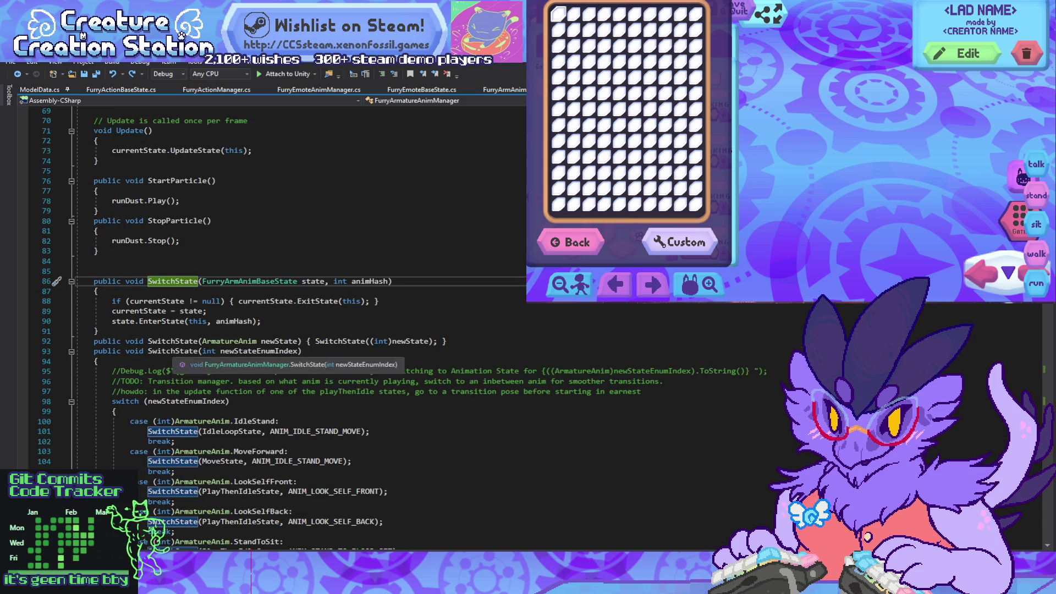
{"action": "scroll", "coordinate": [275, 330], "scroll_direction": "down", "scroll_amount": 10}
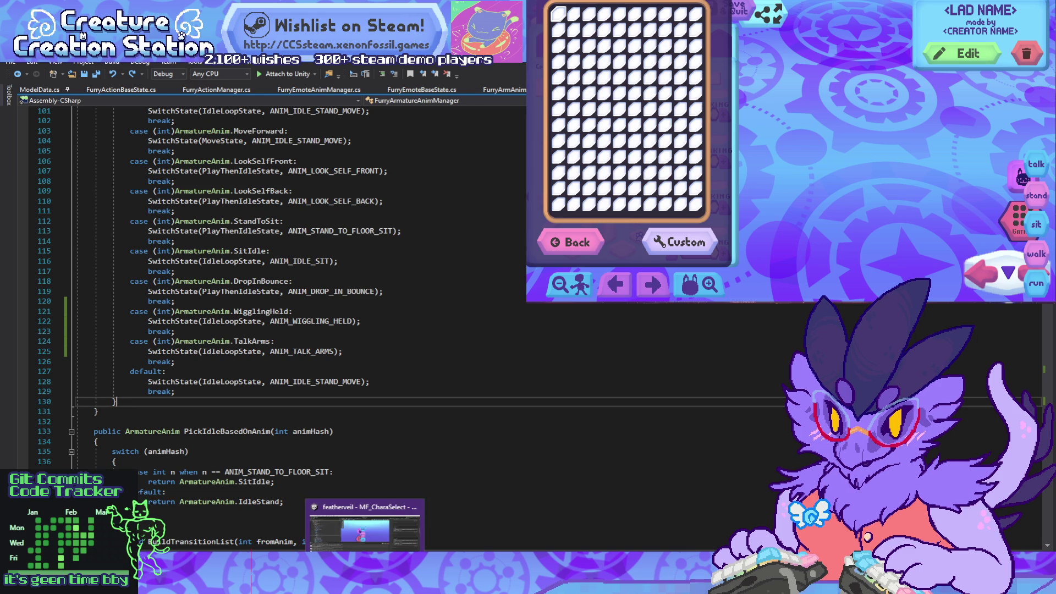
{"action": "scroll", "coordinate": [270, 286], "scroll_direction": "up", "scroll_amount": 20}
{"action": "scroll", "coordinate": [434, 222], "scroll_direction": "up", "scroll_amount": 8}
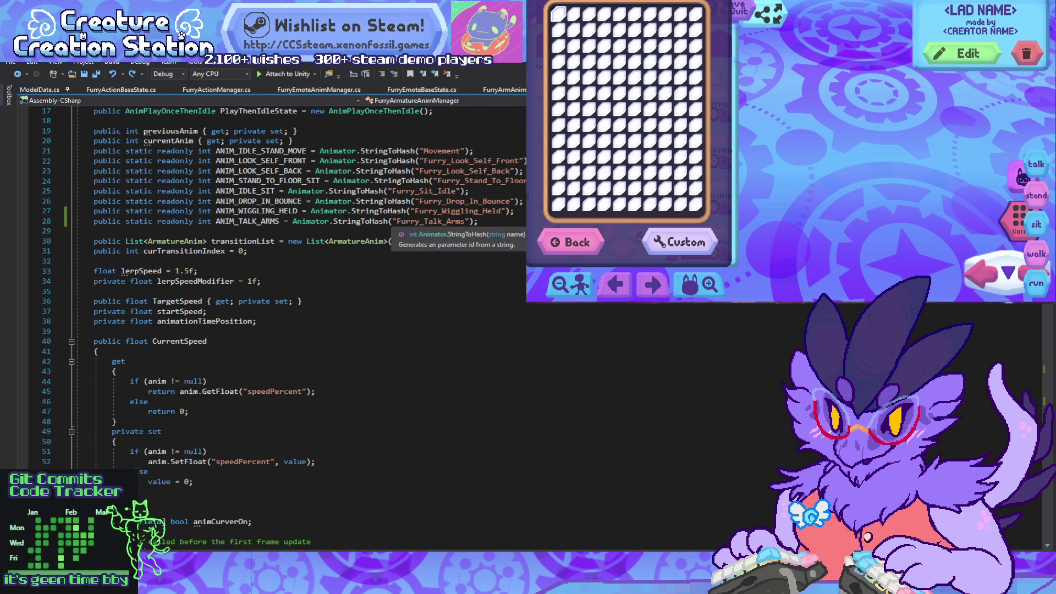
{"action": "left_click", "coordinate": [94, 331]}
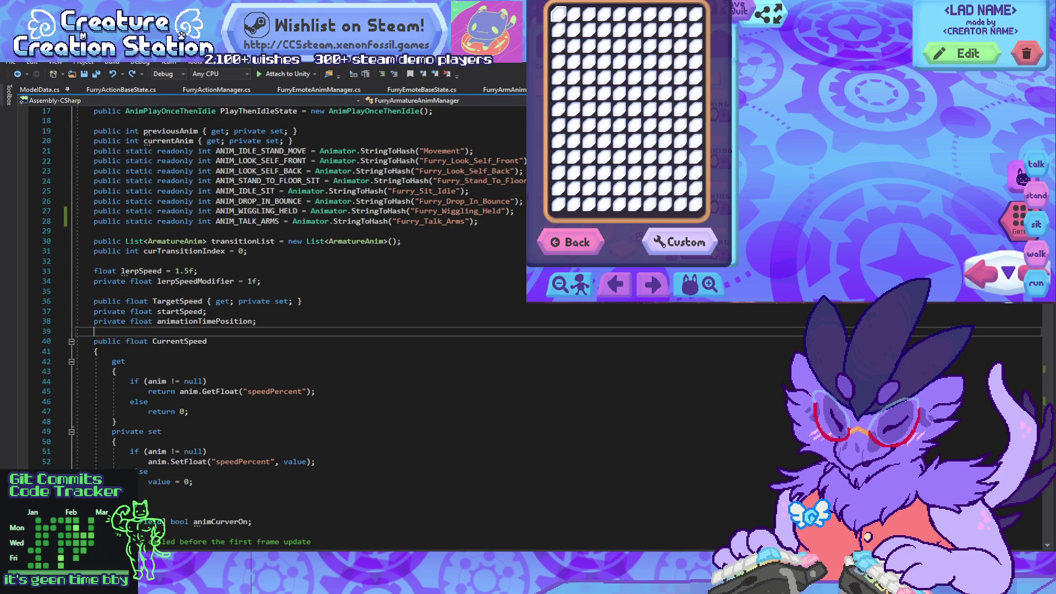
{"action": "key", "text": "alt+Tab"}
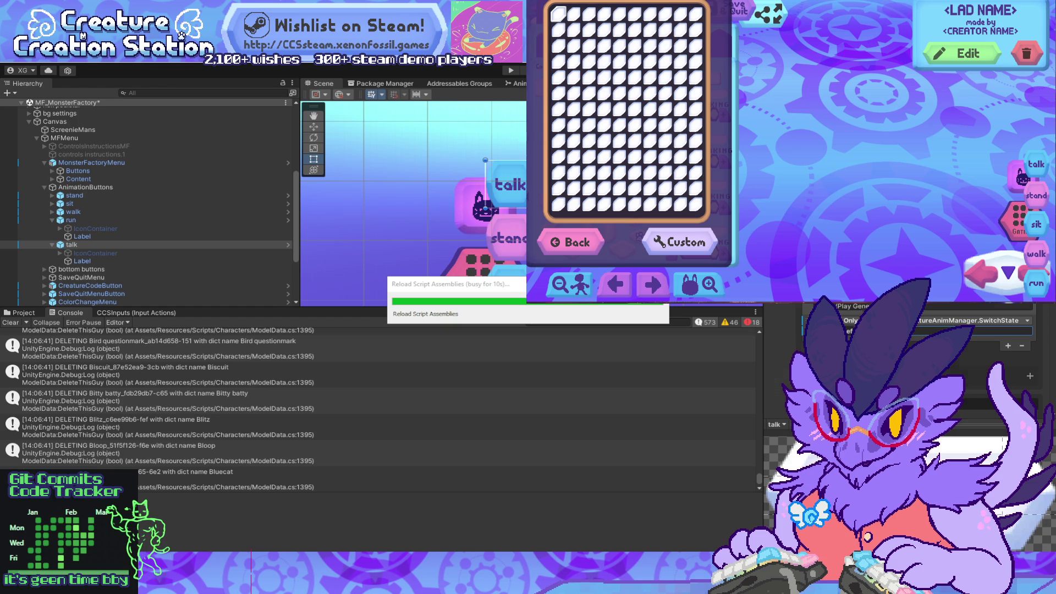
Step: View the creature from behind in Blender, then open the Body Part Features List card in Notion
{"action": "key", "text": "alt+Tab"}
{"action": "mouse_move", "coordinate": [385, 330]}
{"action": "middle_mouse_down"}
{"action": "mouse_move", "coordinate": [286, 324]}
{"action": "mouse_move", "coordinate": [308, 322]}
{"action": "mouse_move", "coordinate": [297, 322]}
{"action": "middle_mouse_up"}
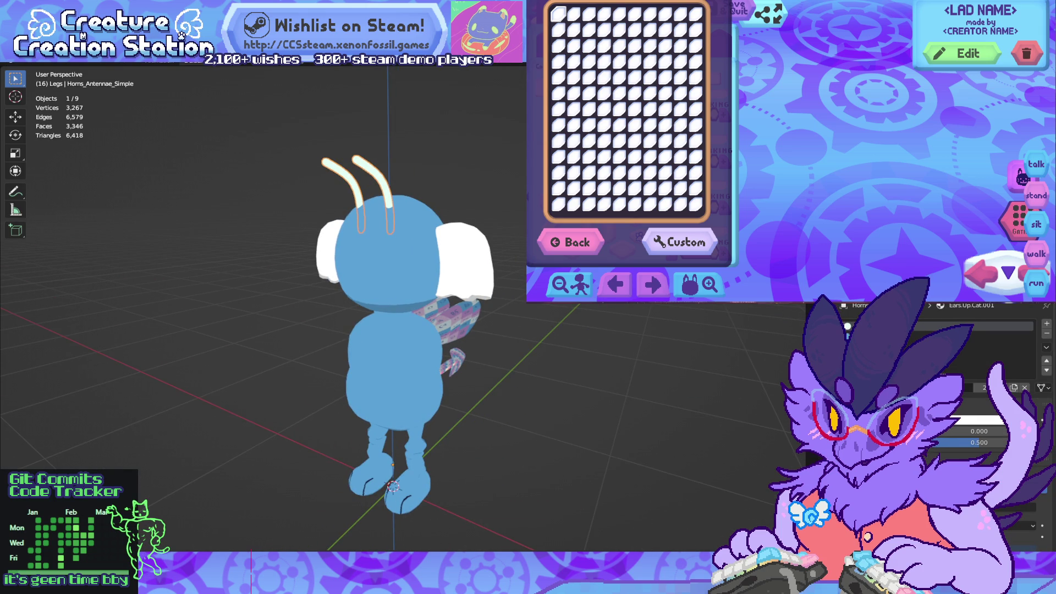
{"action": "key", "text": "alt+Tab"}
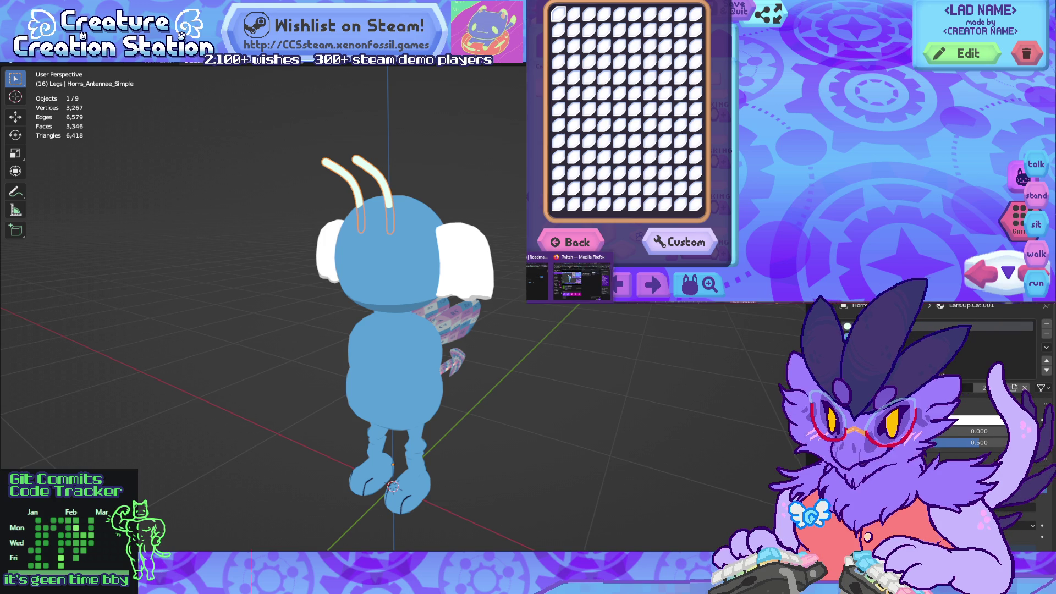
{"action": "scroll", "coordinate": [759, 99], "scroll_direction": "down", "scroll_amount": 10}
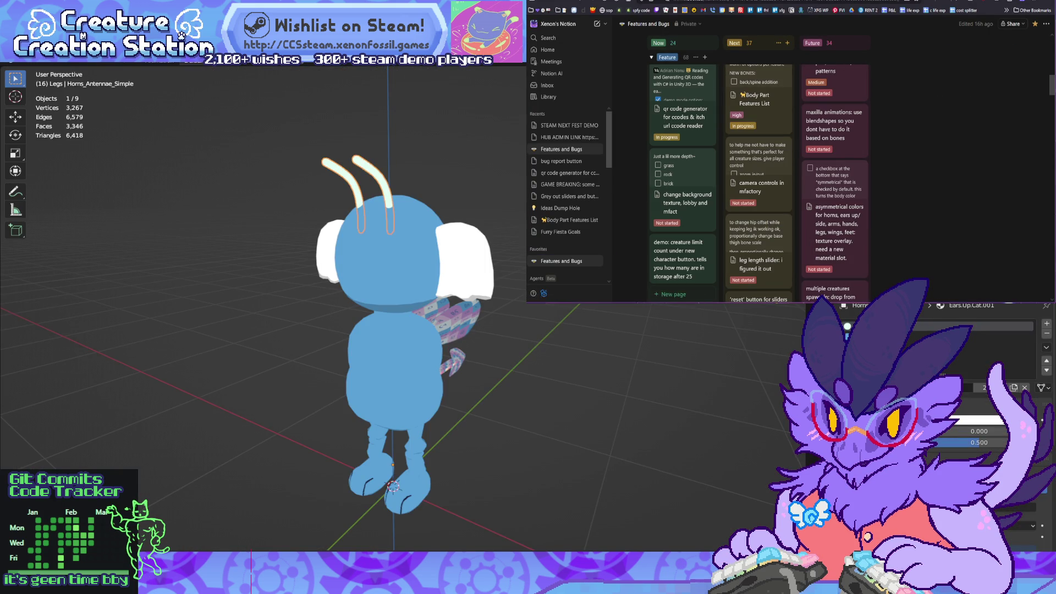
{"action": "left_click", "coordinate": [756, 99]}
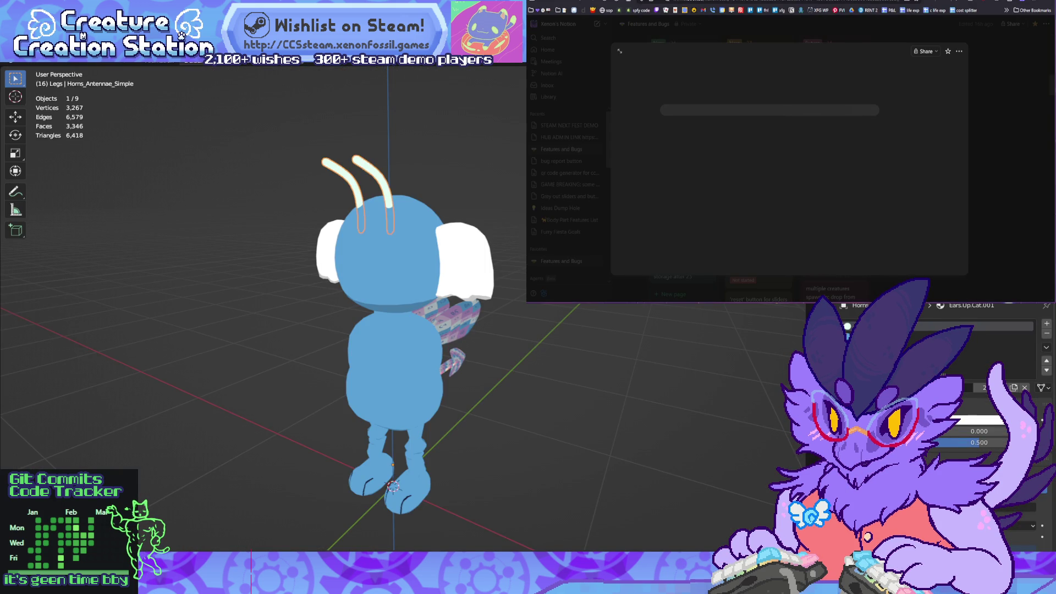
{"action": "key", "text": "alt+Tab"}
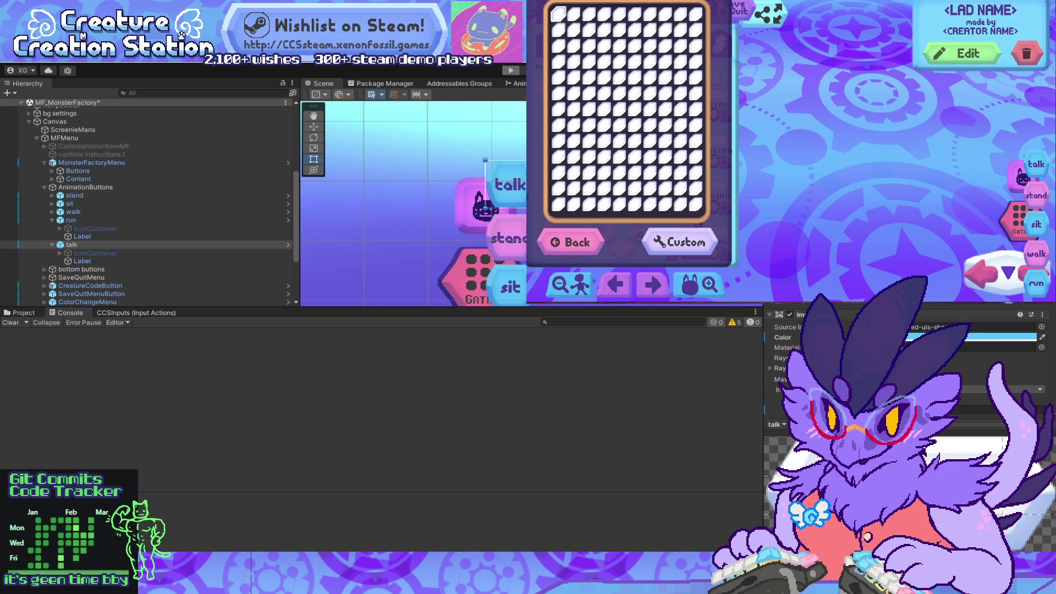
Step: Read through the beaks checklist on the Body Part Features List page before moving to Blender
{"action": "key", "text": "alt+Tab"}
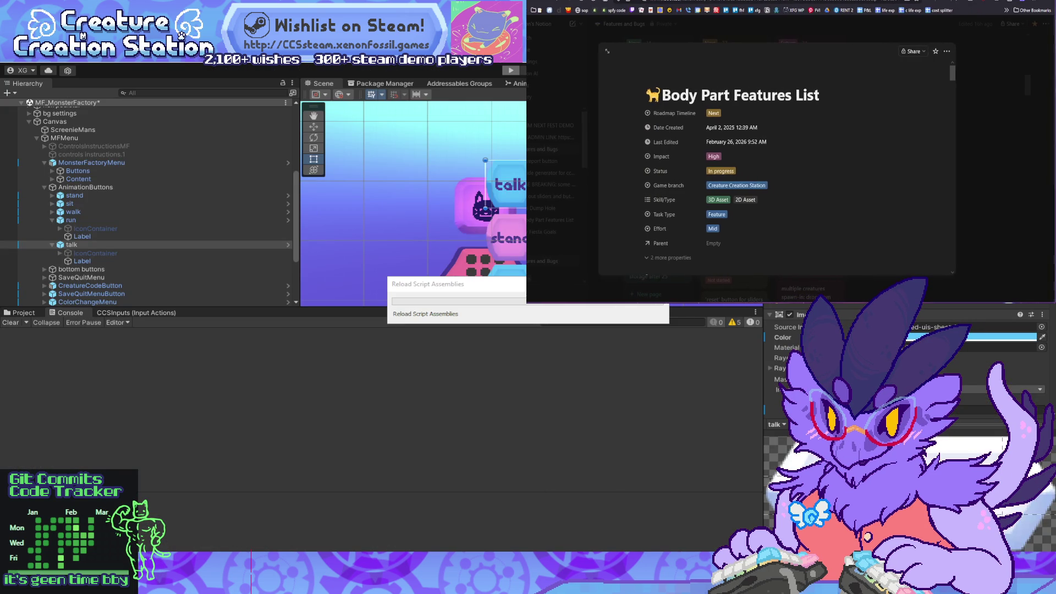
{"action": "scroll", "coordinate": [775, 165], "scroll_direction": "down", "scroll_amount": 15}
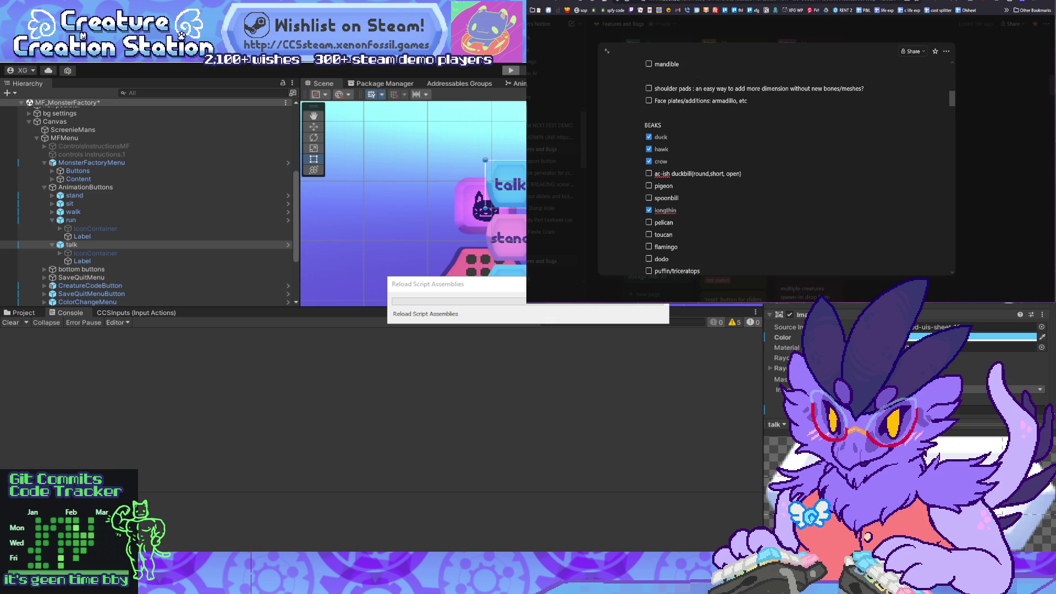
{"action": "scroll", "coordinate": [776, 165], "scroll_direction": "down", "scroll_amount": 5}
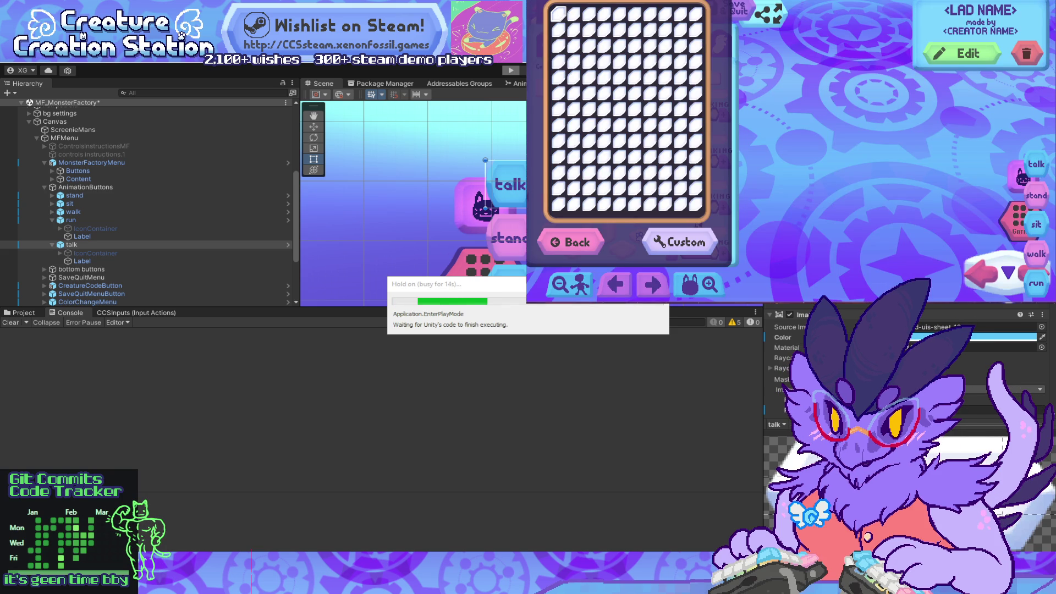
{"action": "key", "text": "alt+Tab"}
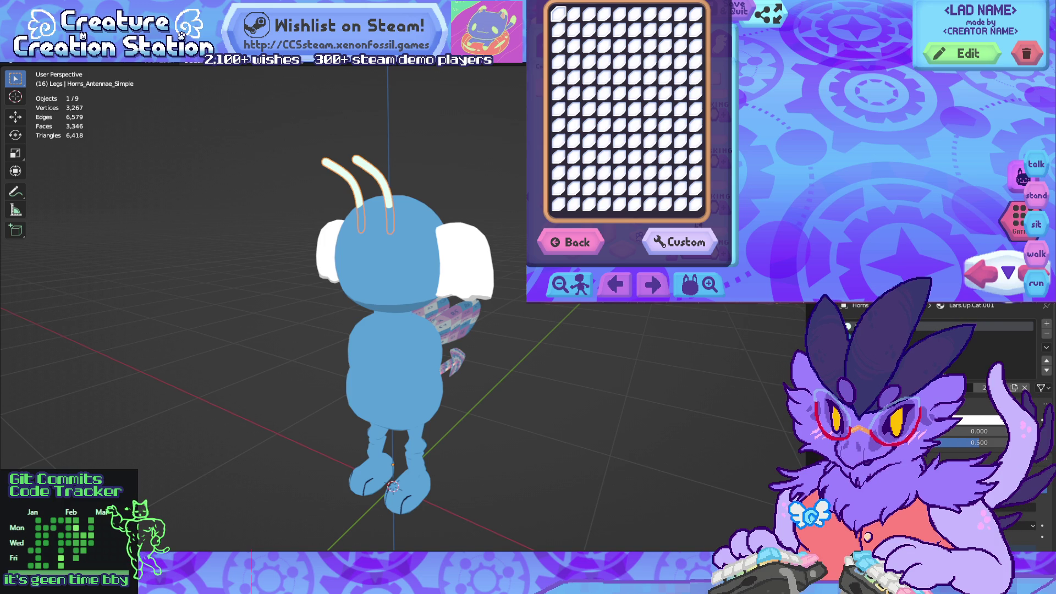
Step: Toggle the extra ear and hand parts on and off, viewing the wing and tail side
{"action": "key", "text": "alt+h"}
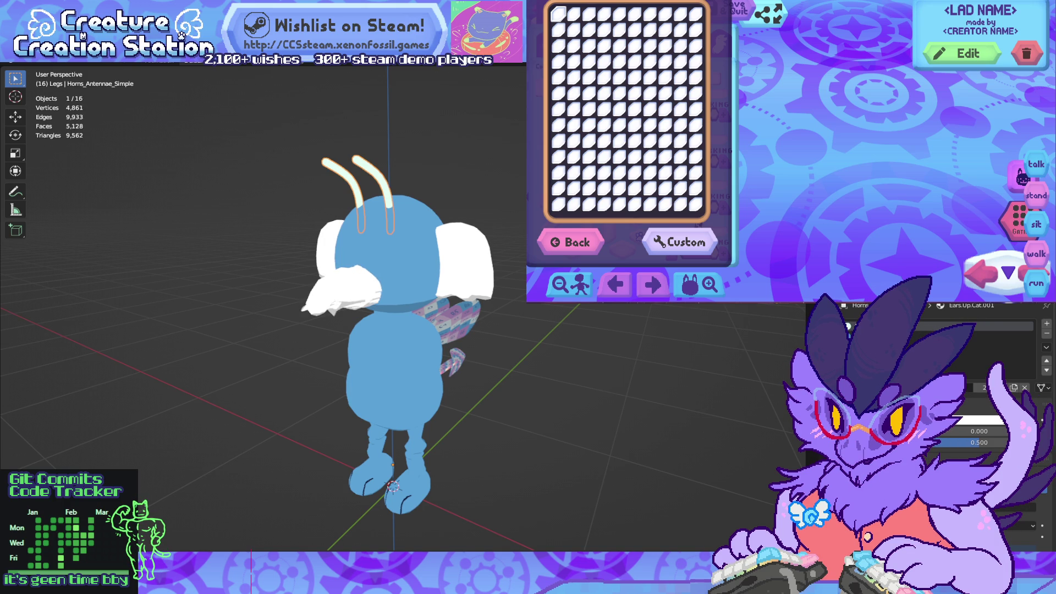
{"action": "middle_click_drag", "start_coordinate": [385, 330], "coordinate": [495, 333]}
{"action": "scroll", "coordinate": [352, 308], "scroll_direction": "up", "scroll_amount": 3}
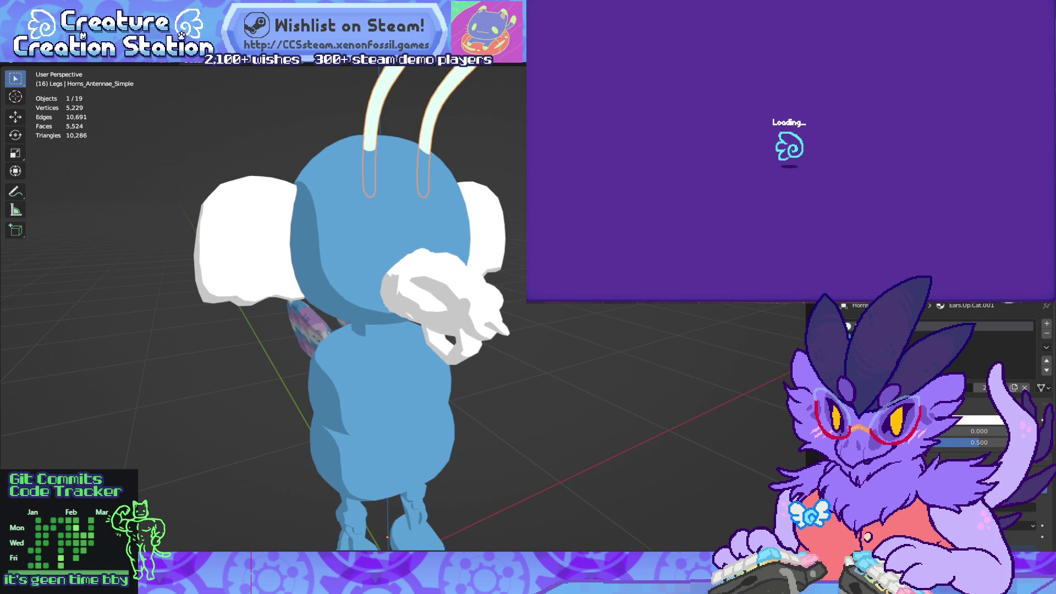
{"action": "key", "text": "ctrl+z"}
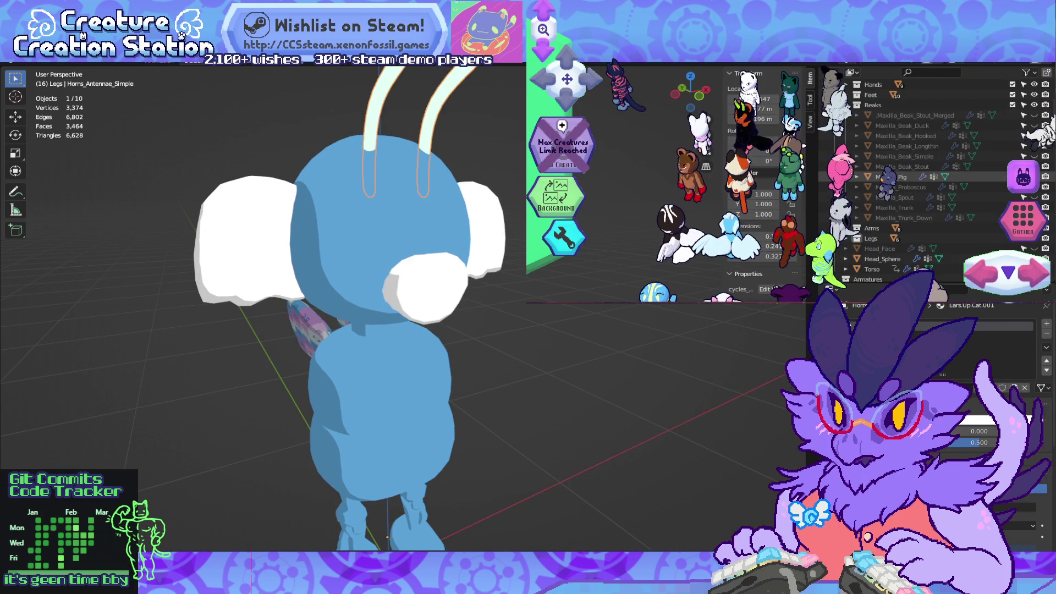
{"action": "middle_click_drag", "start_coordinate": [352, 308], "coordinate": [429, 308]}
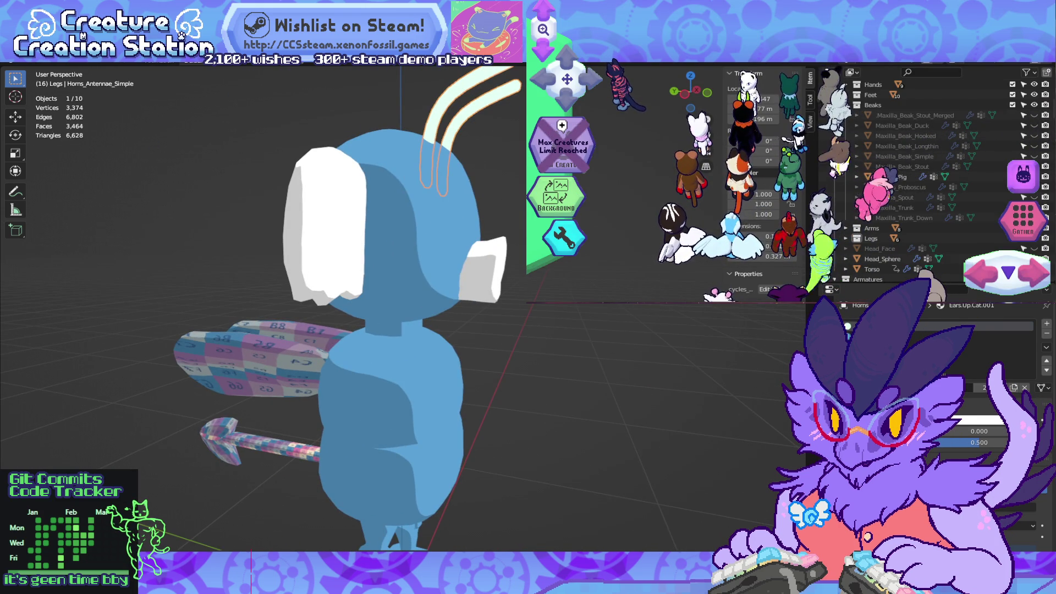
{"action": "key", "text": "alt+Tab"}
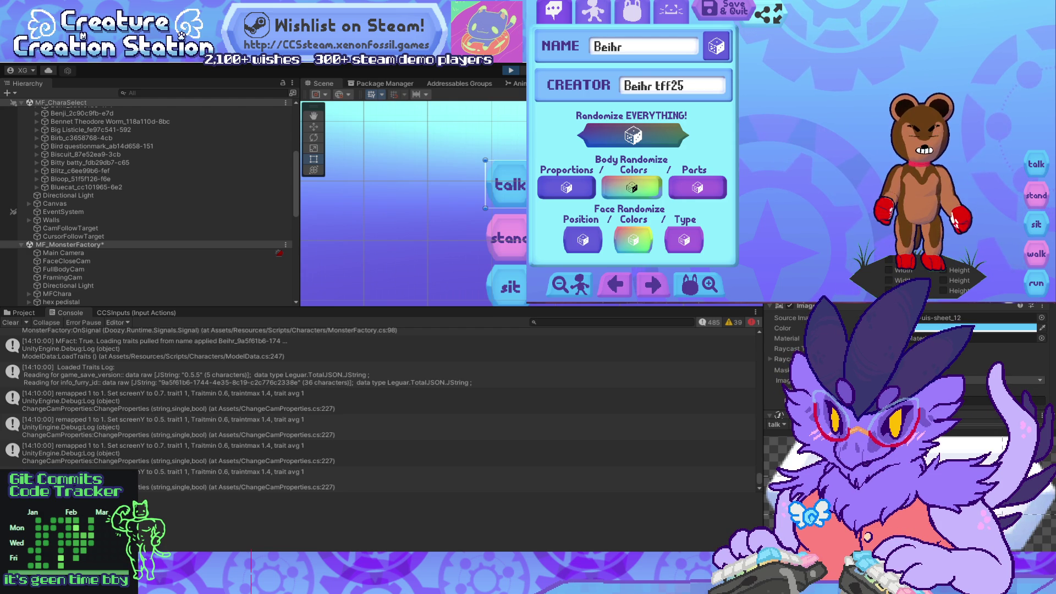
Step: Make the Arms_Bug collection visible from a rear view, then select the Maxilla_Pig snout
{"action": "key", "text": "alt+Tab"}
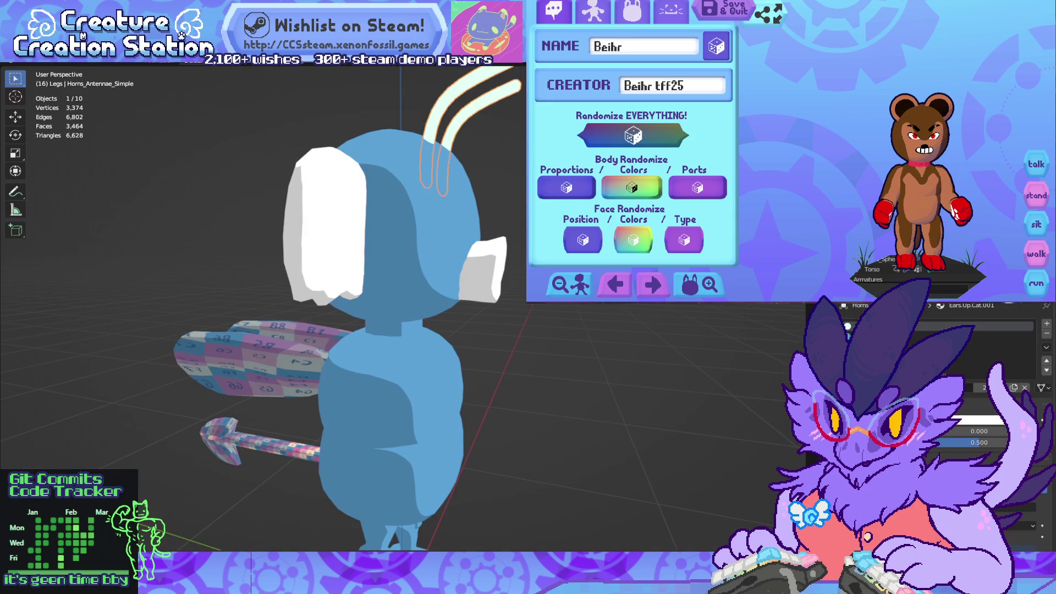
{"action": "scroll", "coordinate": [352, 308], "scroll_direction": "up", "scroll_amount": 2}
{"action": "middle_click_drag", "start_coordinate": [352, 308], "coordinate": [308, 306]}
{"action": "scroll", "coordinate": [908, 269], "scroll_direction": "up", "scroll_amount": 3}
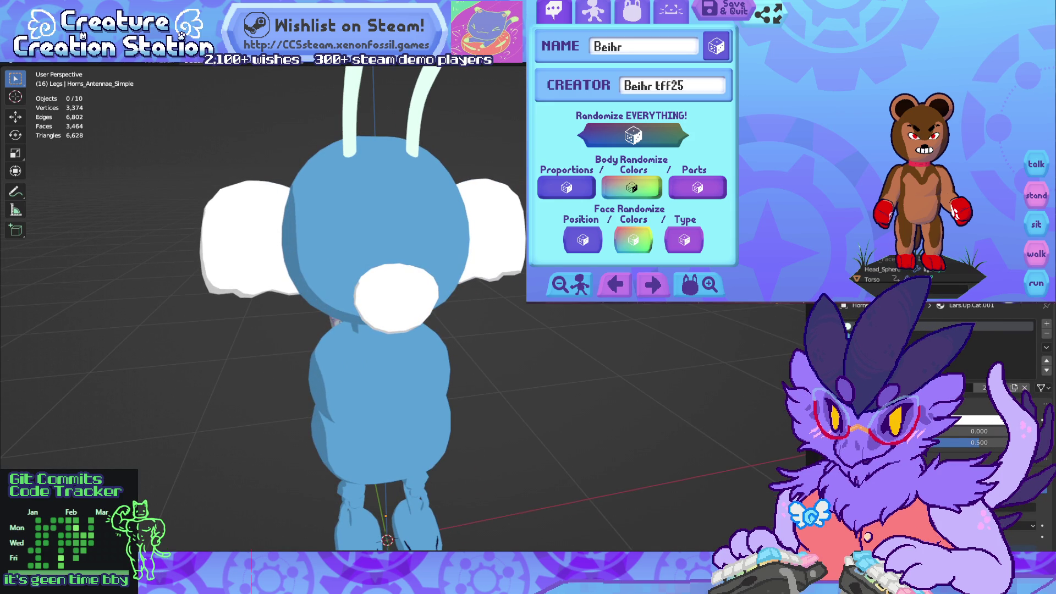
{"action": "scroll", "coordinate": [908, 272], "scroll_direction": "up", "scroll_amount": 3}
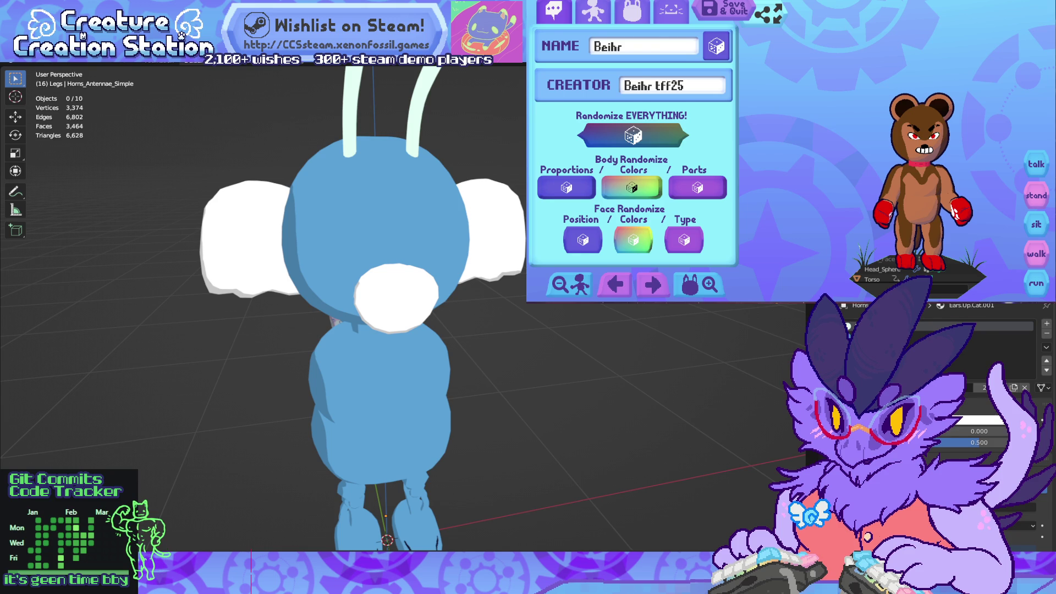
{"action": "left_click", "coordinate": [954, 212]}
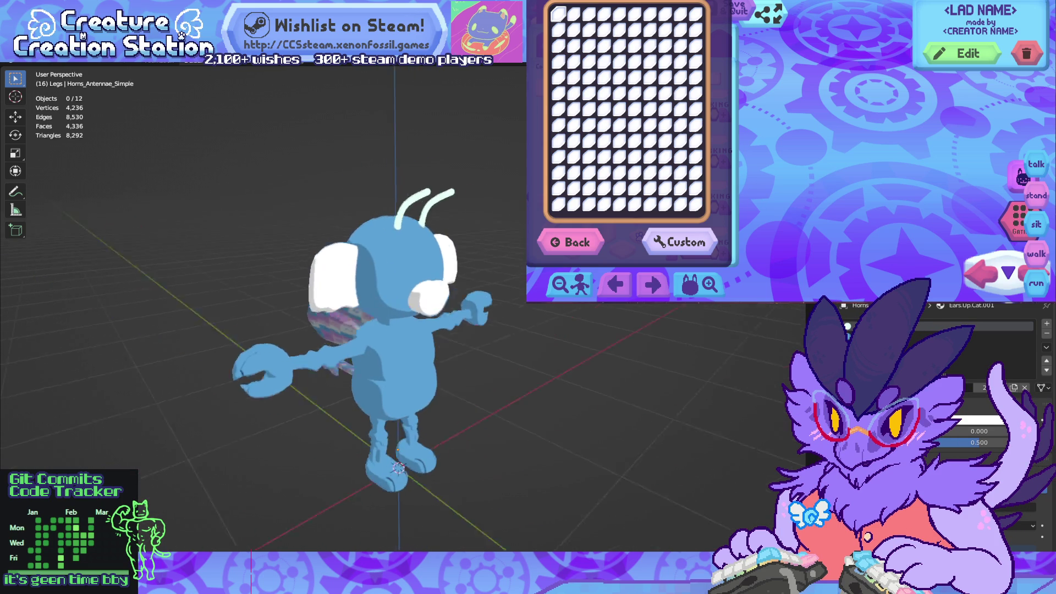
{"action": "left_click", "coordinate": [429, 295]}
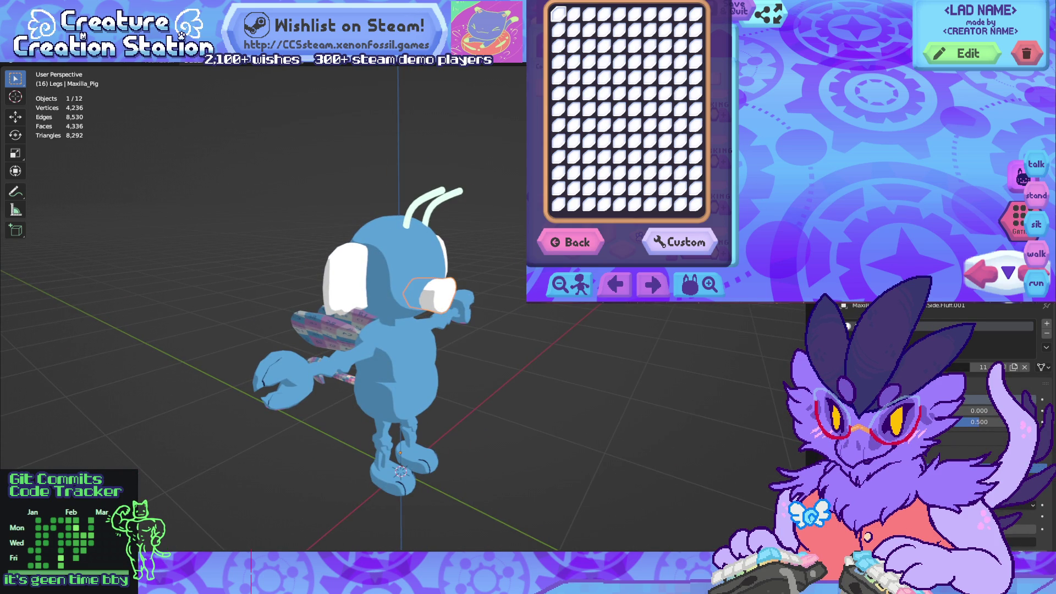
Step: Duplicate Maxilla_Pig as Maxilla_Schnoz and select its snout tip vertex in Edit Mode
{"action": "key", "text": "shift+d"}
{"action": "key", "text": "Escape"}
{"action": "scroll", "coordinate": [279, 308], "scroll_direction": "up", "scroll_amount": 5}
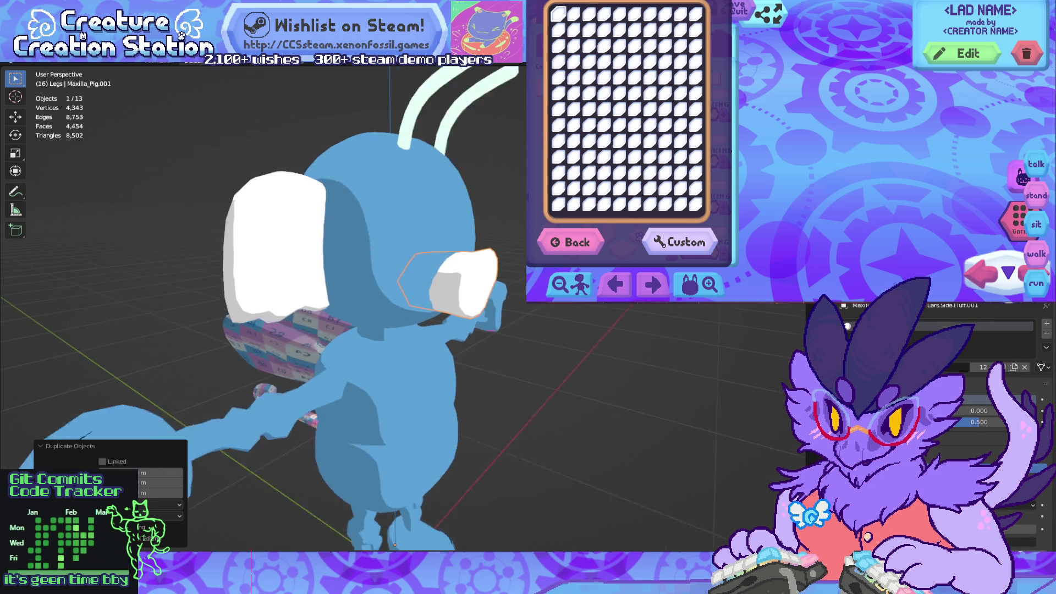
{"action": "key", "text": "Tab"}
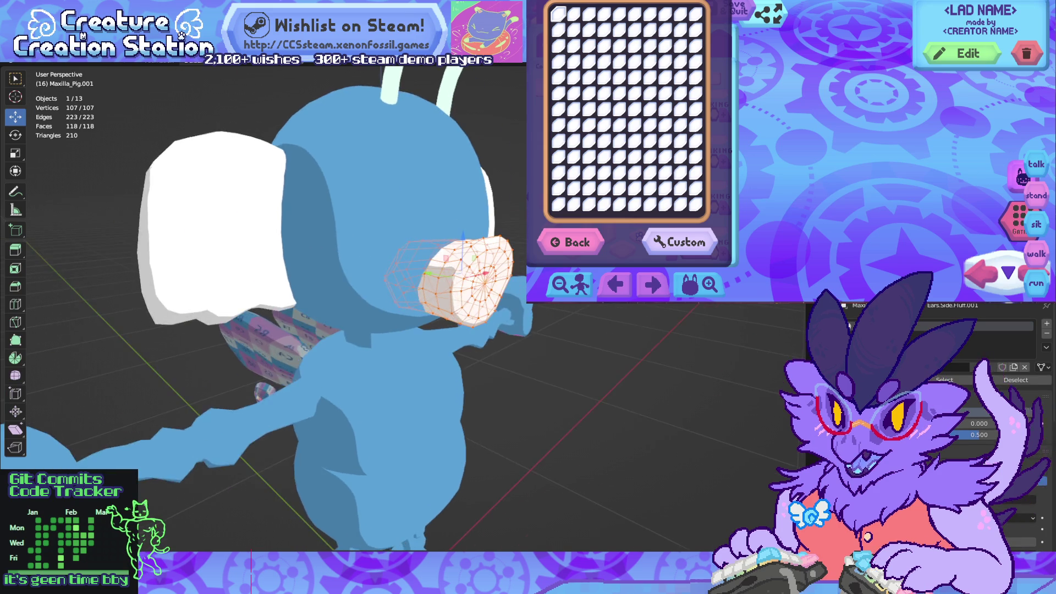
{"action": "key", "text": "KP_Decimal"}
{"action": "left_click", "coordinate": [434, 259]}
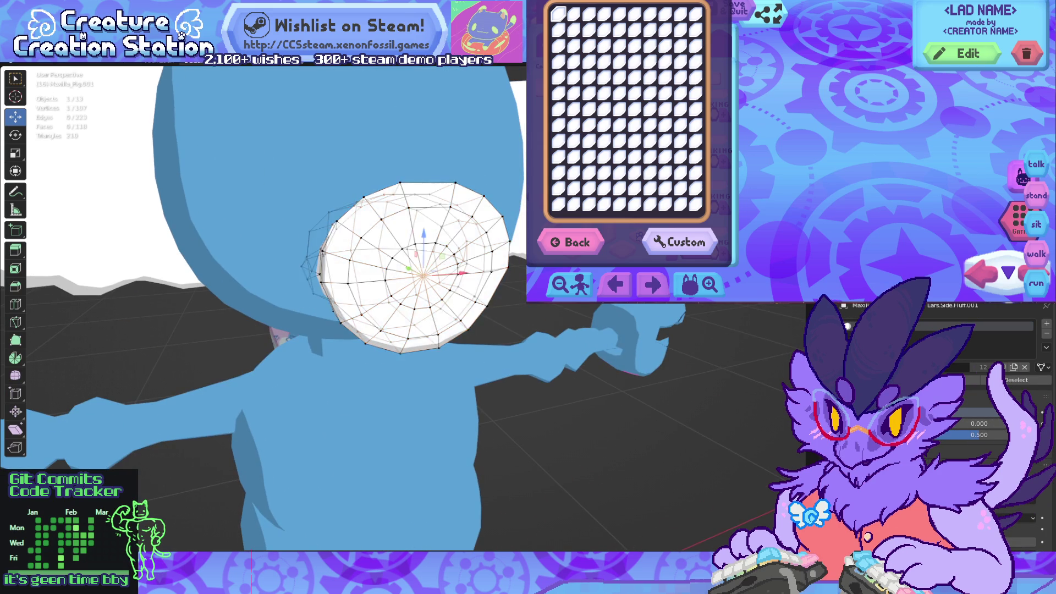
{"action": "middle_click_drag", "start_coordinate": [434, 258], "coordinate": [385, 264]}
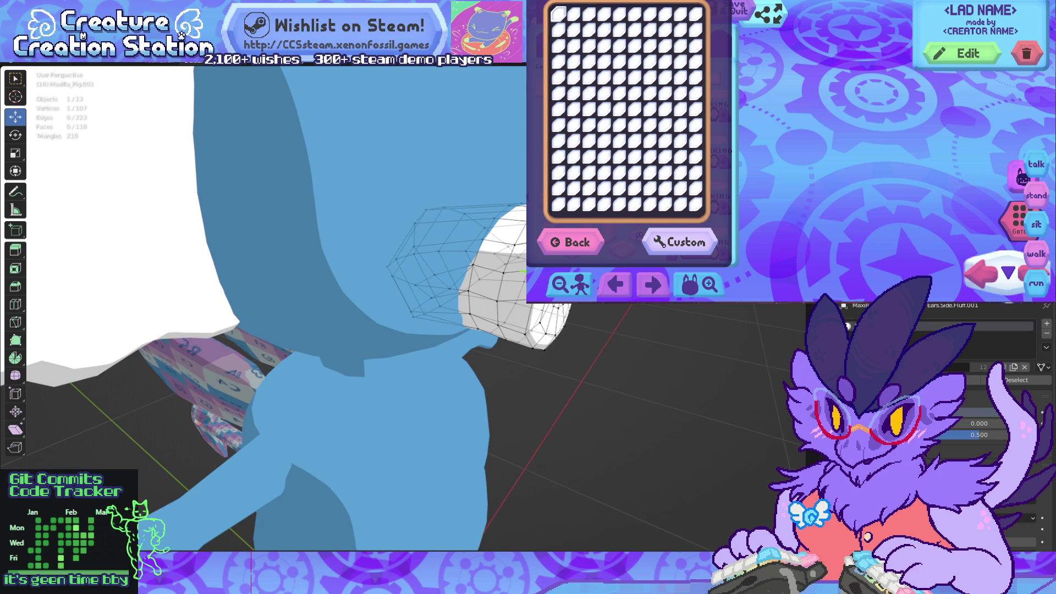
{"action": "key", "text": "Return"}
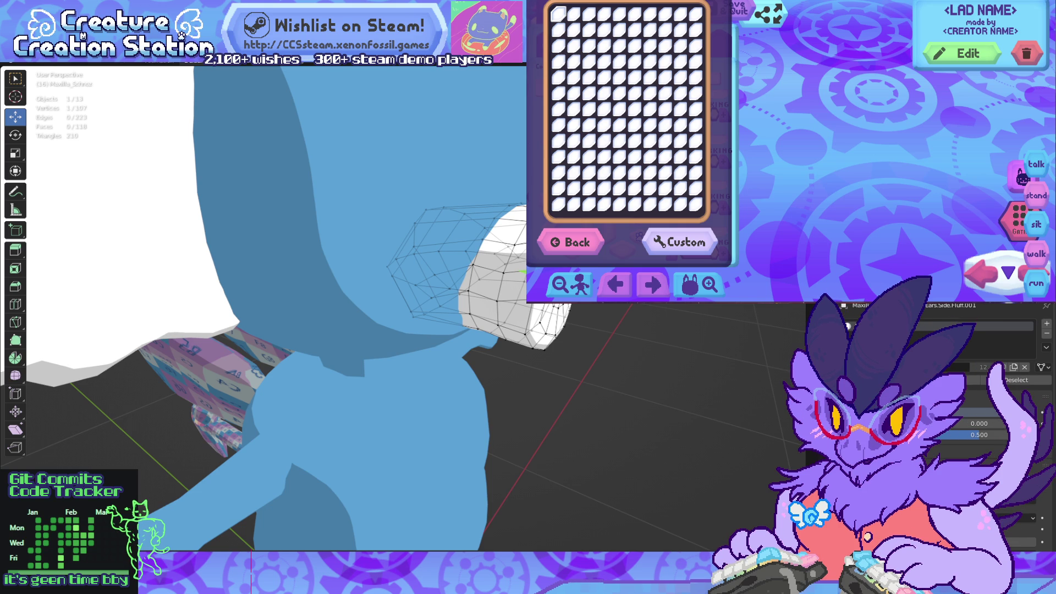
{"action": "scroll", "coordinate": [385, 308], "scroll_direction": "up", "scroll_amount": 5}
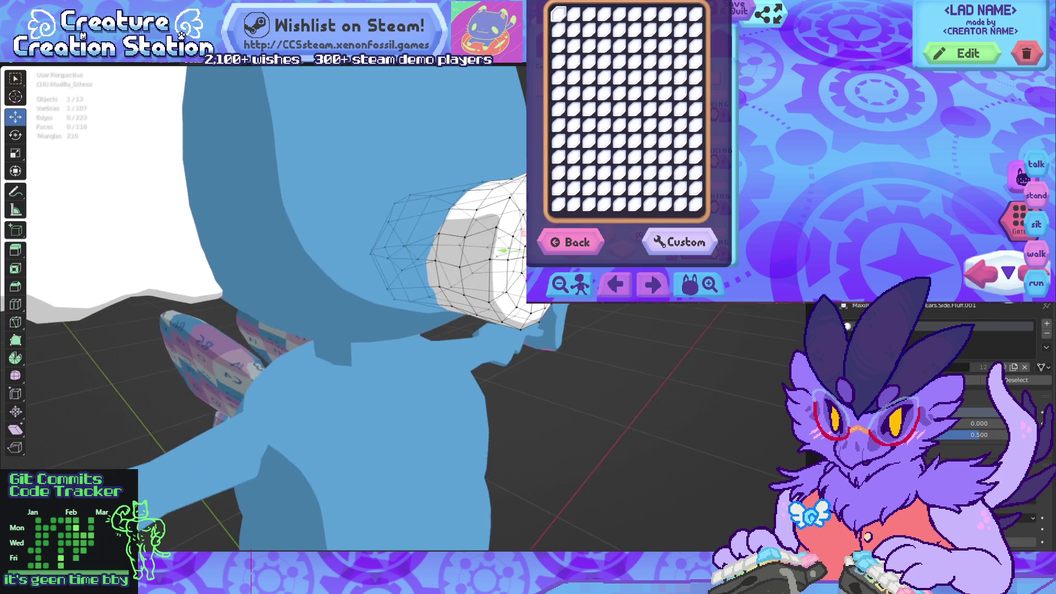
{"action": "scroll", "coordinate": [385, 308], "scroll_direction": "down", "scroll_amount": 5}
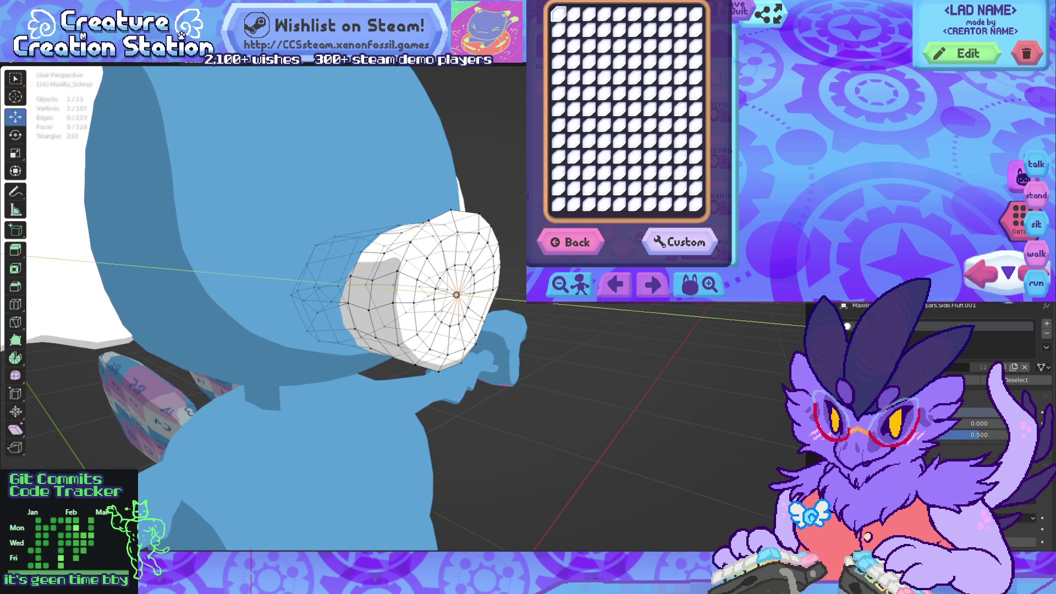
Step: Pull the snout tip outward along Y with proportional editing, then select a 16-vertex ring
{"action": "key", "text": "g"}
{"action": "key", "text": "y"}
{"action": "scroll", "coordinate": [487, 297], "scroll_direction": "down", "scroll_amount": 6}
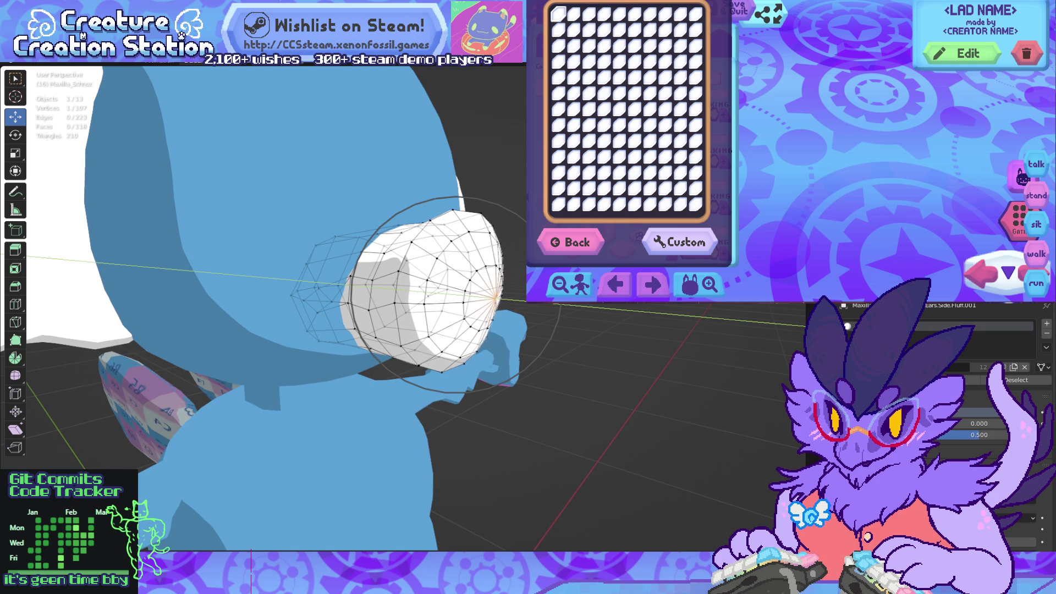
{"action": "left_click", "coordinate": [498, 297]}
{"action": "mouse_move", "coordinate": [497, 297]}
{"action": "middle_mouse_down"}
{"action": "mouse_move", "coordinate": [528, 330]}
{"action": "mouse_move", "coordinate": [511, 308]}
{"action": "mouse_move", "coordinate": [505, 255]}
{"action": "middle_mouse_up"}
{"action": "left_click", "coordinate": [514, 357], "text": "alt"}
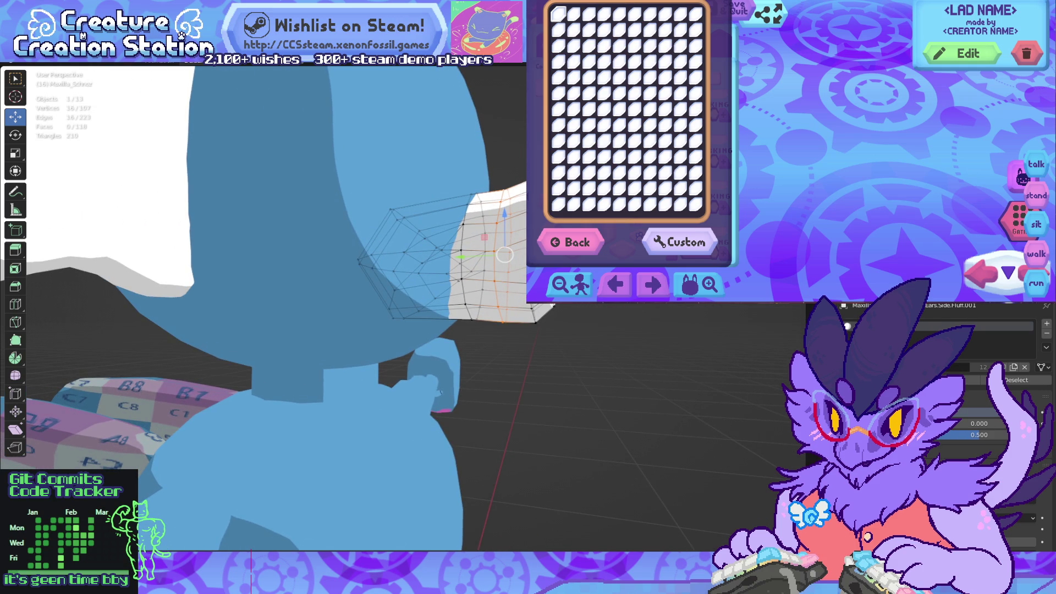
Step: Scale the snout vertex rings with proportional editing to round out the Maxilla_Schnoz snout
{"action": "left_click", "coordinate": [597, 391]}
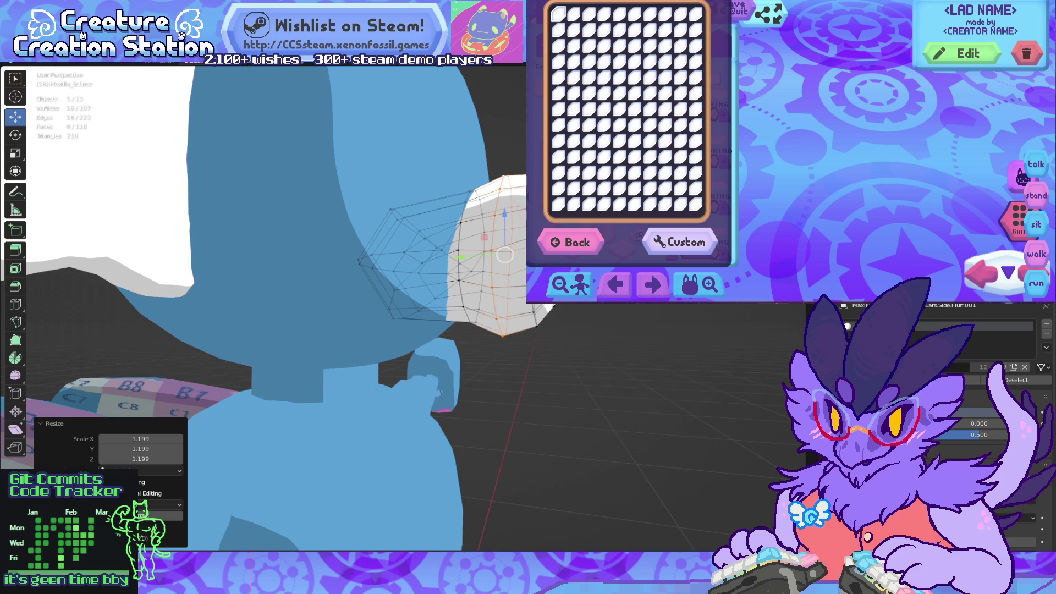
{"action": "middle_click_drag", "start_coordinate": [597, 392], "coordinate": [583, 385]}
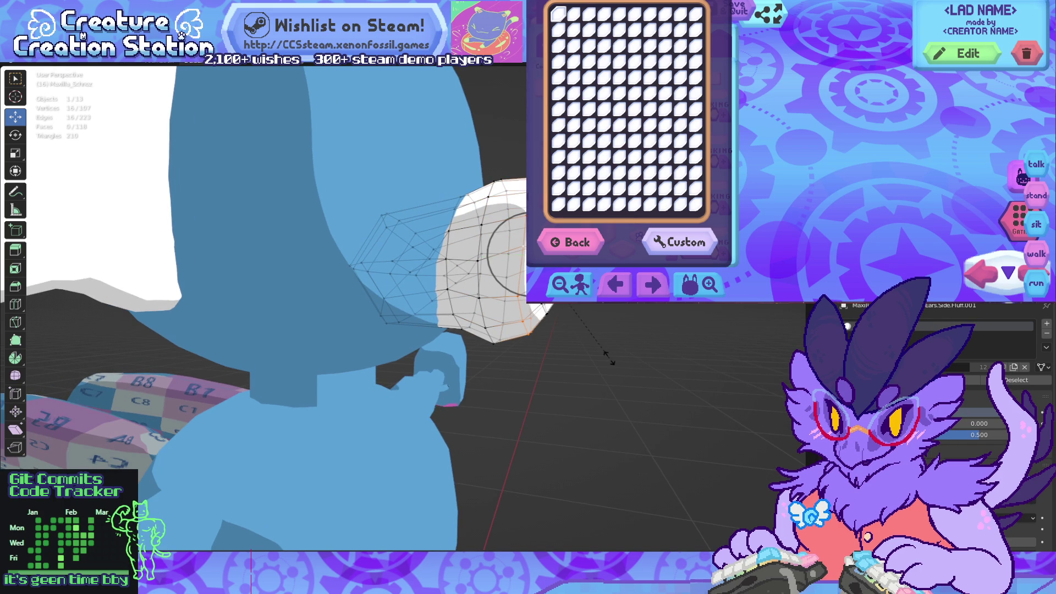
{"action": "scroll", "coordinate": [597, 358], "scroll_direction": "down", "scroll_amount": 6}
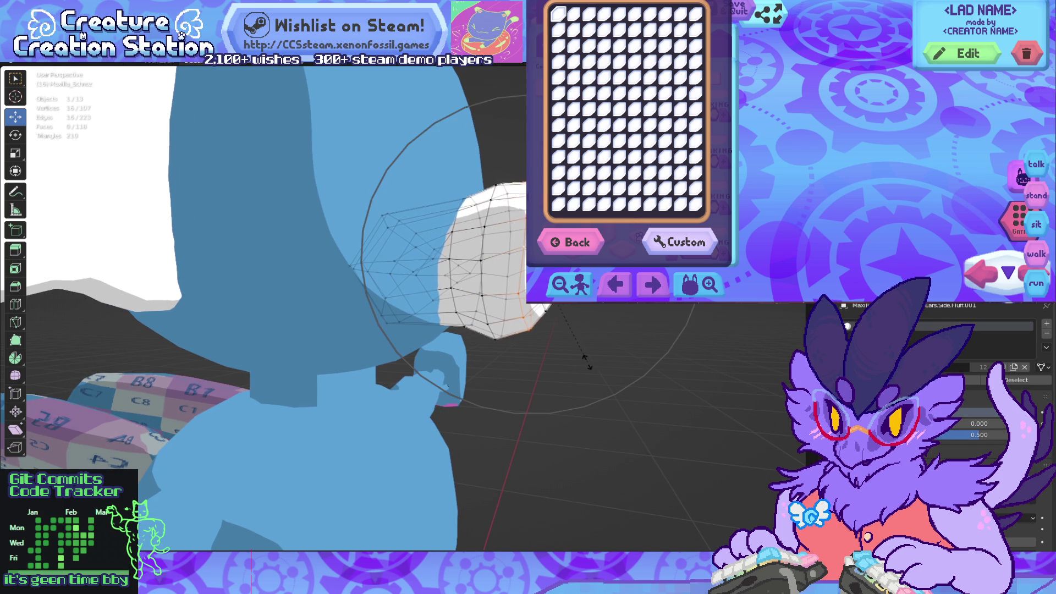
{"action": "left_click", "coordinate": [561, 355]}
{"action": "key", "text": "alt+a"}
{"action": "middle_click_drag", "start_coordinate": [561, 354], "coordinate": [567, 380]}
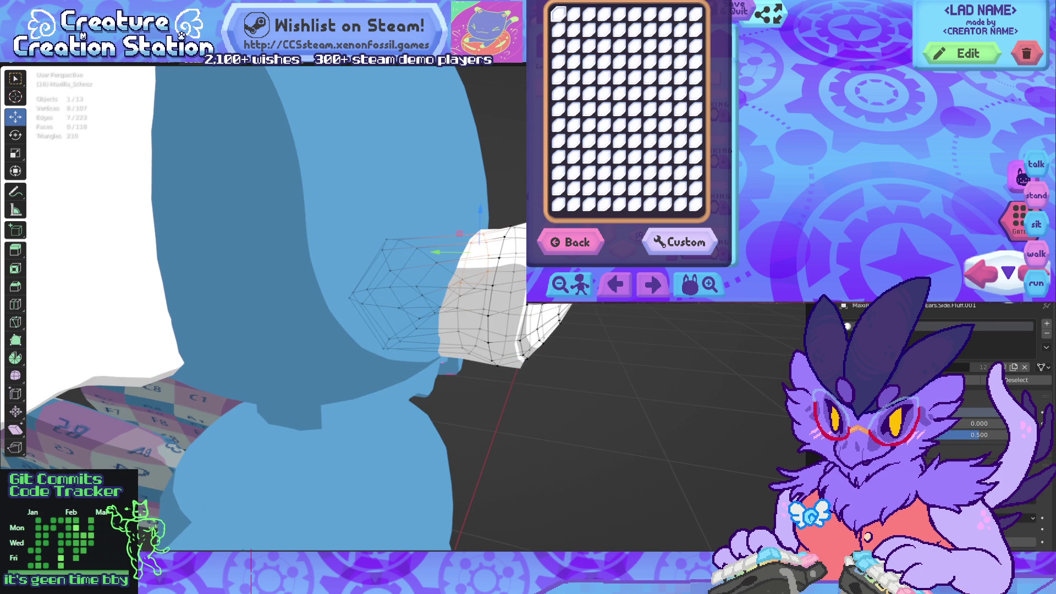
{"action": "middle_click_drag", "start_coordinate": [567, 379], "coordinate": [572, 396]}
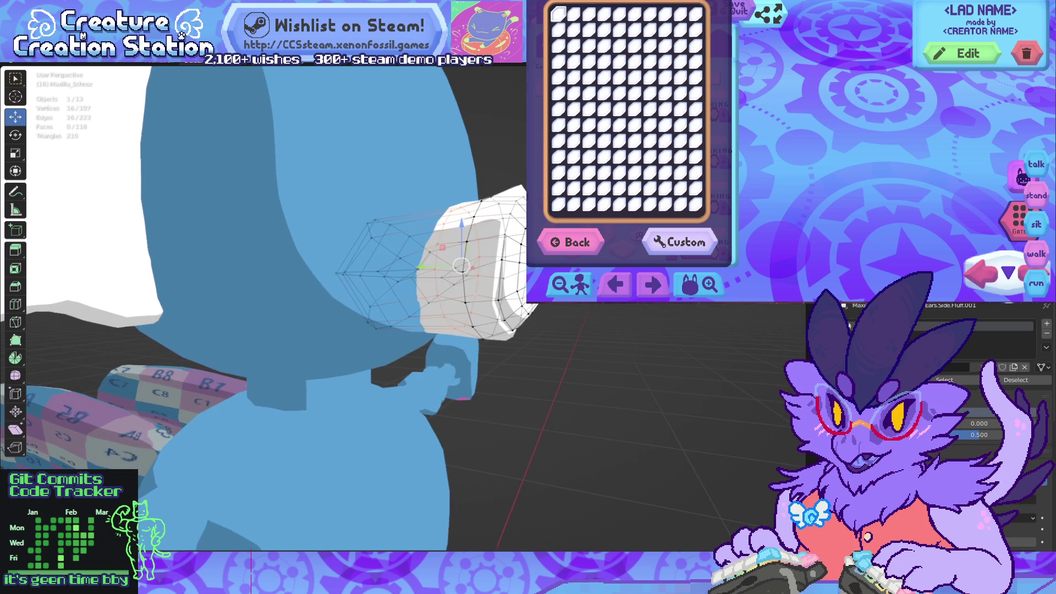
{"action": "scroll", "coordinate": [575, 370], "scroll_direction": "up", "scroll_amount": 10}
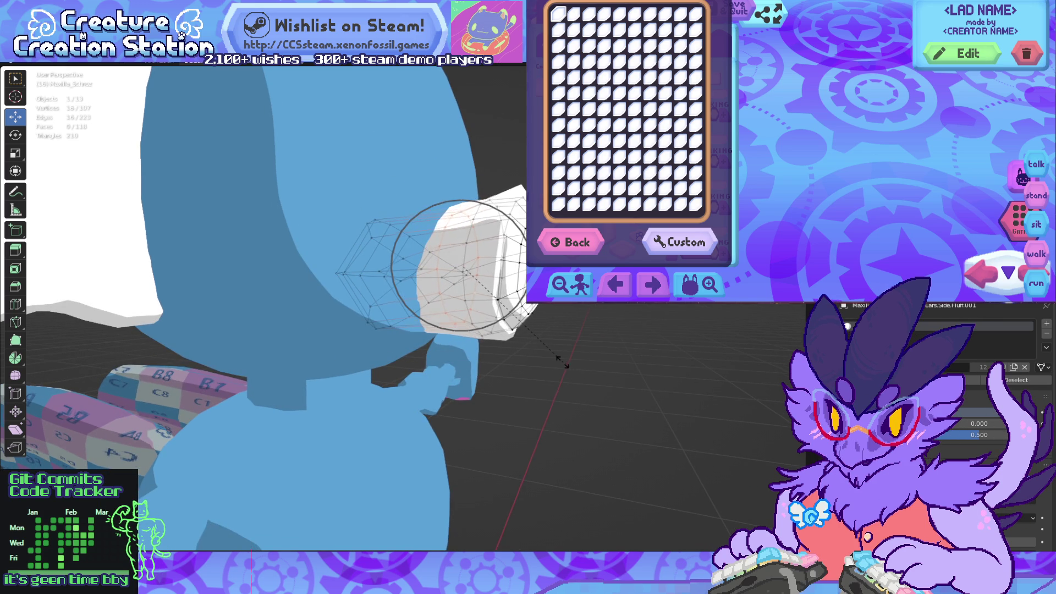
{"action": "left_click", "coordinate": [598, 389]}
{"action": "middle_click_drag", "start_coordinate": [598, 389], "coordinate": [363, 379]}
{"action": "scroll", "coordinate": [495, 379], "scroll_direction": "down", "scroll_amount": 3}
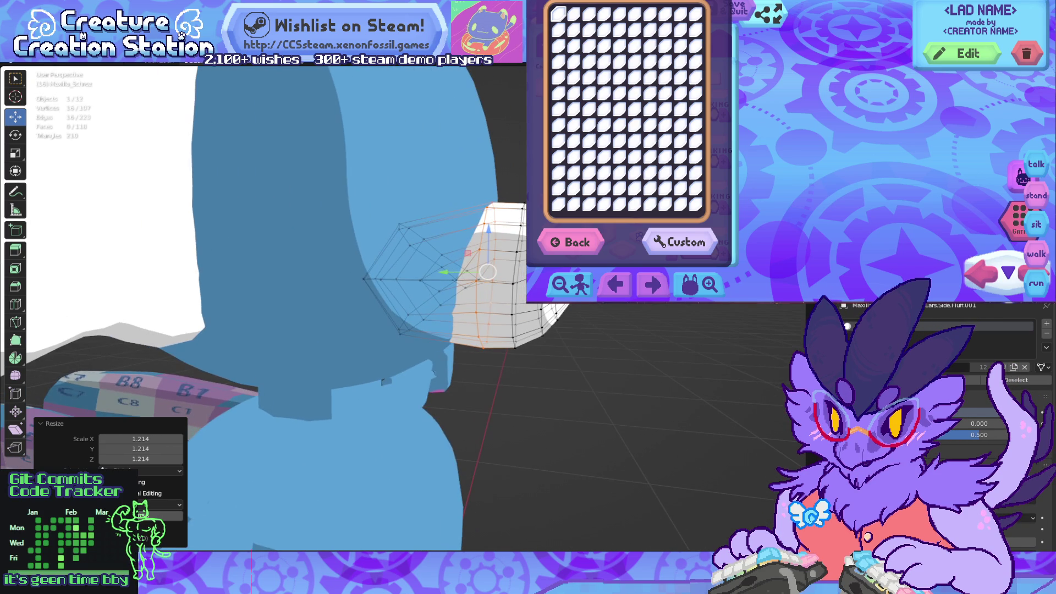
Step: Resize and move the snout's outer edge loop into a broad, bulbous tip
{"action": "left_click", "coordinate": [541, 322]}
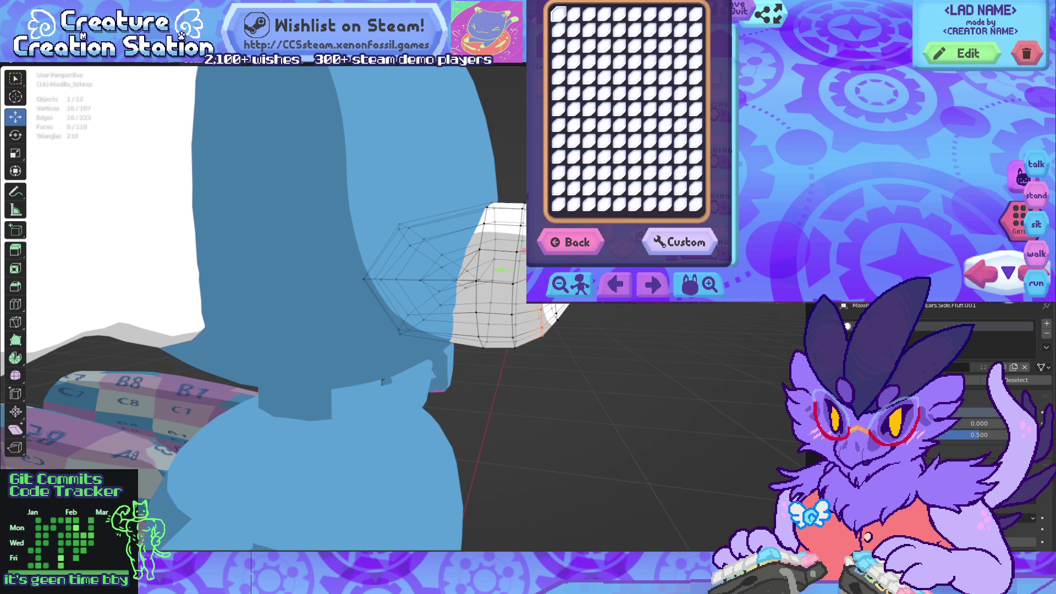
{"action": "left_click", "coordinate": [554, 314]}
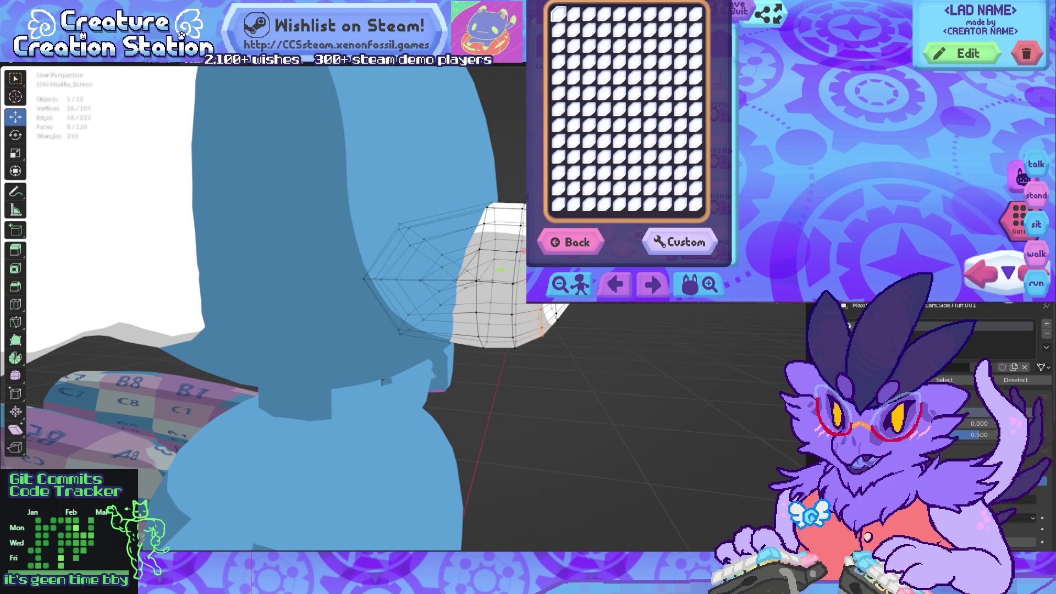
{"action": "left_click", "coordinate": [598, 399]}
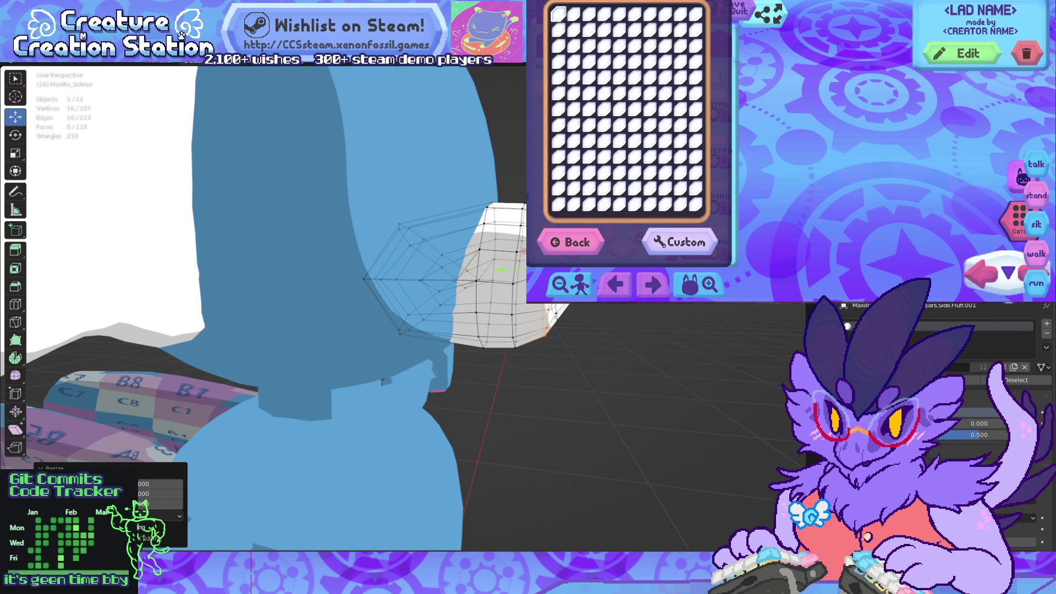
{"action": "middle_click_drag", "start_coordinate": [599, 400], "coordinate": [583, 396]}
{"action": "key", "text": "g"}
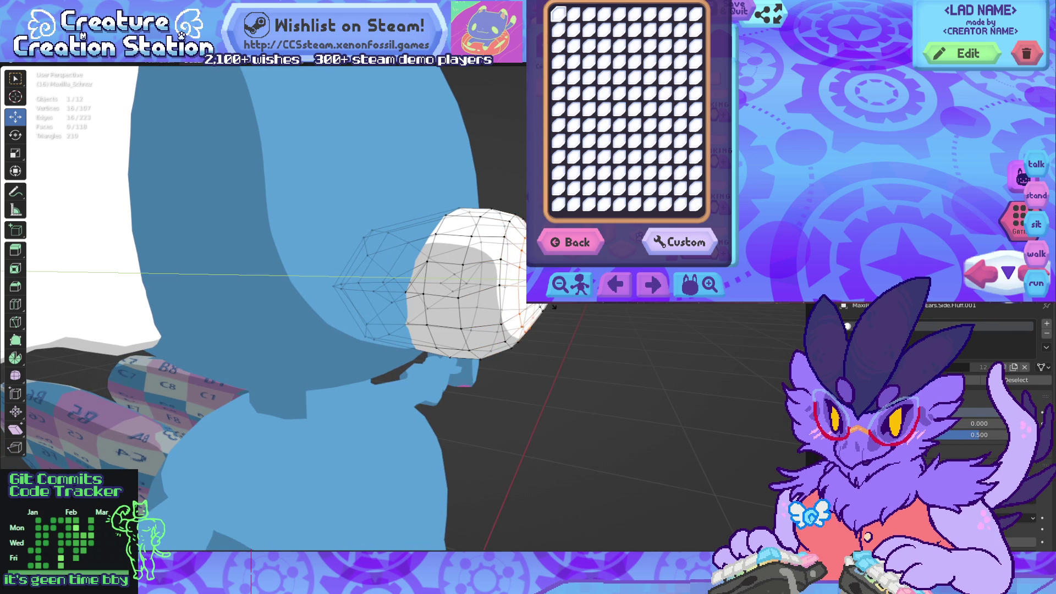
{"action": "key", "text": "Return"}
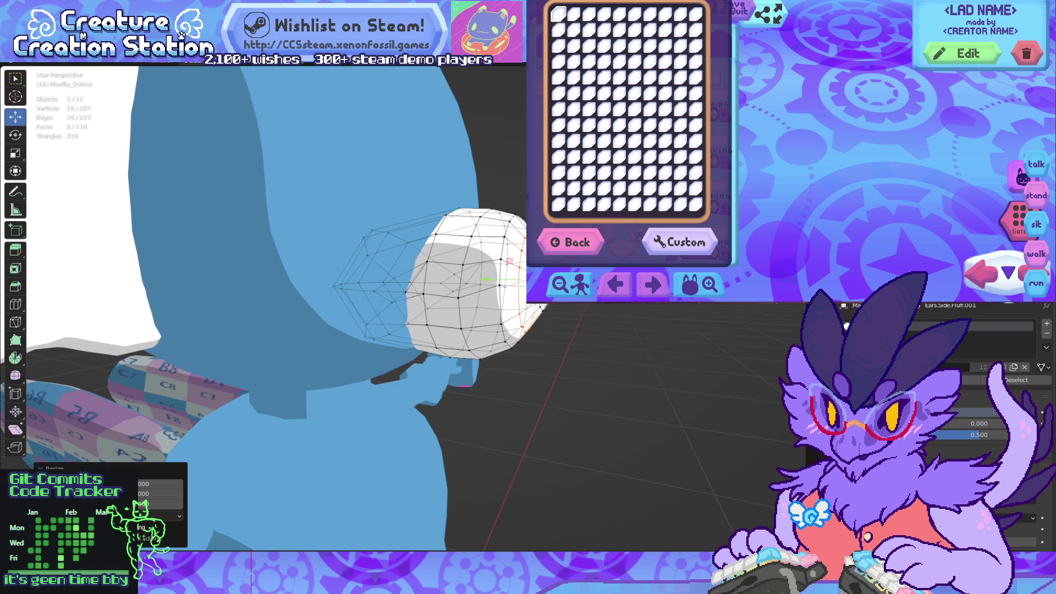
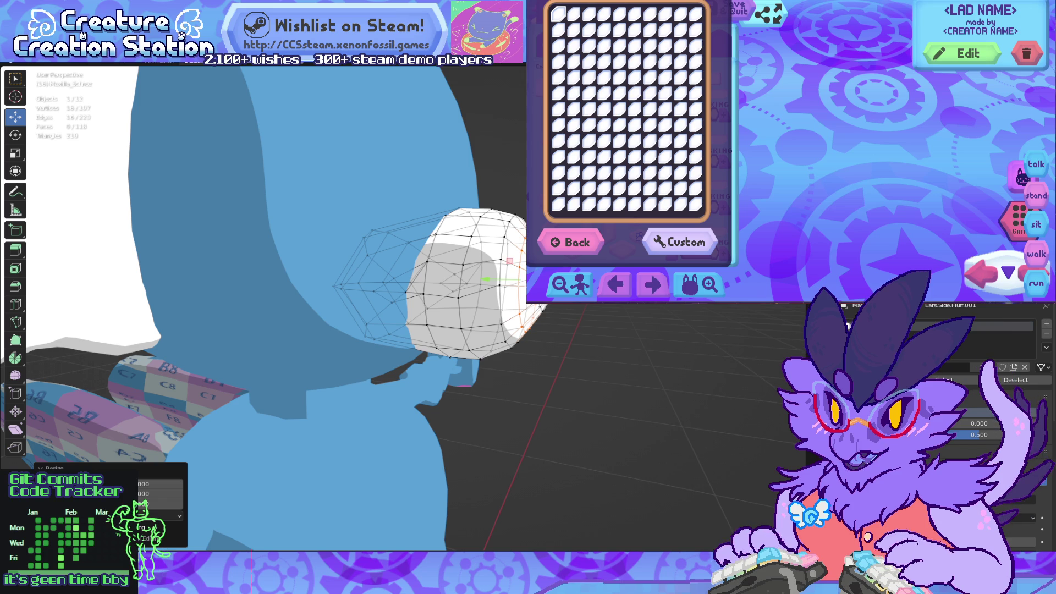
Step: Scale the snout's front vertex loop inward along Y to taper its end
{"action": "middle_click_drag", "start_coordinate": [385, 303], "coordinate": [429, 301]}
{"action": "key", "text": "s"}
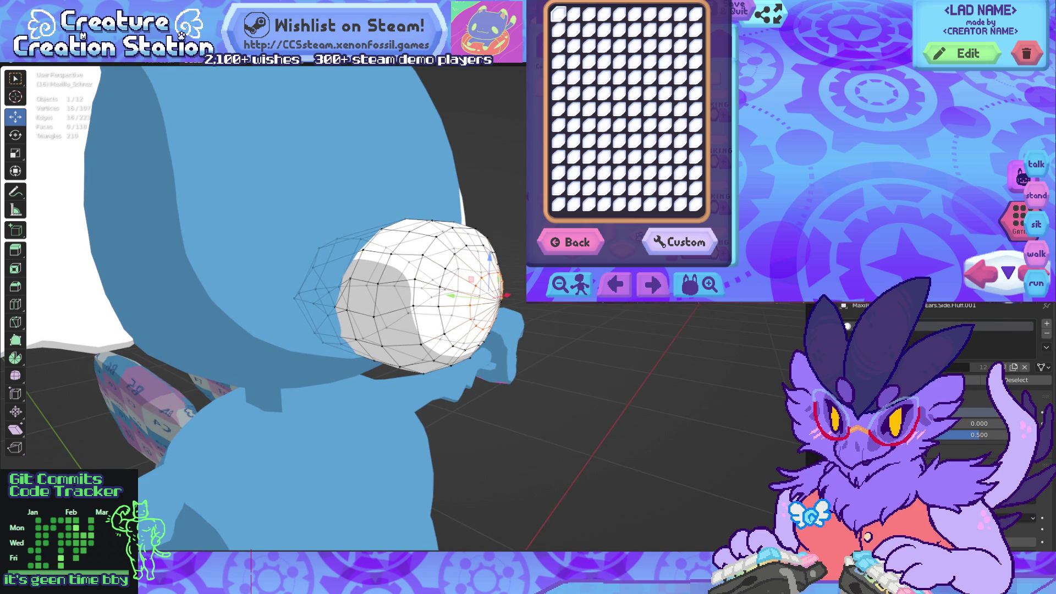
{"action": "key", "text": "y"}
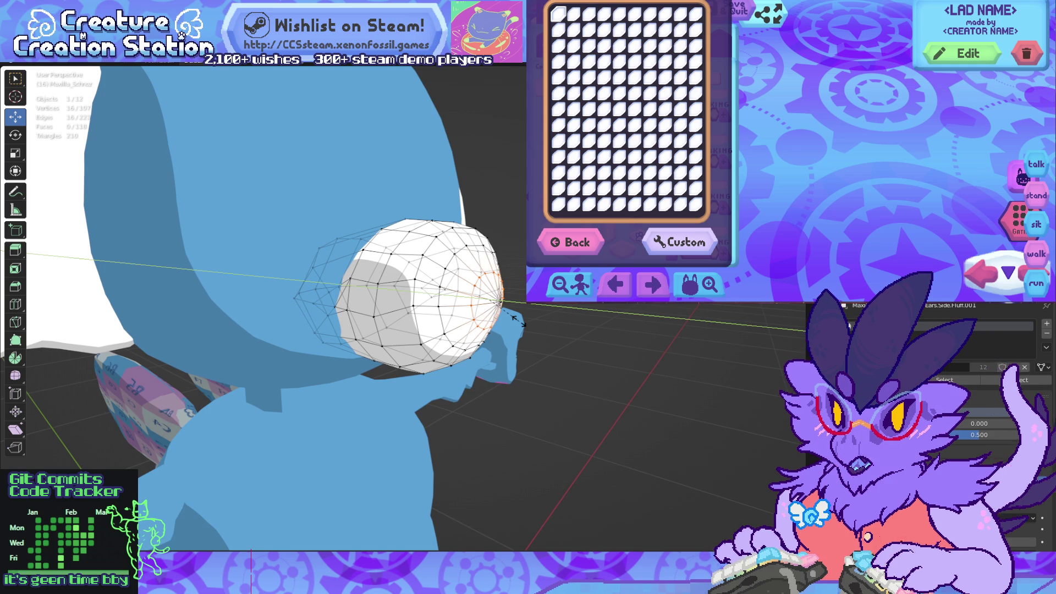
{"action": "left_click", "coordinate": [515, 318]}
Step: Nudge the snout tip vertex forward 0.012116 m along Y, then view from the front
{"action": "mouse_move", "coordinate": [514, 318]}
{"action": "middle_mouse_down"}
{"action": "mouse_move", "coordinate": [467, 316]}
{"action": "mouse_move", "coordinate": [457, 259]}
{"action": "mouse_move", "coordinate": [473, 215]}
{"action": "mouse_move", "coordinate": [498, 209]}
{"action": "mouse_move", "coordinate": [513, 234]}
{"action": "middle_mouse_up"}
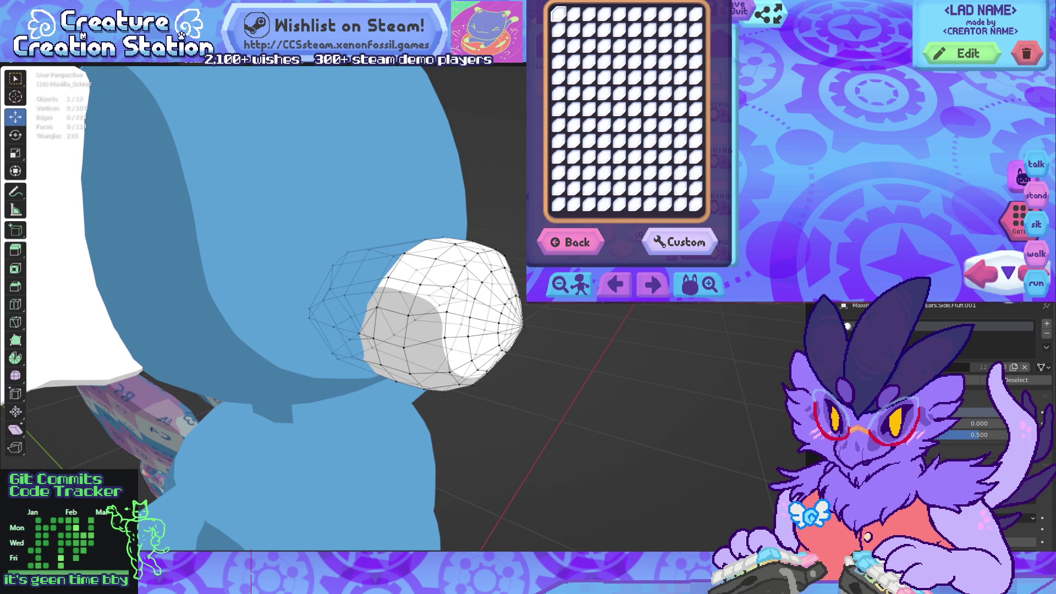
{"action": "left_click", "coordinate": [523, 324]}
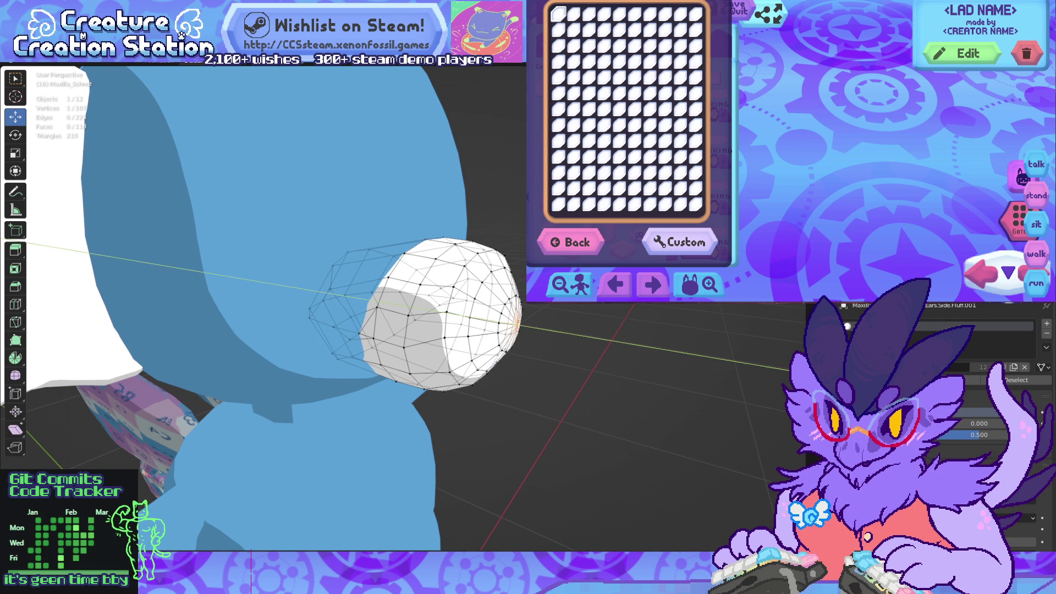
{"action": "left_click", "coordinate": [524, 325]}
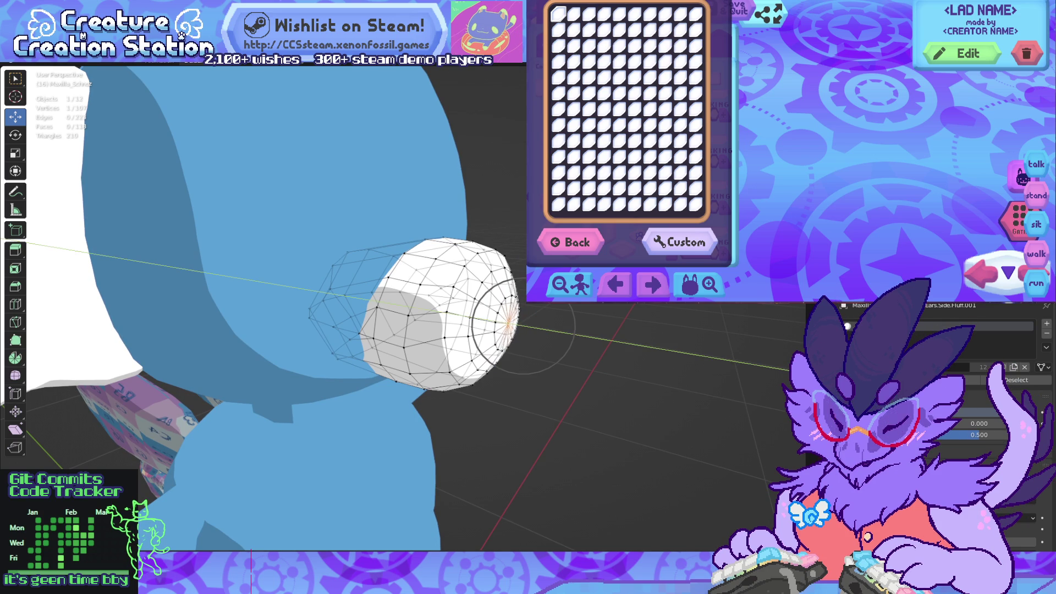
{"action": "left_click_drag", "start_coordinate": [511, 323], "coordinate": [510, 324]}
{"action": "key", "text": "KP_1"}
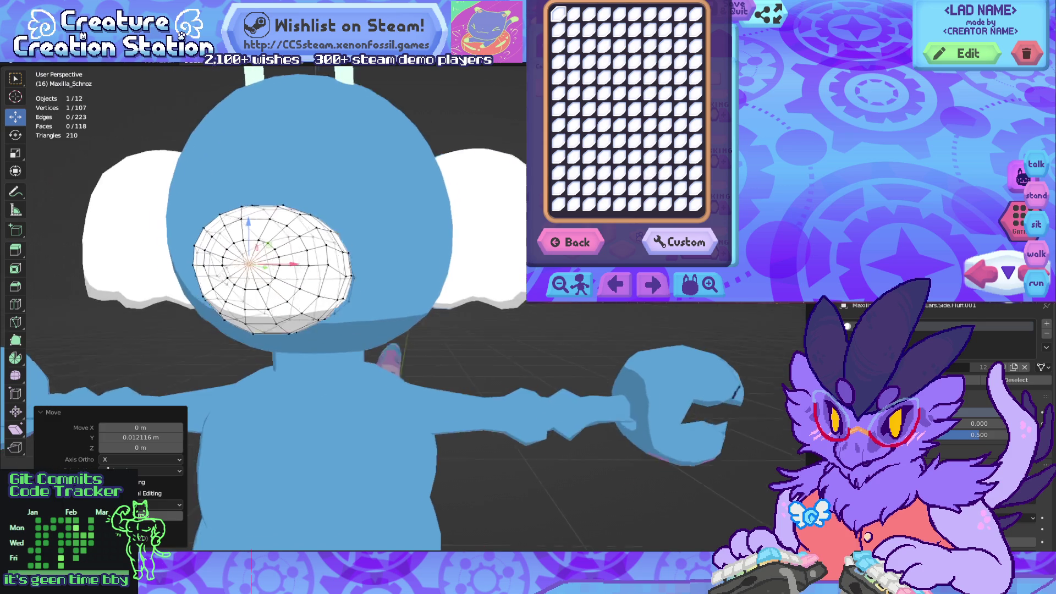
{"action": "scroll", "coordinate": [352, 275], "scroll_direction": "down", "scroll_amount": 3}
{"action": "key", "text": "Tab"}
{"action": "mouse_move", "coordinate": [264, 308]}
{"action": "middle_mouse_down"}
{"action": "mouse_move", "coordinate": [374, 308]}
{"action": "mouse_move", "coordinate": [259, 305]}
{"action": "mouse_move", "coordinate": [292, 300]}
{"action": "middle_mouse_up"}
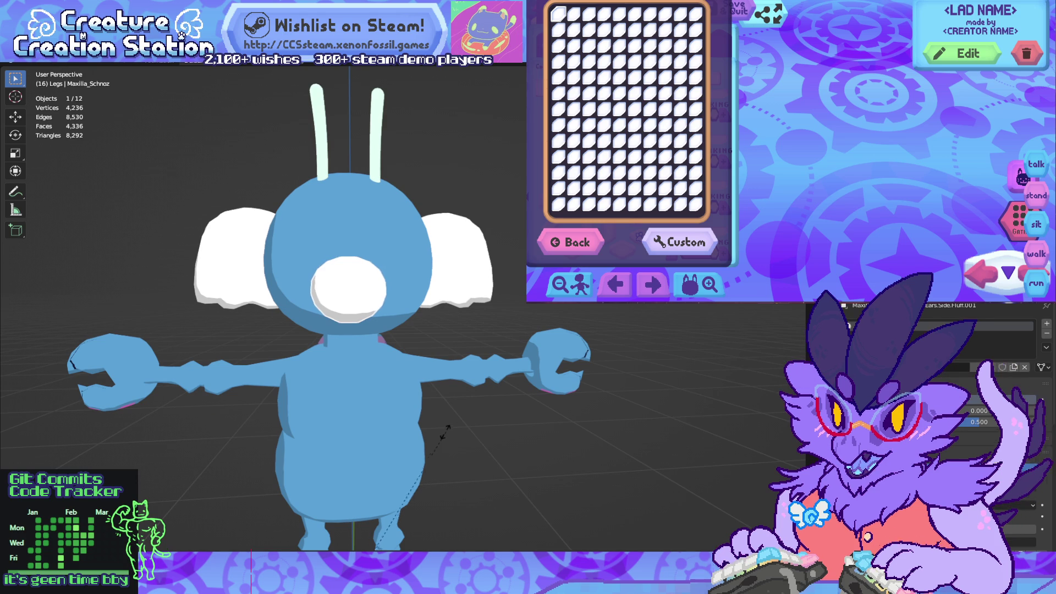
{"action": "mouse_move", "coordinate": [365, 467]}
{"action": "mouse_move", "coordinate": [374, 487]}
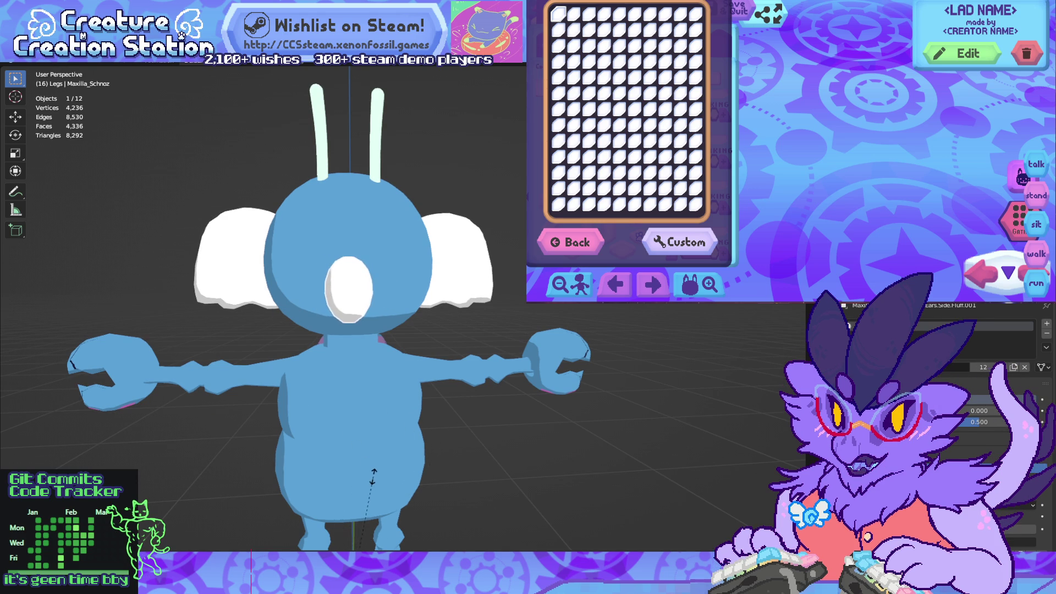
{"action": "key", "text": "Escape"}
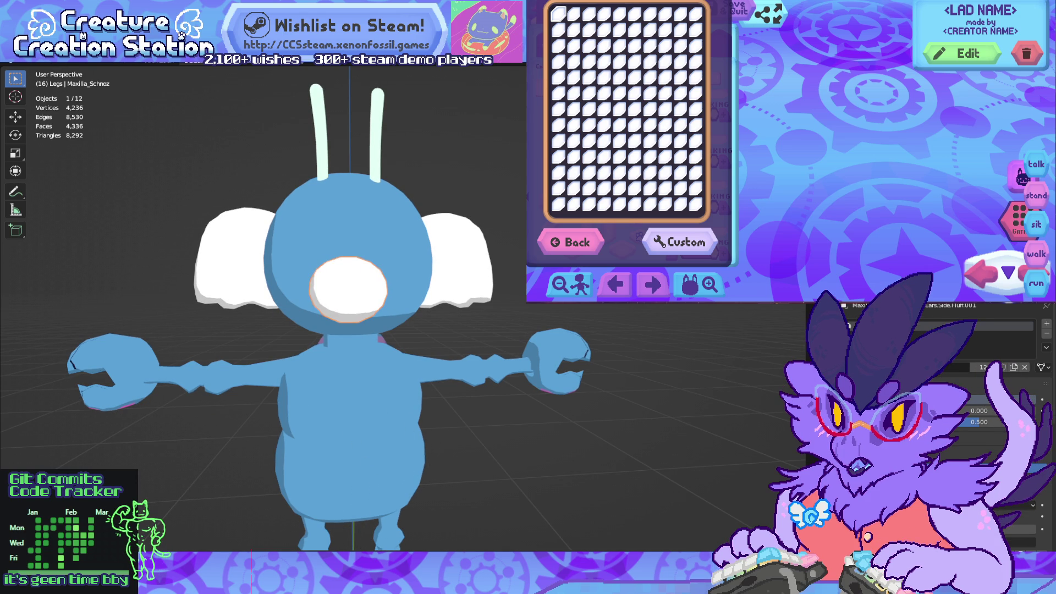
{"action": "key", "text": "s"}
{"action": "key", "text": "z"}
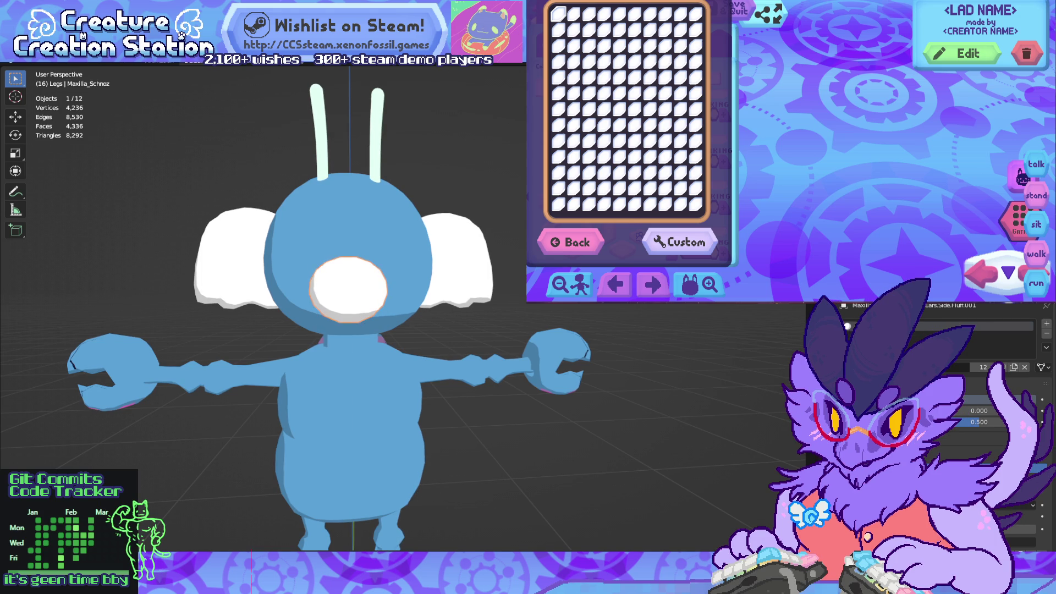
{"action": "key", "text": "Tab"}
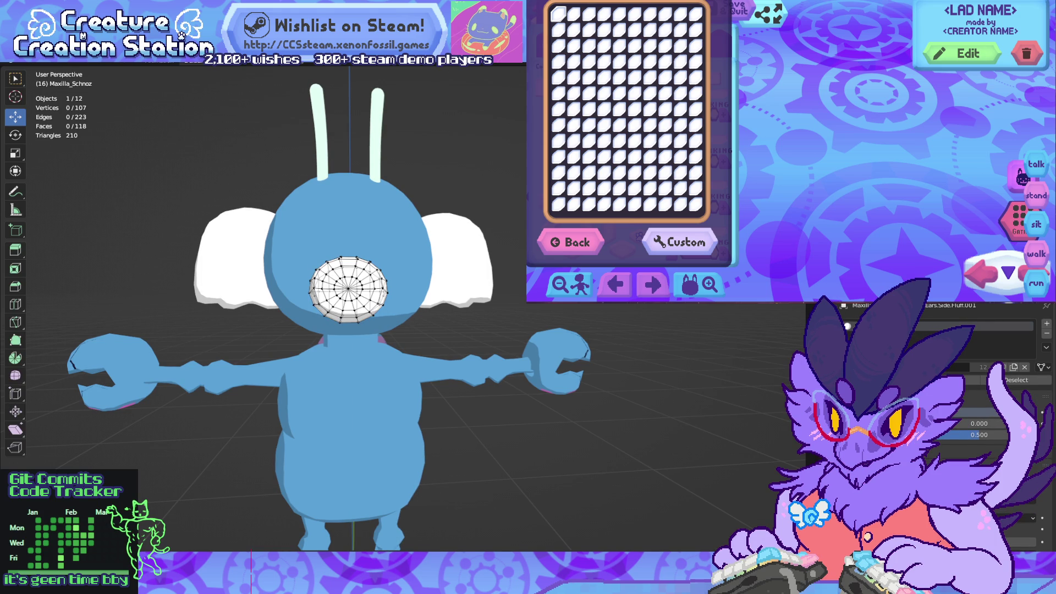
{"action": "key", "text": "z"}
{"action": "key", "text": "a"}
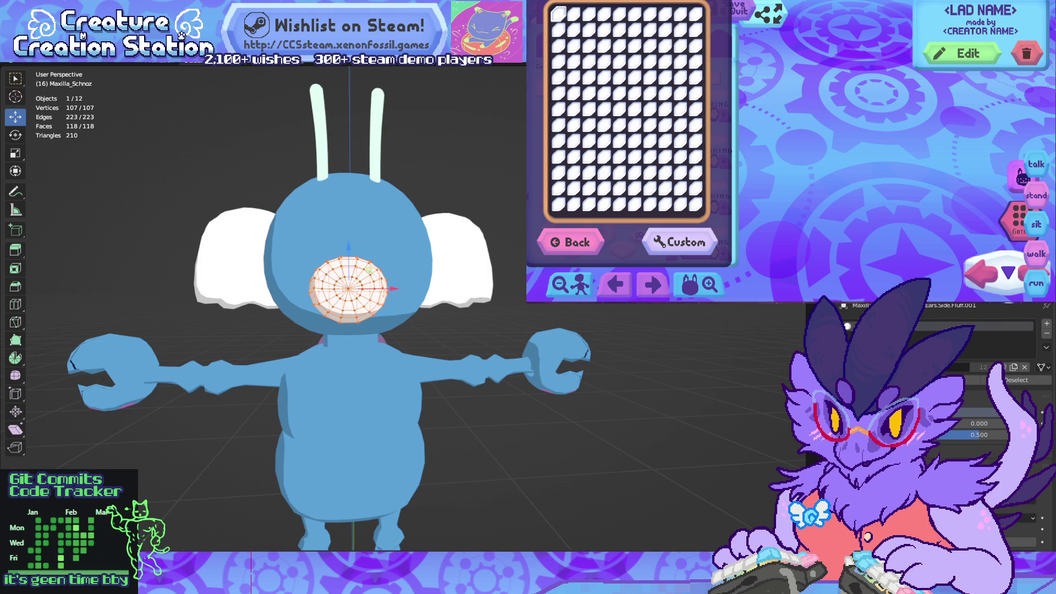
{"action": "key", "text": "z"}
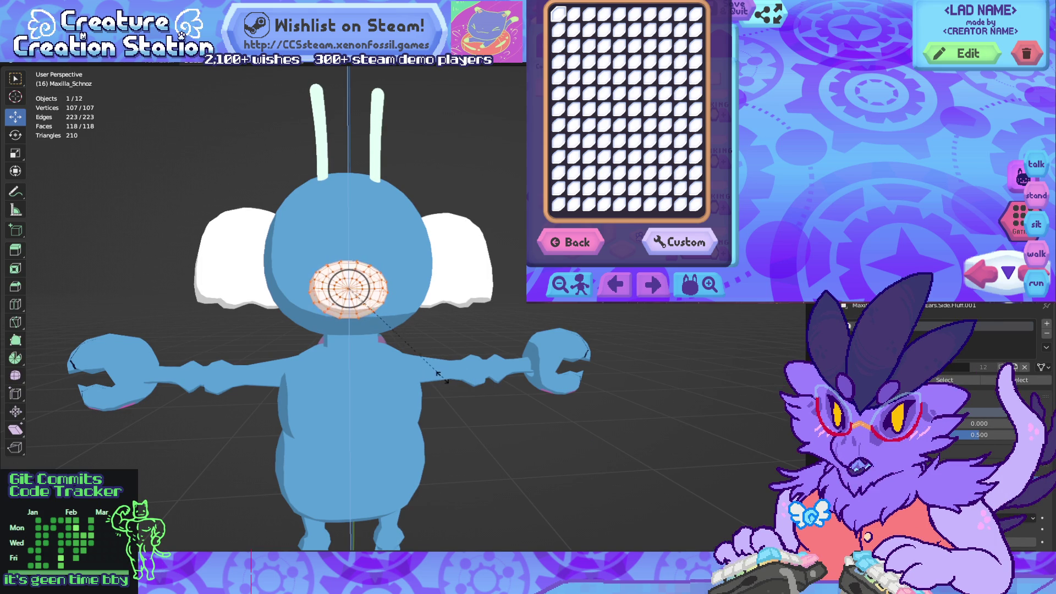
{"action": "left_click", "coordinate": [377, 354]}
{"action": "mouse_move", "coordinate": [377, 354]}
{"action": "middle_mouse_down"}
{"action": "mouse_move", "coordinate": [451, 346]}
{"action": "mouse_move", "coordinate": [308, 336]}
{"action": "mouse_move", "coordinate": [396, 336]}
{"action": "mouse_move", "coordinate": [330, 337]}
{"action": "mouse_move", "coordinate": [385, 336]}
{"action": "middle_mouse_up"}
{"action": "key", "text": "ctrl+z"}
{"action": "scroll", "coordinate": [352, 336], "scroll_direction": "up", "scroll_amount": 5}
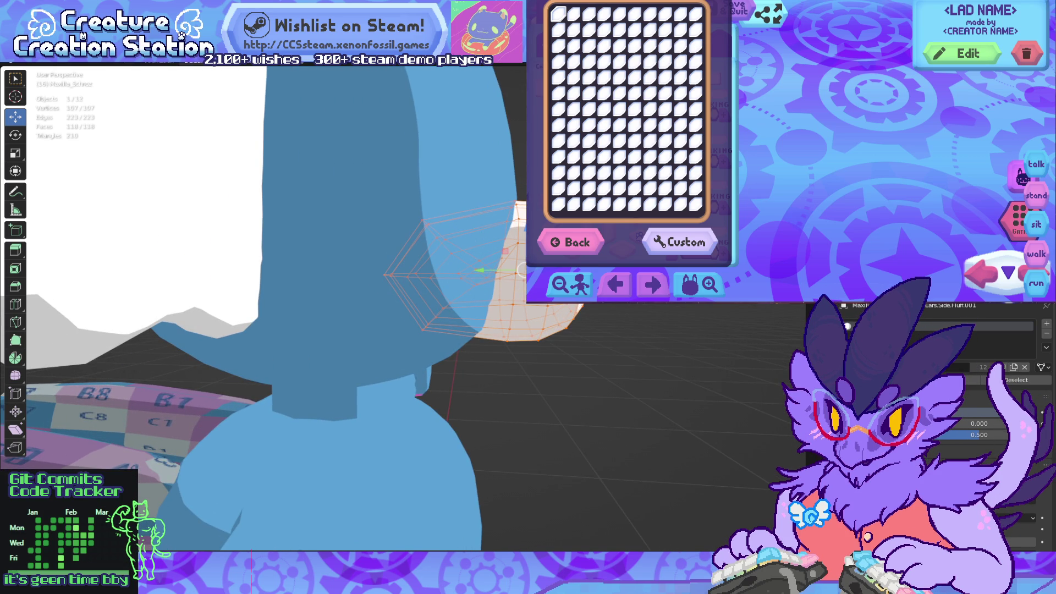
Step: Add a new edge loop across the white snout with Ctrl+R
{"action": "key", "text": "alt+a"}
{"action": "middle_click_drag", "start_coordinate": [385, 336], "coordinate": [352, 330]}
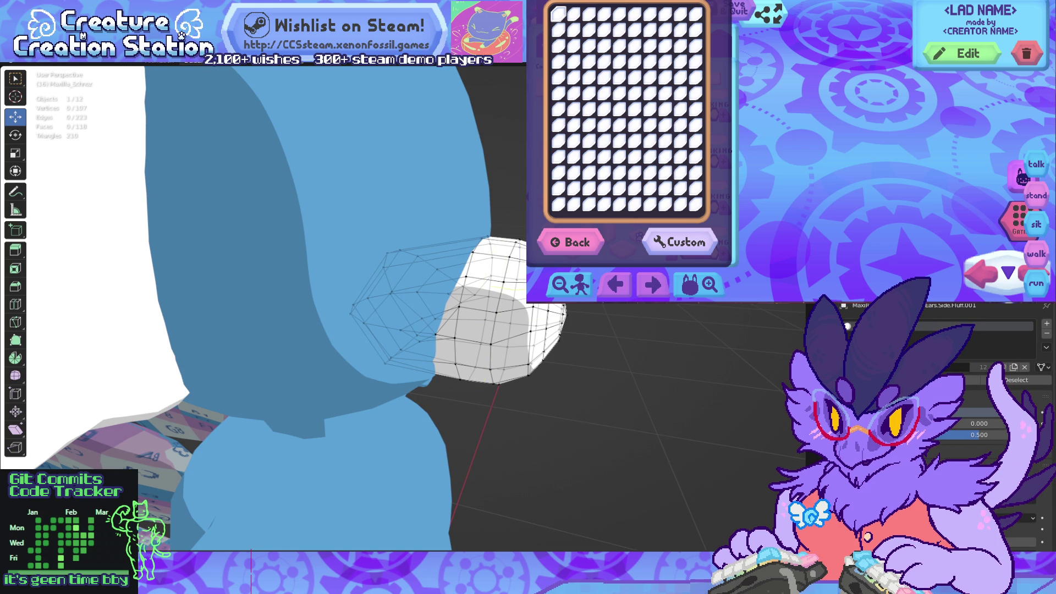
{"action": "middle_click_drag", "start_coordinate": [330, 330], "coordinate": [264, 325]}
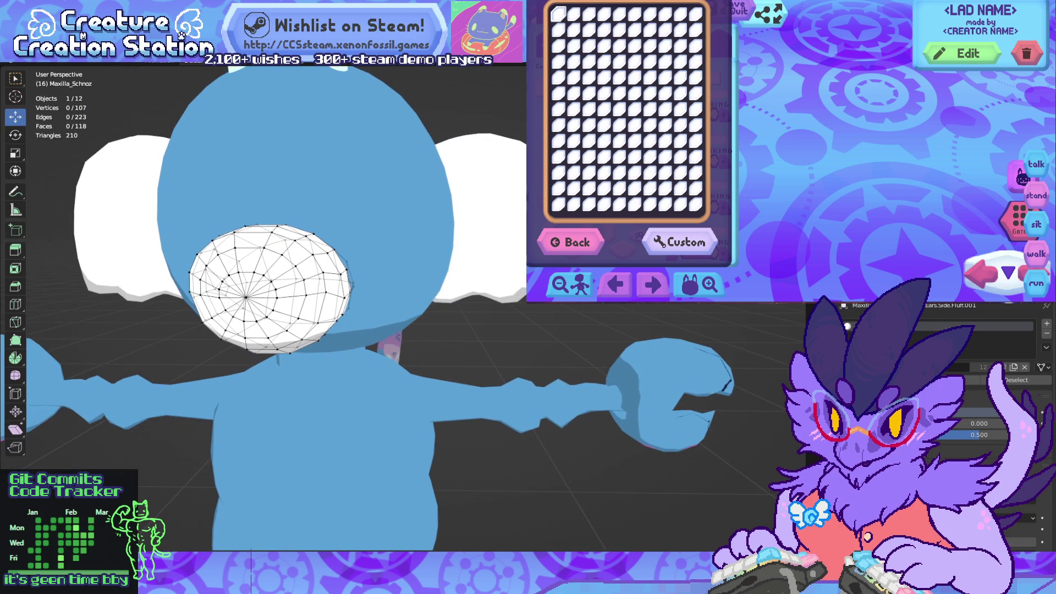
{"action": "key", "text": "KP_4"}
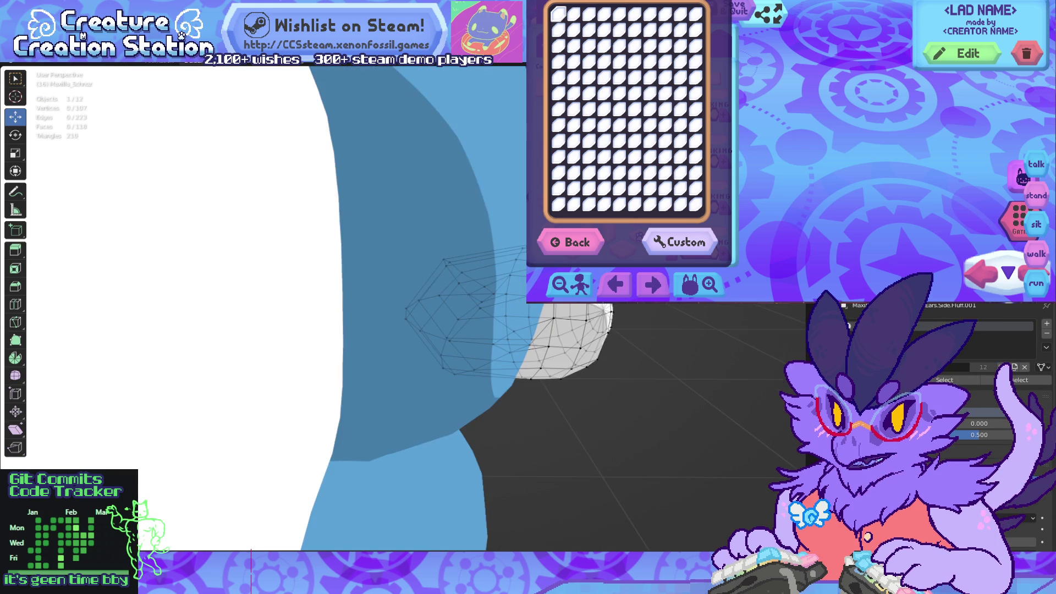
{"action": "key", "text": "KP_4"}
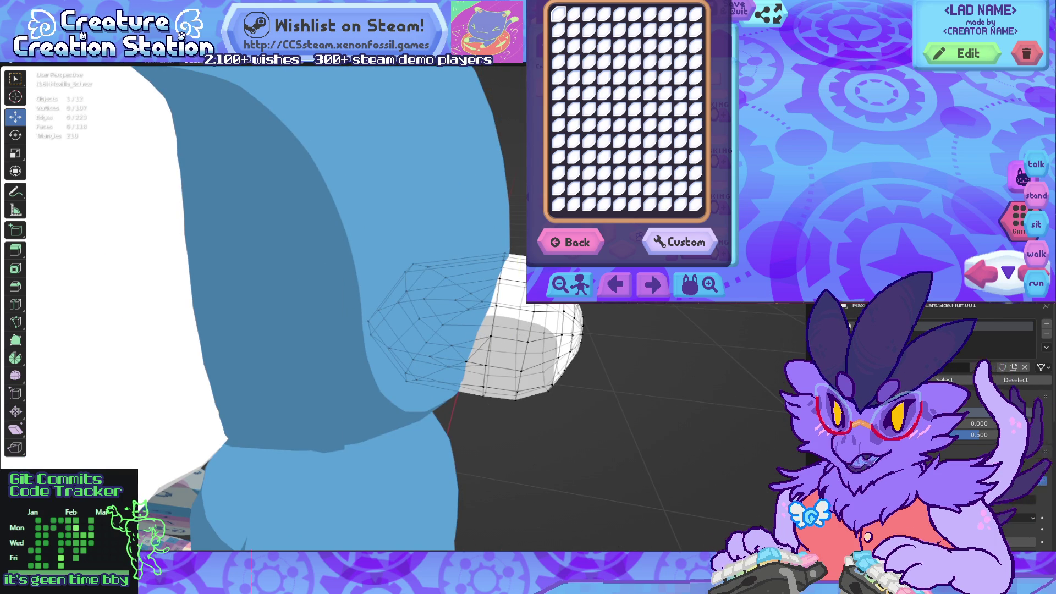
{"action": "key", "text": "ctrl+r"}
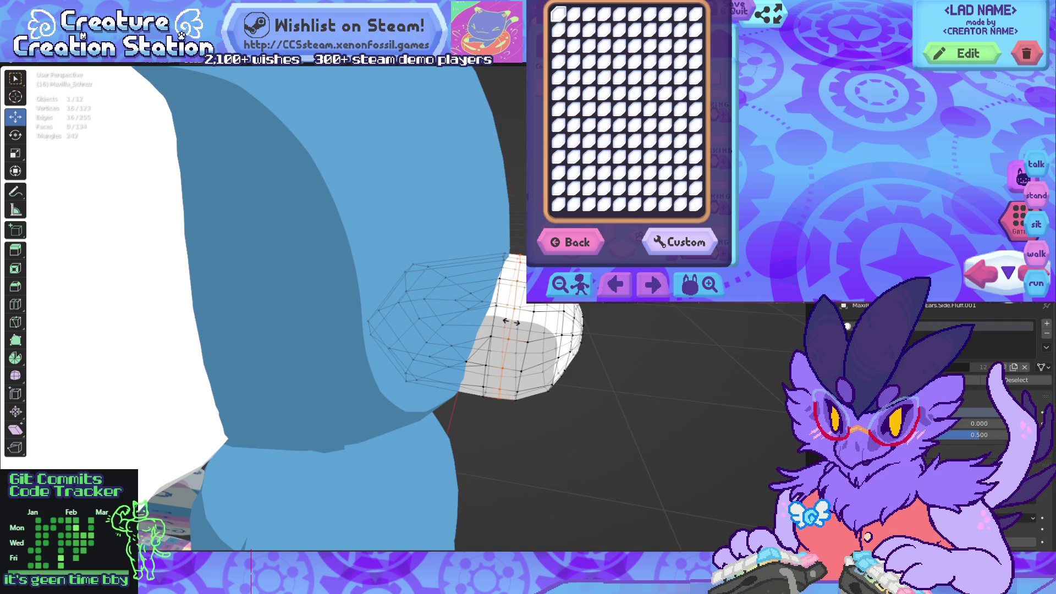
{"action": "left_click", "coordinate": [511, 321]}
Step: Slide the new edge loop along Y with proportional falloff
{"action": "key", "text": "KP_4"}
{"action": "key", "text": "KP_4"}
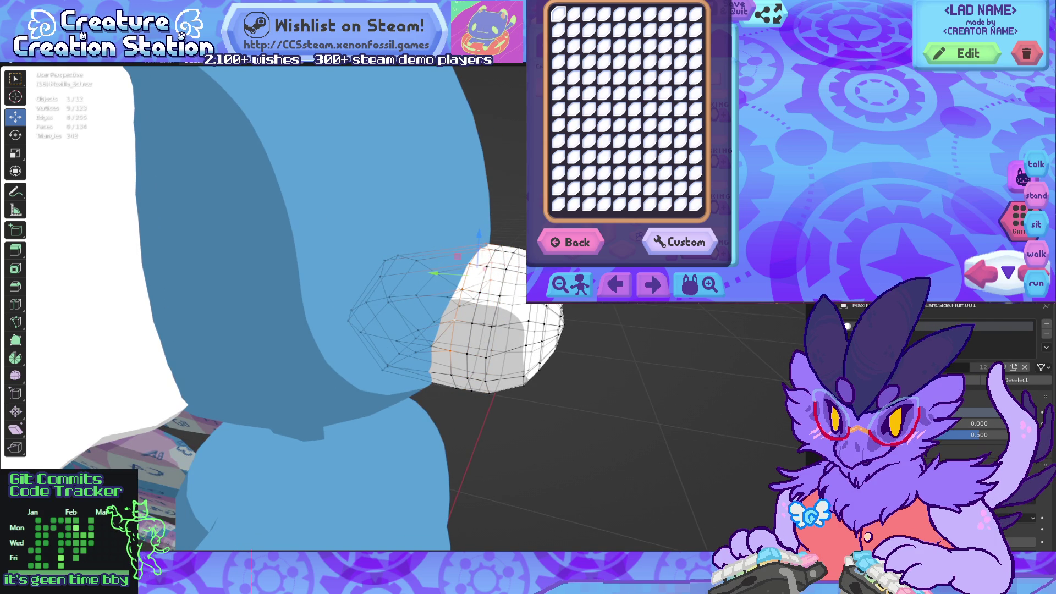
{"action": "key", "text": "KP_8"}
{"action": "key", "text": "g"}
{"action": "key", "text": "y"}
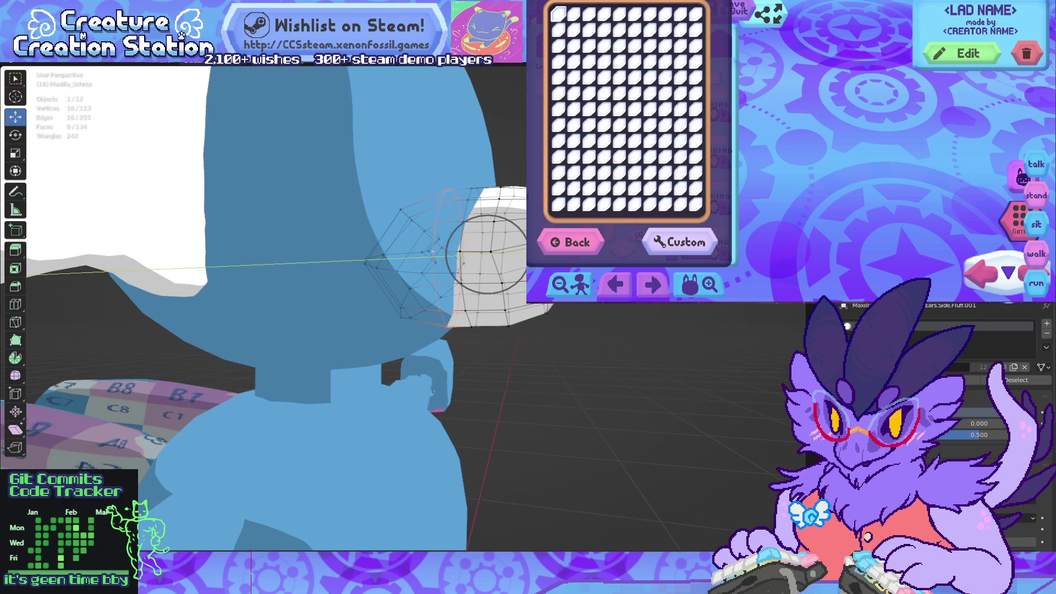
{"action": "scroll", "coordinate": [487, 254], "scroll_direction": "up", "scroll_amount": 10}
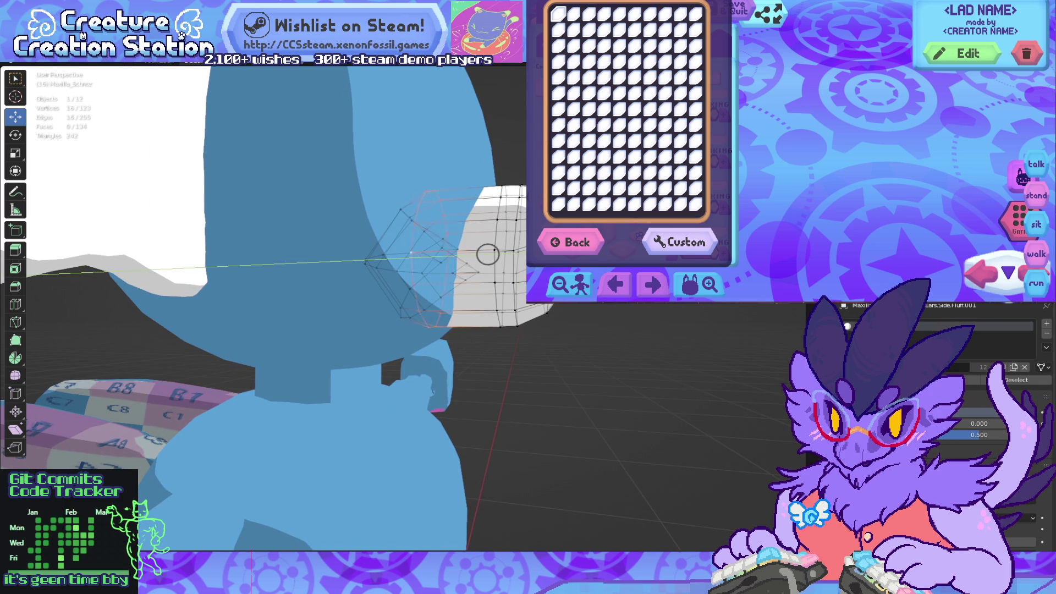
{"action": "scroll", "coordinate": [487, 254], "scroll_direction": "down", "scroll_amount": 2}
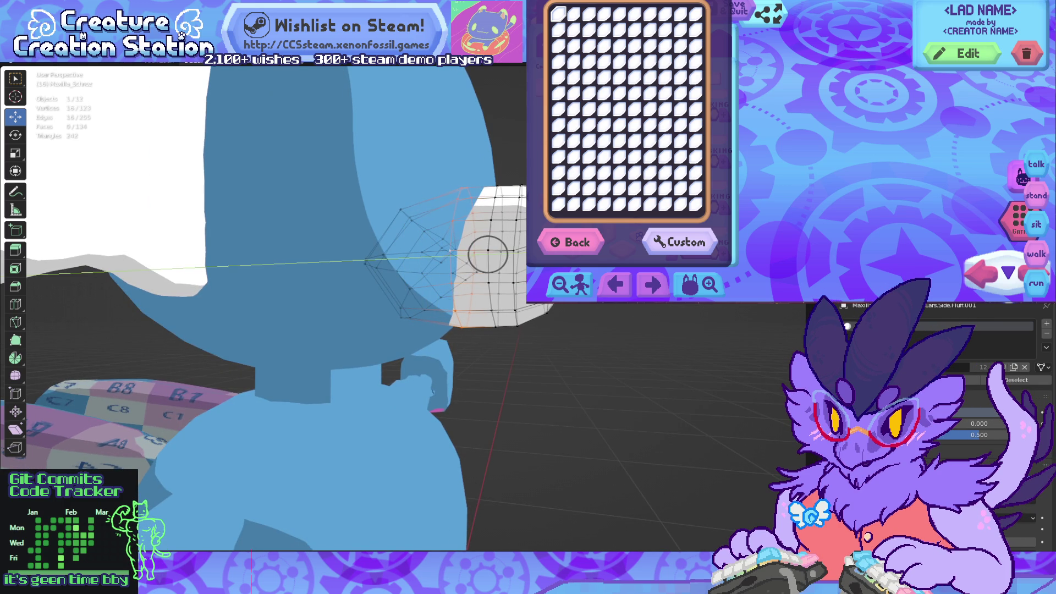
{"action": "left_click", "coordinate": [487, 254]}
Step: Move a box-selected group of 42 snout vertices 0.0325 m along Y into the head
{"action": "middle_click_drag", "start_coordinate": [487, 255], "coordinate": [356, 171]}
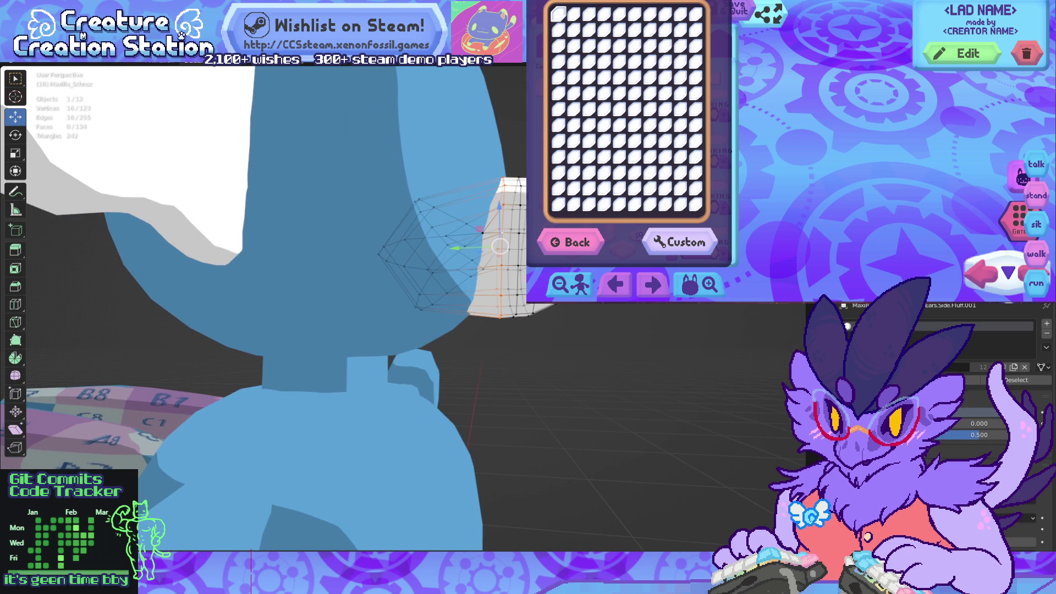
{"action": "mouse_move", "coordinate": [368, 184]}
{"action": "left_mouse_down"}
{"action": "mouse_move", "coordinate": [474, 363]}
{"action": "mouse_move", "coordinate": [490, 368]}
{"action": "left_mouse_up"}
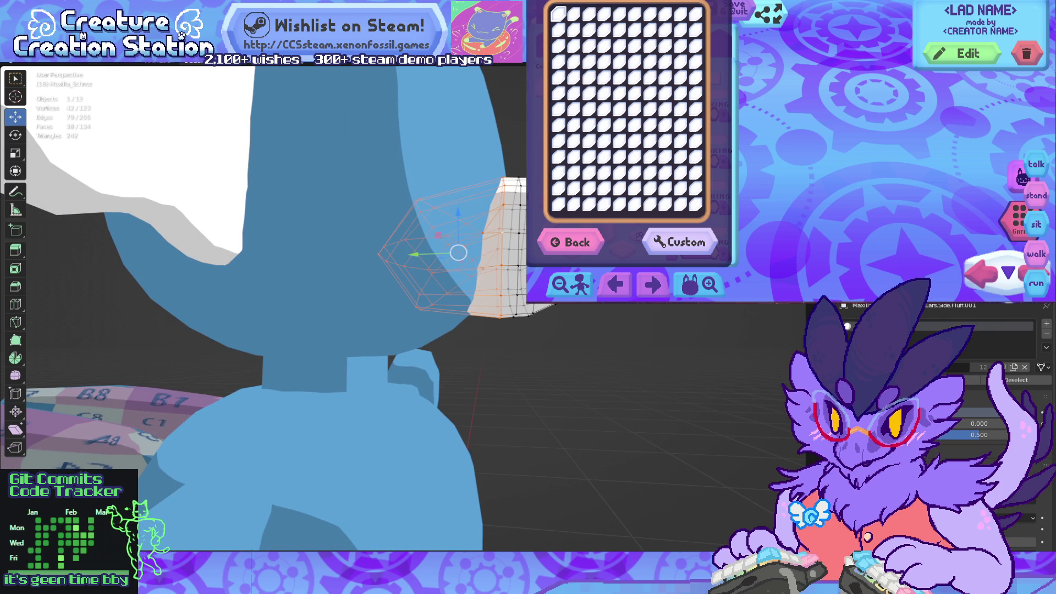
{"action": "key", "text": "g"}
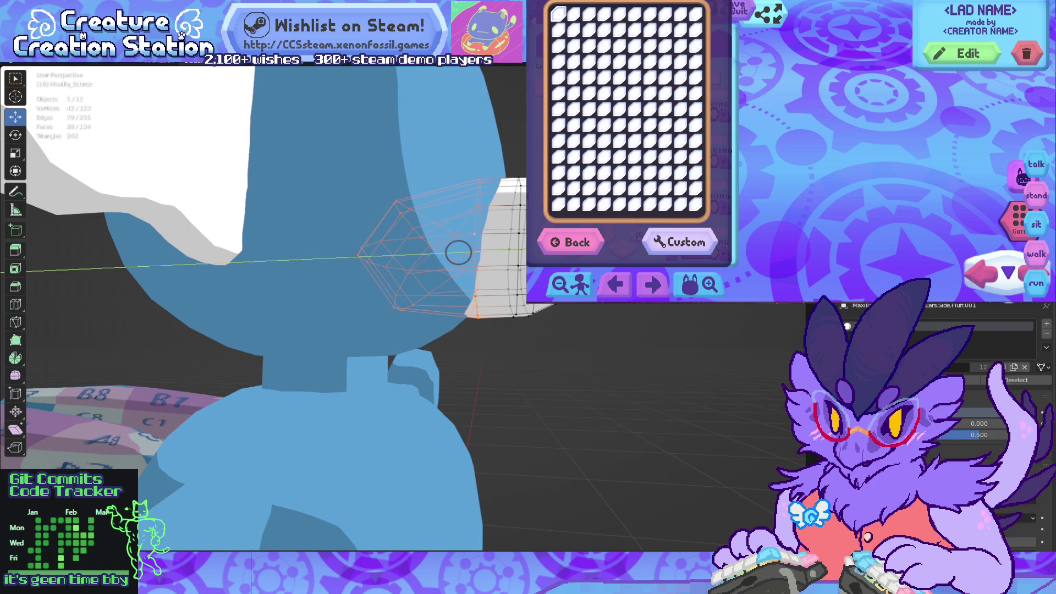
{"action": "left_click", "coordinate": [458, 253]}
{"action": "key", "text": "alt+a"}
{"action": "middle_click_drag", "start_coordinate": [434, 253], "coordinate": [467, 242]}
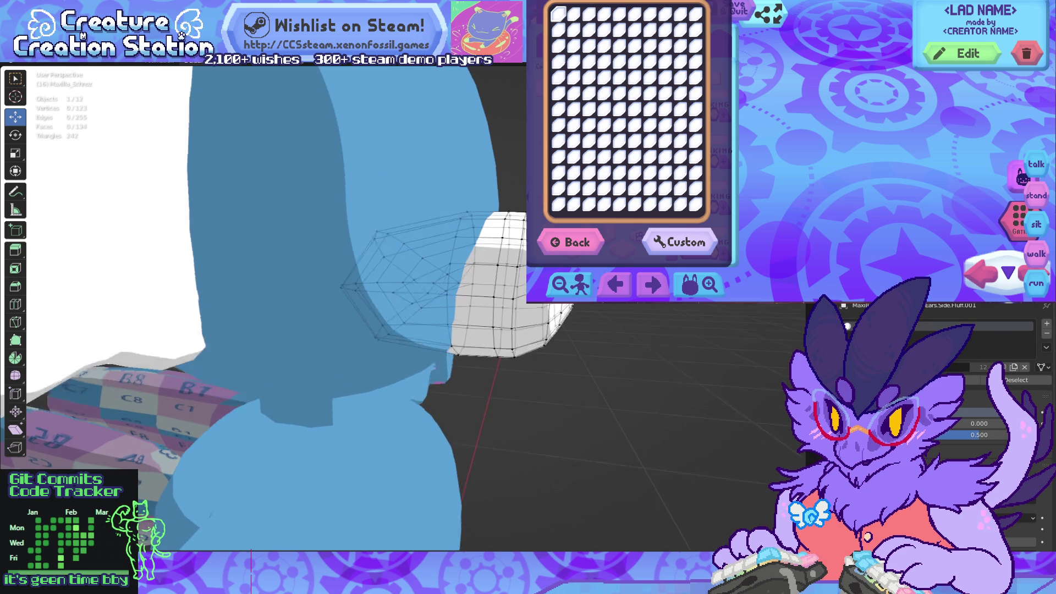
{"action": "key", "text": "KP_3"}
{"action": "scroll", "coordinate": [401, 275], "scroll_direction": "up", "scroll_amount": 3}
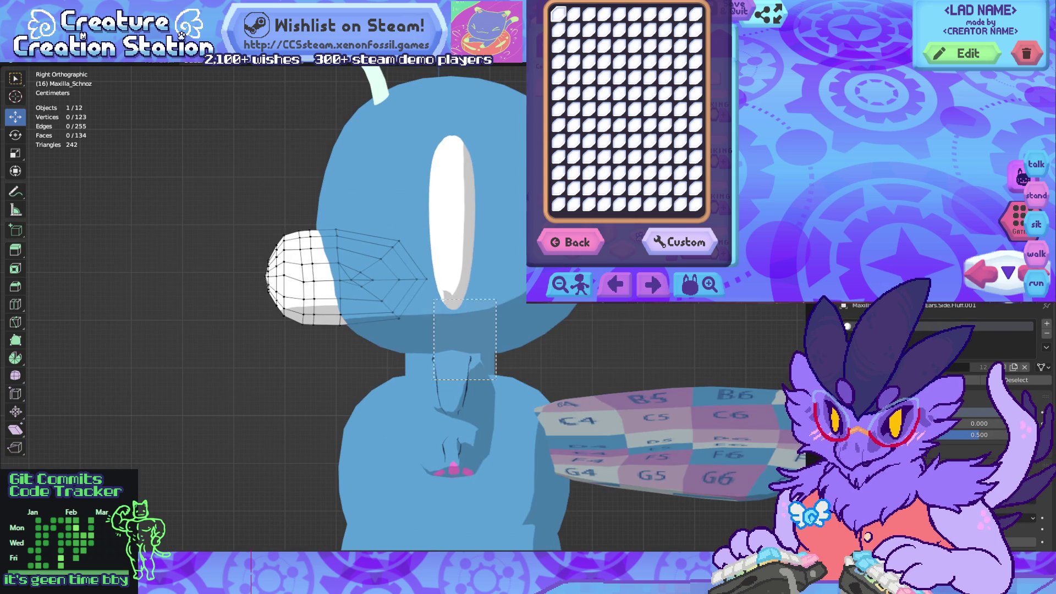
Step: Select the hooked beak section, extending to all its linked geometry
{"action": "left_click_drag", "start_coordinate": [496, 186], "coordinate": [328, 380]}
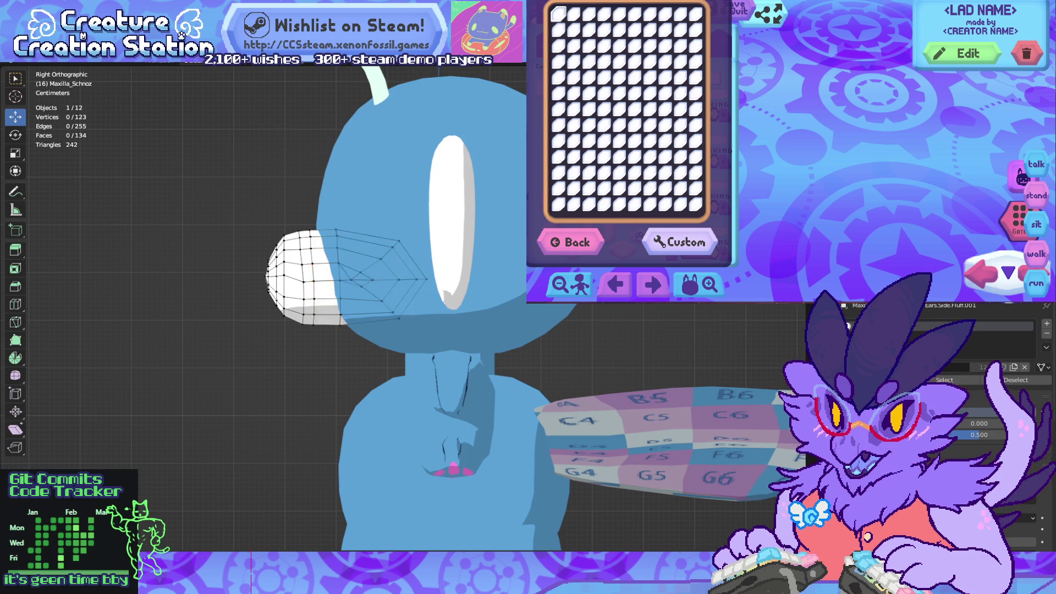
{"action": "scroll", "coordinate": [416, 306], "scroll_direction": "up", "scroll_amount": 3}
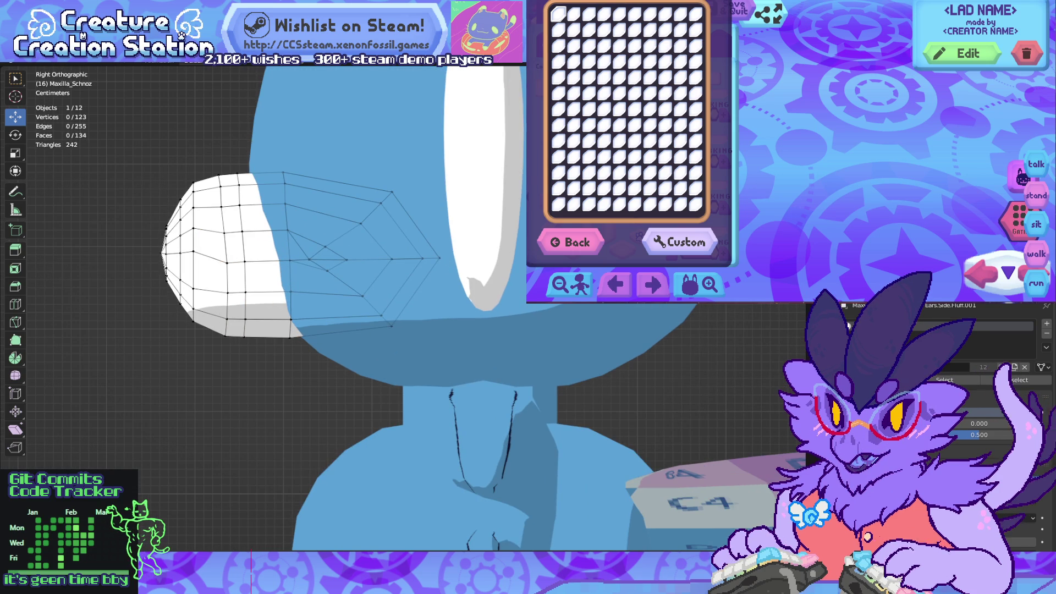
{"action": "left_click_drag", "start_coordinate": [146, 143], "coordinate": [283, 401]}
{"action": "key", "text": "alt+a"}
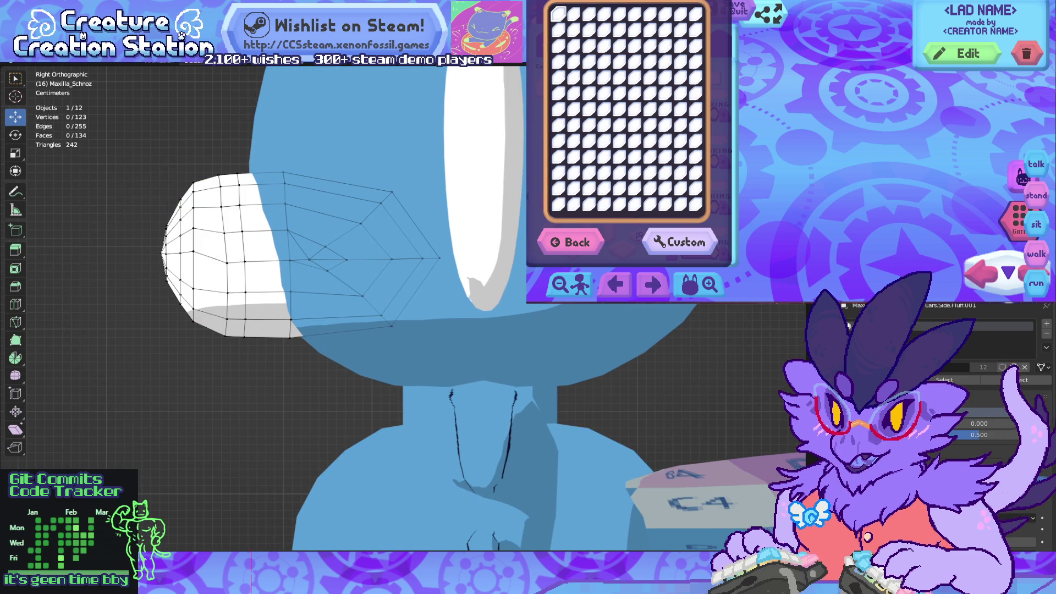
{"action": "left_click", "coordinate": [242, 250], "text": "alt"}
{"action": "key", "text": "c"}
{"action": "key", "text": "g"}
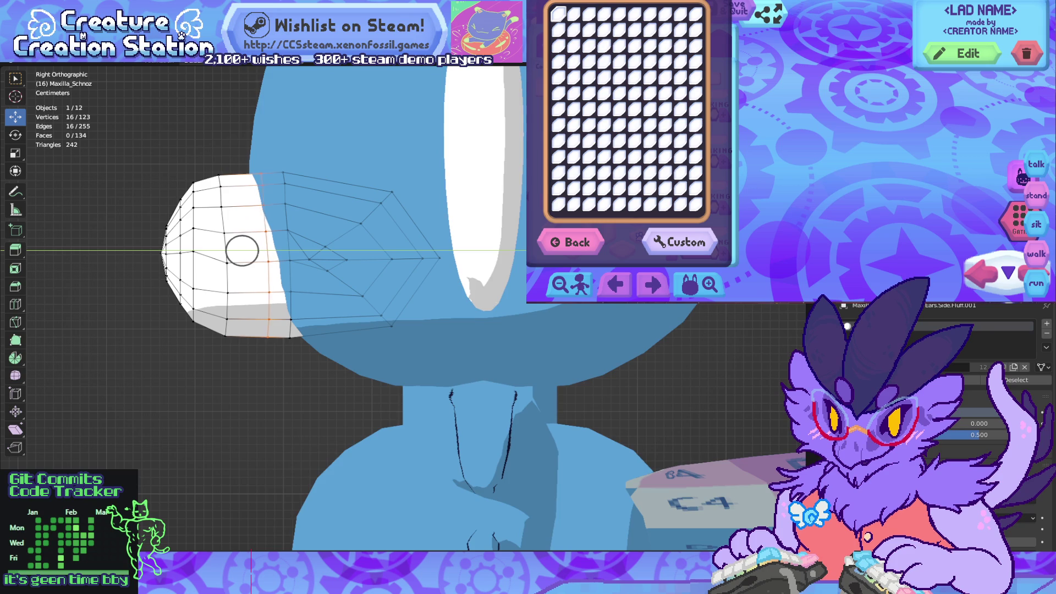
{"action": "key", "text": "Escape"}
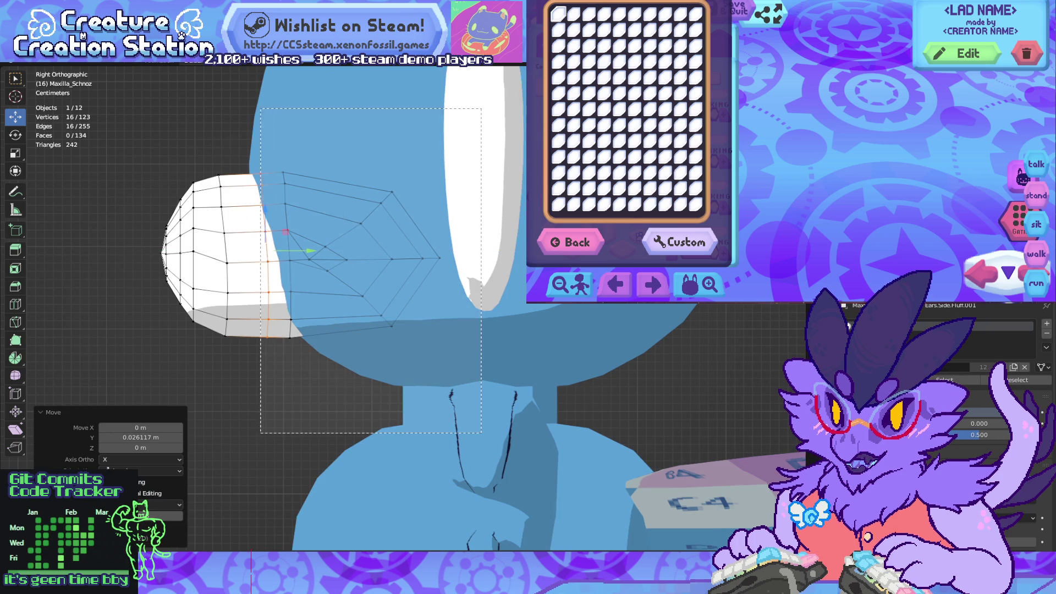
{"action": "key", "text": "l"}
Step: Scale the beak section with proportional falloff
{"action": "key", "text": "s"}
{"action": "scroll", "coordinate": [347, 332], "scroll_direction": "down", "scroll_amount": 10}
{"action": "scroll", "coordinate": [347, 333], "scroll_direction": "down", "scroll_amount": 4}
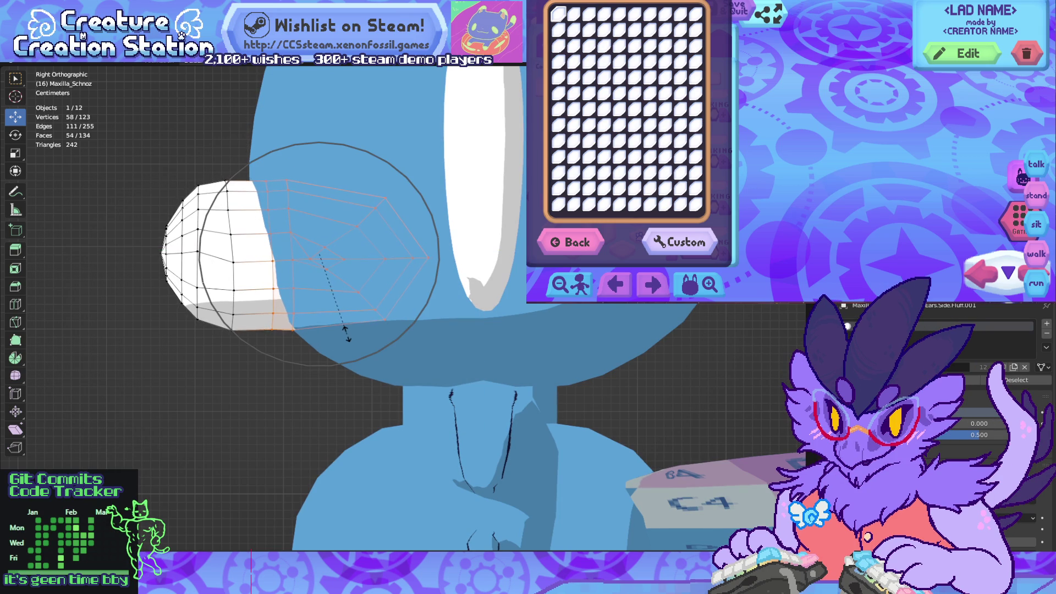
{"action": "scroll", "coordinate": [345, 333], "scroll_direction": "up", "scroll_amount": 3}
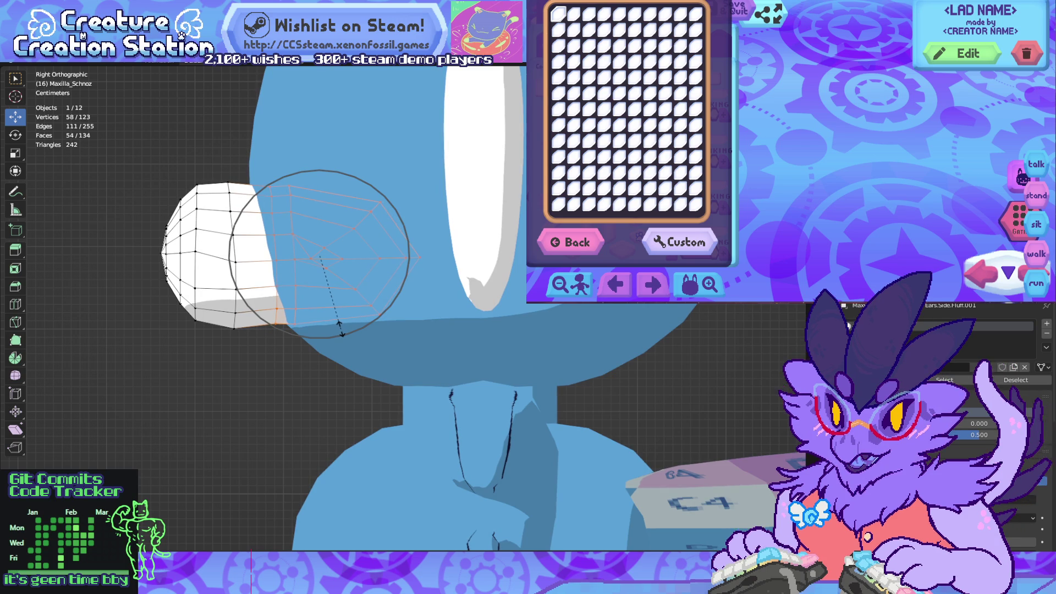
{"action": "left_click", "coordinate": [342, 330]}
Step: Shrink the selected beak geometry to 0.813 and shift it slightly up and back
{"action": "left_click_drag", "start_coordinate": [484, 171], "coordinate": [281, 401]}
{"action": "key", "text": "s"}
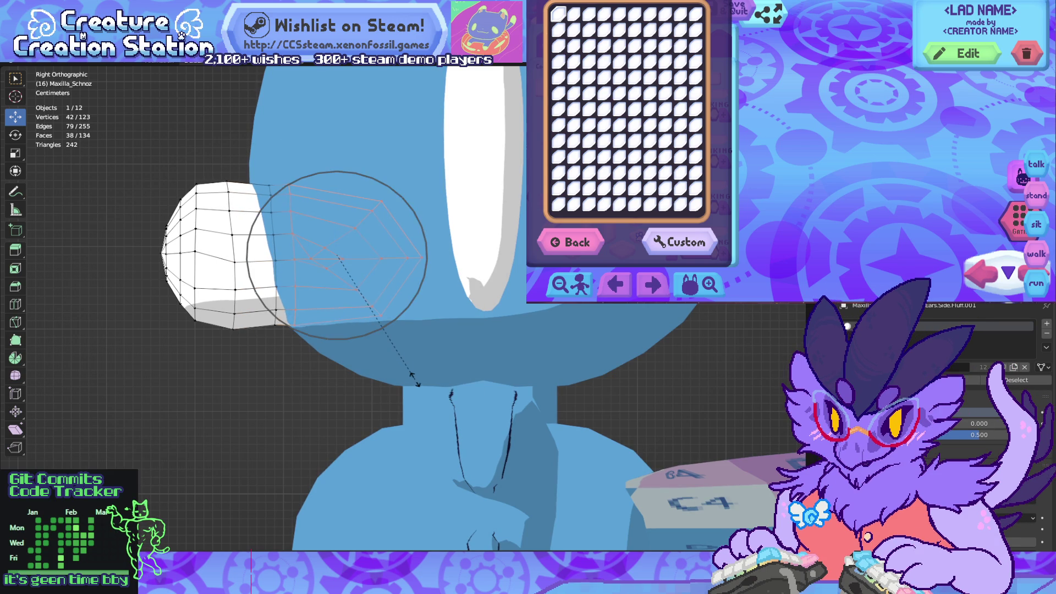
{"action": "scroll", "coordinate": [410, 374], "scroll_direction": "up", "scroll_amount": 6}
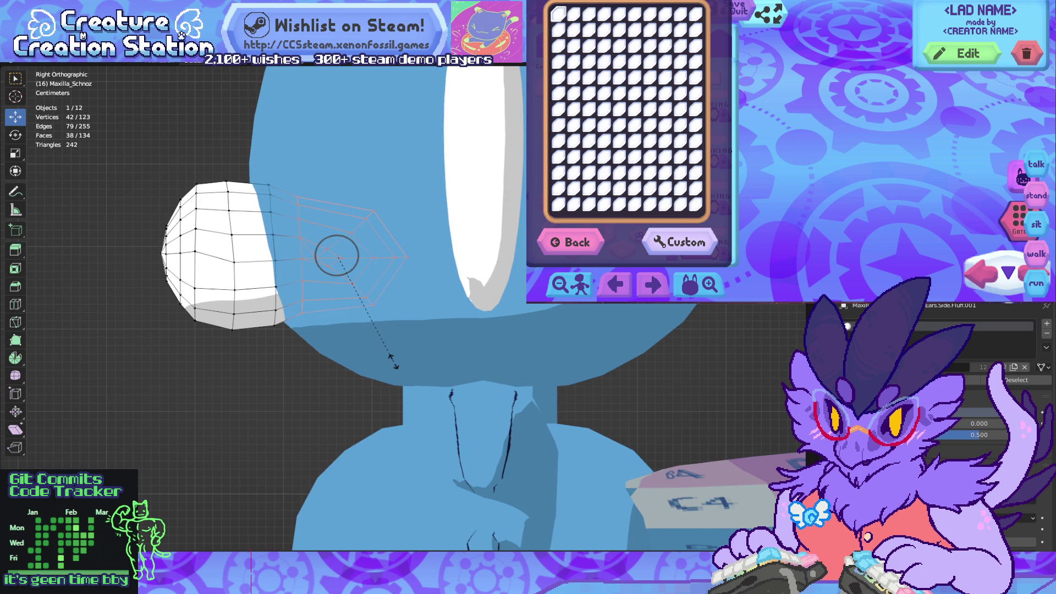
{"action": "scroll", "coordinate": [393, 362], "scroll_direction": "up", "scroll_amount": 4}
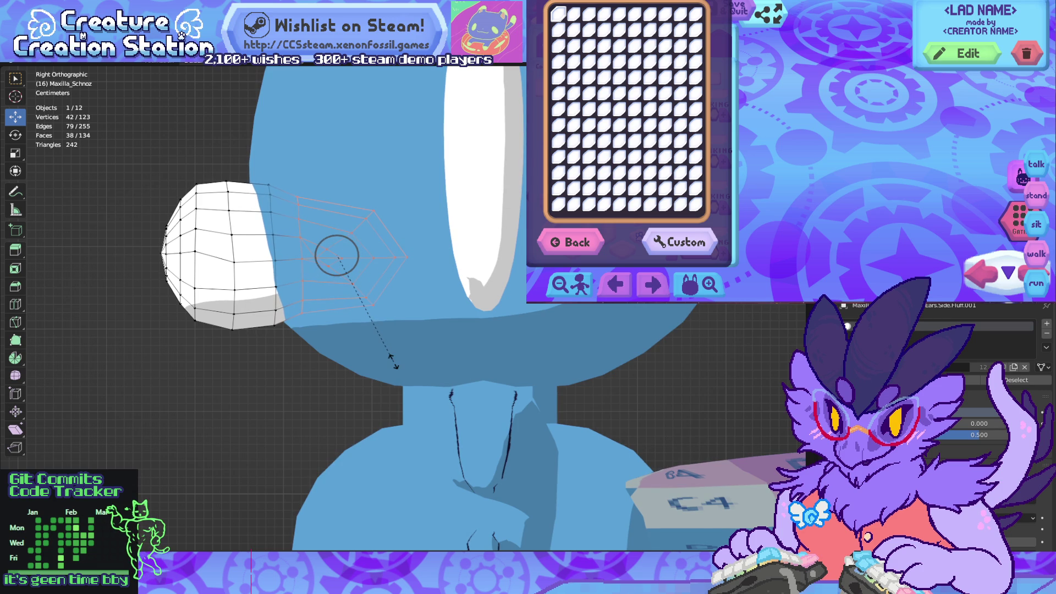
{"action": "left_click", "coordinate": [392, 360]}
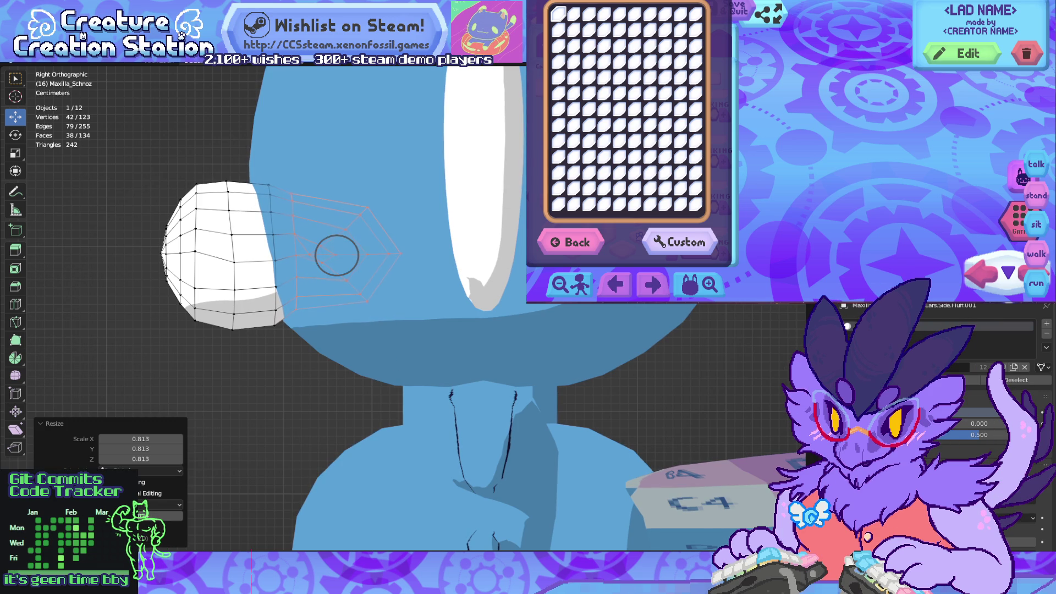
{"action": "left_click_drag", "start_coordinate": [337, 255], "coordinate": [330, 254]}
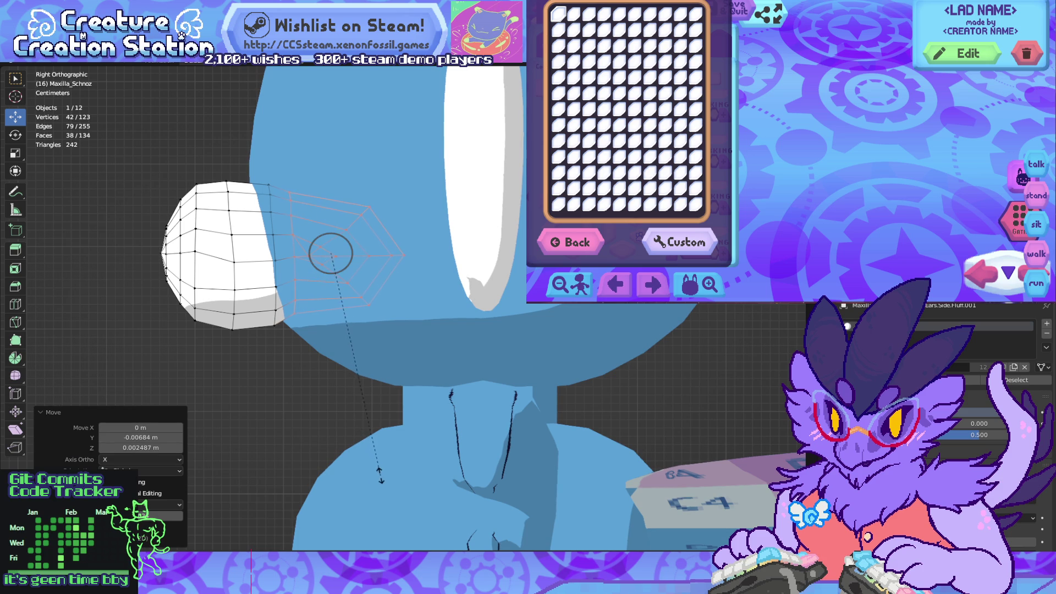
{"action": "left_click", "coordinate": [388, 482]}
Step: Delete the 42 selected beak vertices
{"action": "mouse_move", "coordinate": [388, 483]}
{"action": "middle_mouse_down"}
{"action": "mouse_move", "coordinate": [418, 440]}
{"action": "mouse_move", "coordinate": [517, 385]}
{"action": "mouse_move", "coordinate": [297, 385]}
{"action": "middle_mouse_up"}
{"action": "scroll", "coordinate": [385, 303], "scroll_direction": "up", "scroll_amount": 5}
{"action": "middle_click_drag", "start_coordinate": [385, 302], "coordinate": [457, 311]}
{"action": "scroll", "coordinate": [385, 303], "scroll_direction": "down", "scroll_amount": 3}
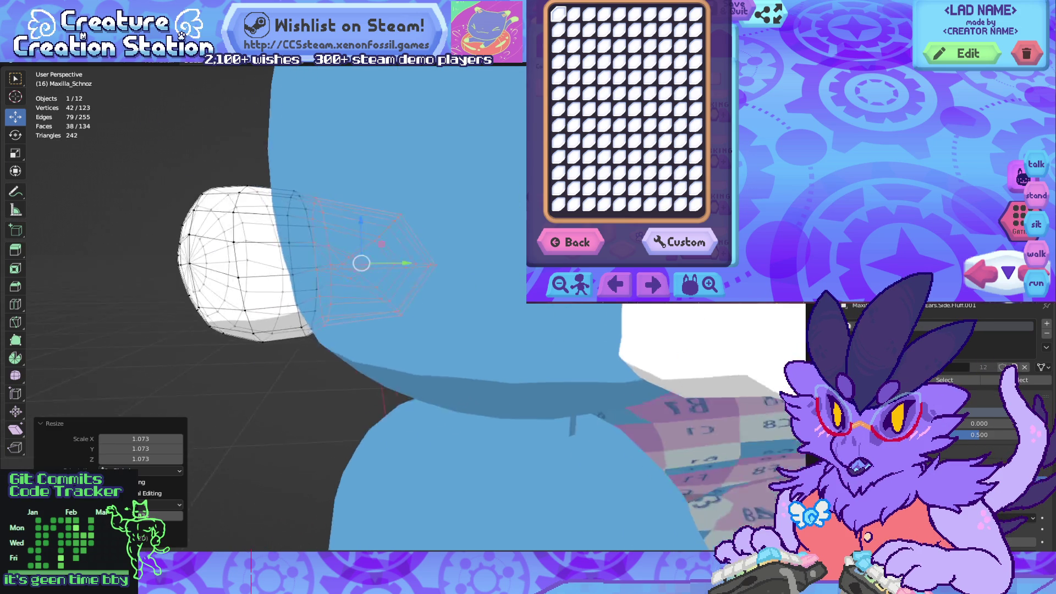
{"action": "scroll", "coordinate": [385, 302], "scroll_direction": "up", "scroll_amount": 3}
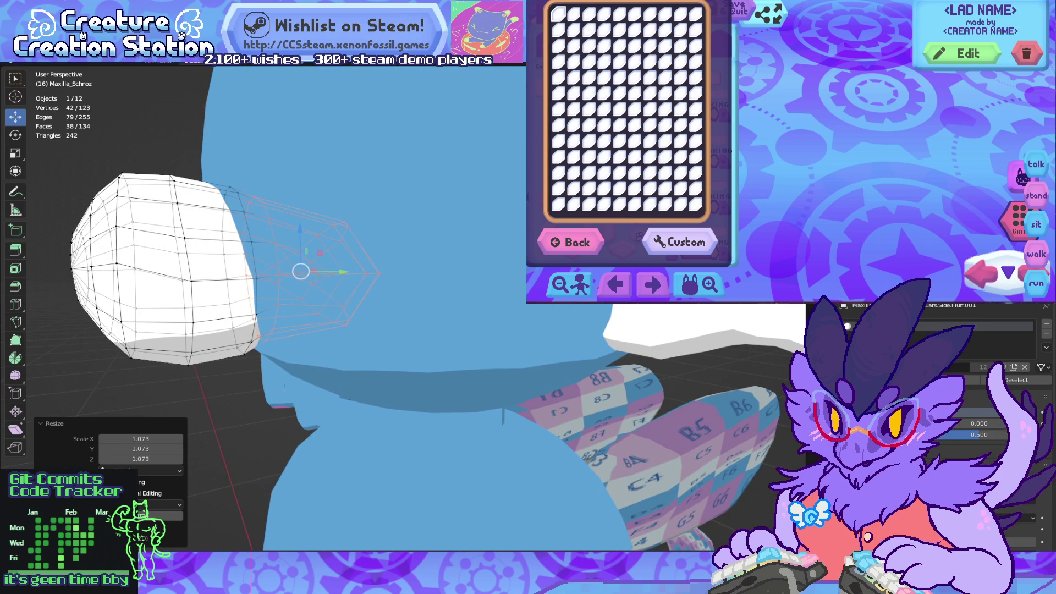
{"action": "key", "text": "x"}
{"action": "left_click", "coordinate": [385, 358]}
Step: Flatten the snout's back rim loop to zero scale on Y
{"action": "mouse_move", "coordinate": [385, 303]}
{"action": "middle_mouse_down"}
{"action": "mouse_move", "coordinate": [418, 308]}
{"action": "mouse_move", "coordinate": [404, 304]}
{"action": "middle_mouse_up"}
{"action": "left_click", "coordinate": [254, 297], "text": "alt"}
{"action": "key", "text": "s"}
{"action": "key", "text": "y"}
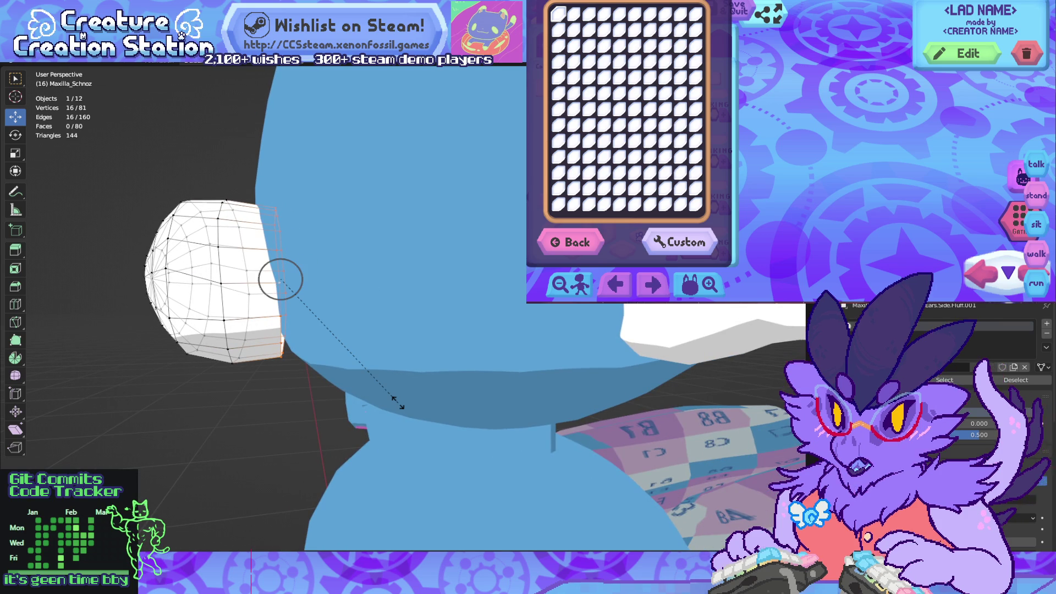
{"action": "left_click", "coordinate": [397, 404]}
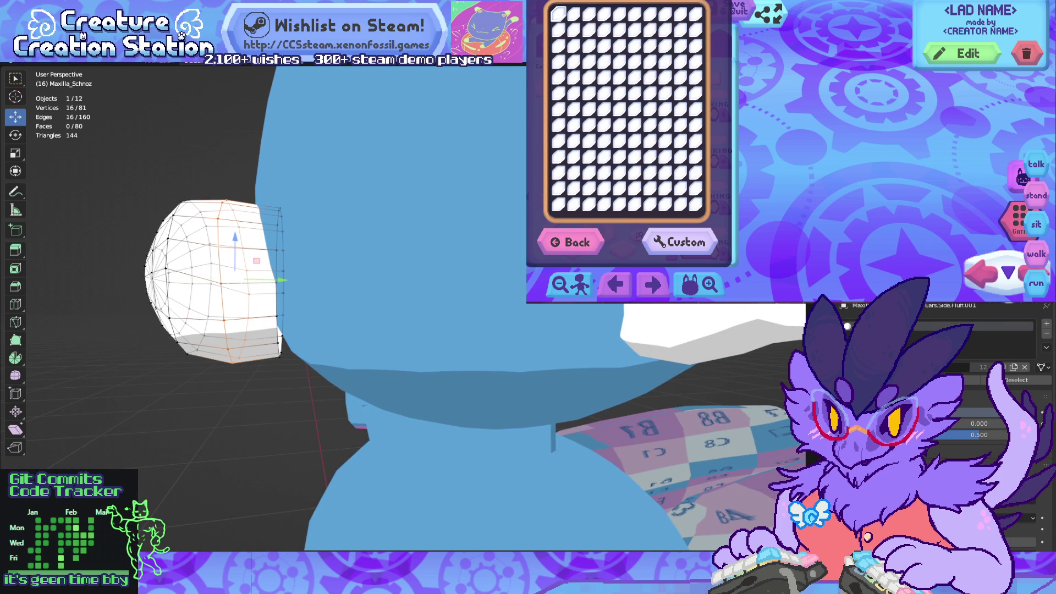
{"action": "key", "text": "s"}
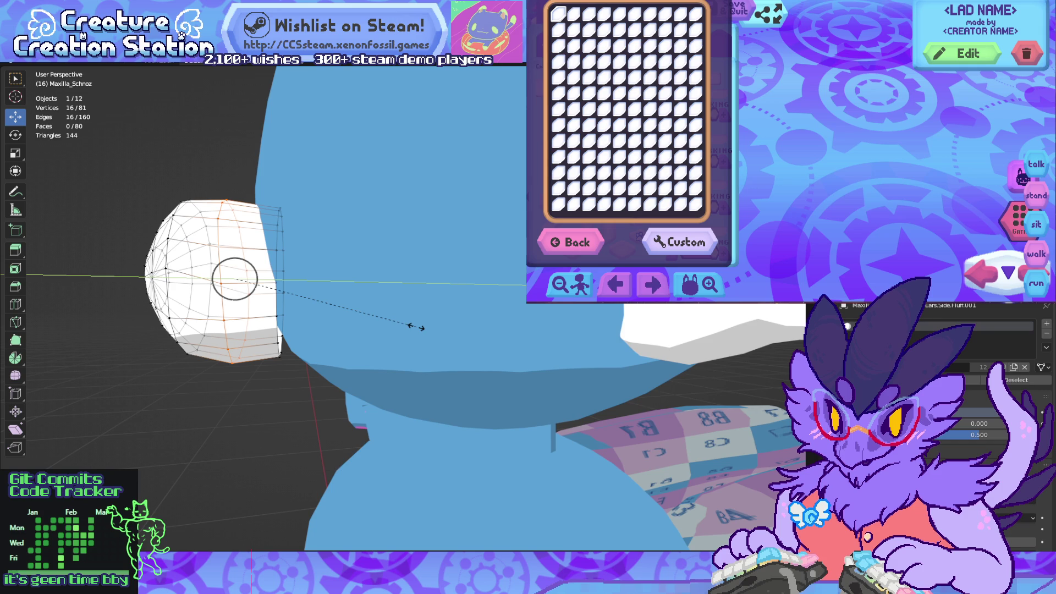
{"action": "left_click", "coordinate": [417, 327]}
{"action": "middle_click_drag", "start_coordinate": [416, 327], "coordinate": [385, 325]}
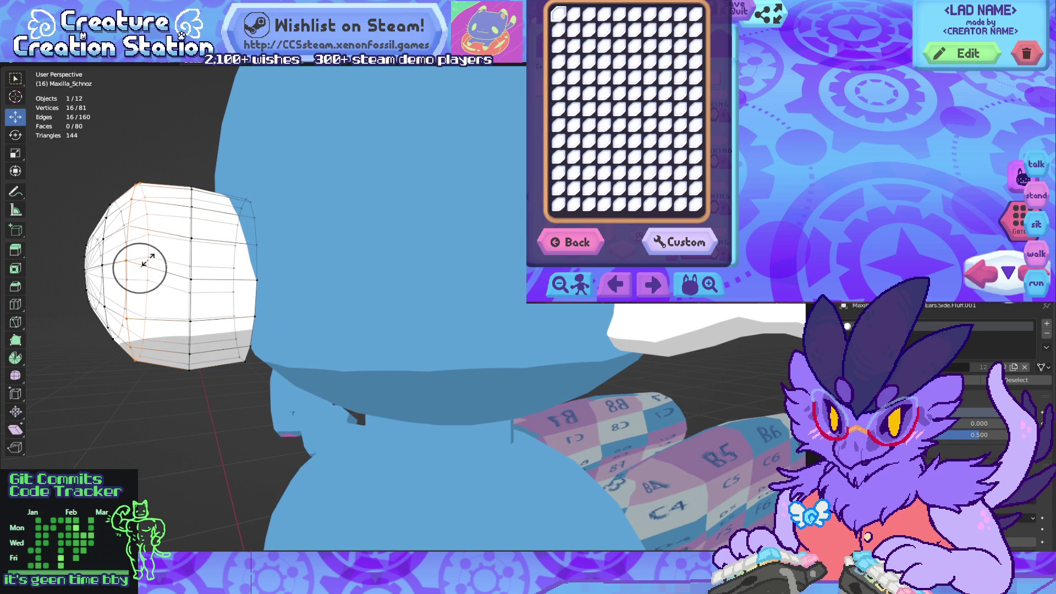
{"action": "key", "text": "y"}
{"action": "key", "text": "0"}
{"action": "key", "text": "Return"}
Step: Slide the flattened rim loop along the Y axis
{"action": "middle_click_drag", "start_coordinate": [147, 260], "coordinate": [94, 245]}
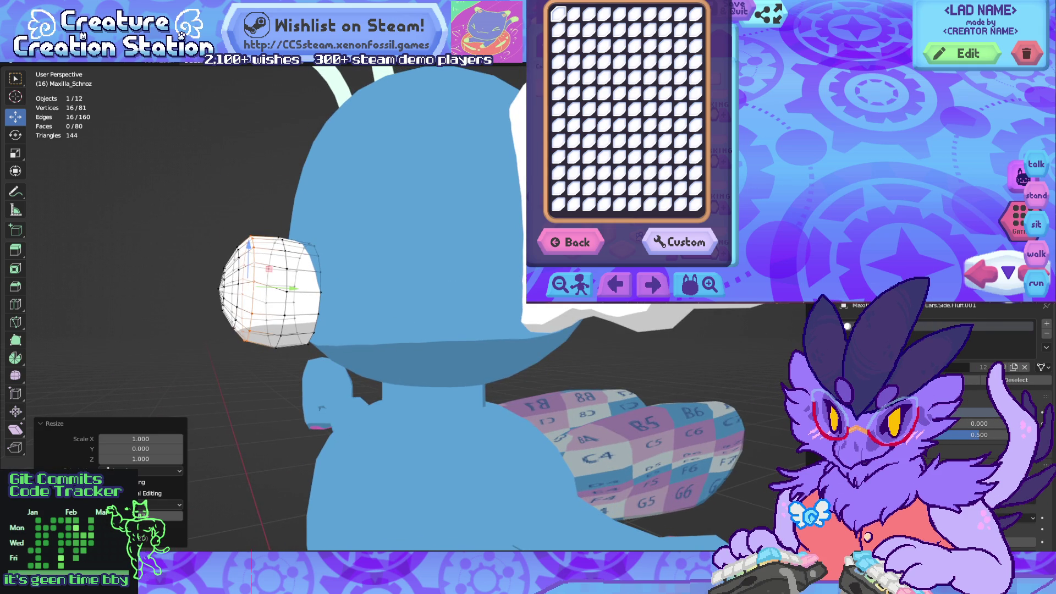
{"action": "key", "text": "s"}
{"action": "key", "text": "y"}
{"action": "middle_click_drag", "start_coordinate": [275, 286], "coordinate": [291, 290]}
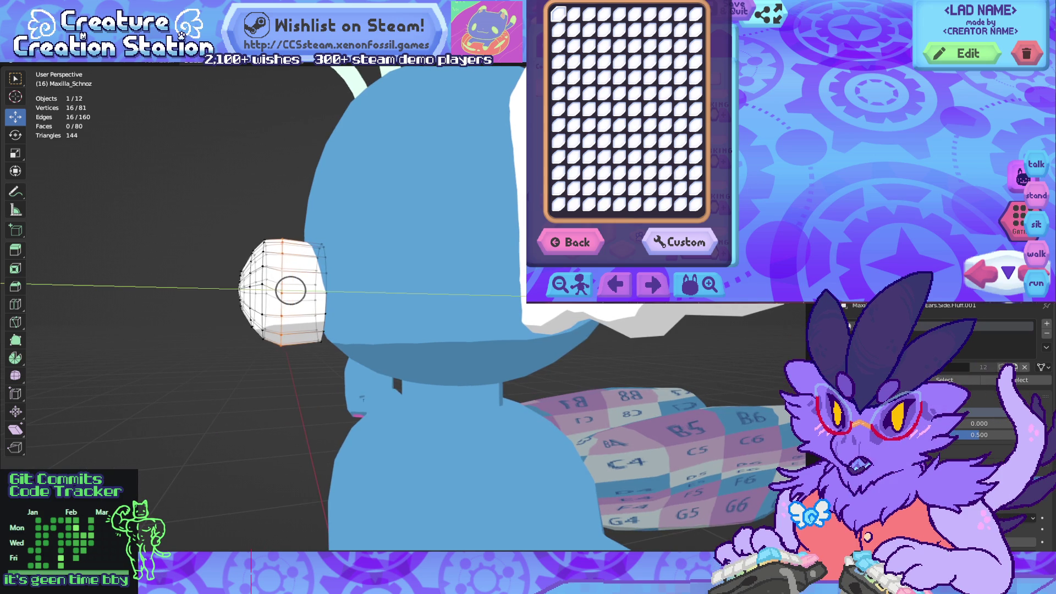
{"action": "key", "text": "Return"}
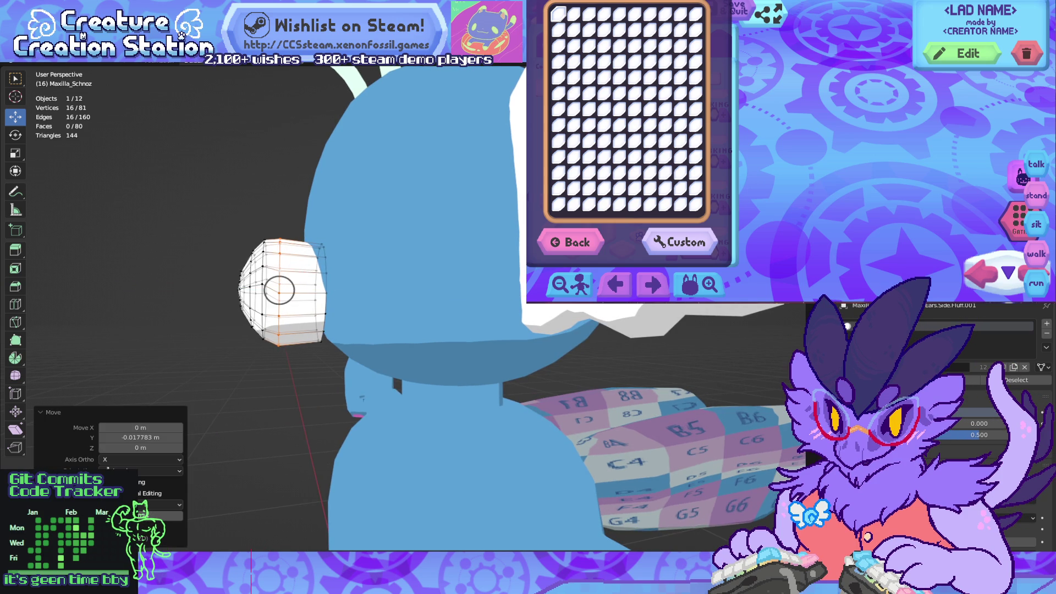
Step: Move the rear edge loop -0.038056 m on Y and 0.002985 m on Z
{"action": "key", "text": "KP_3"}
{"action": "key", "text": "c"}
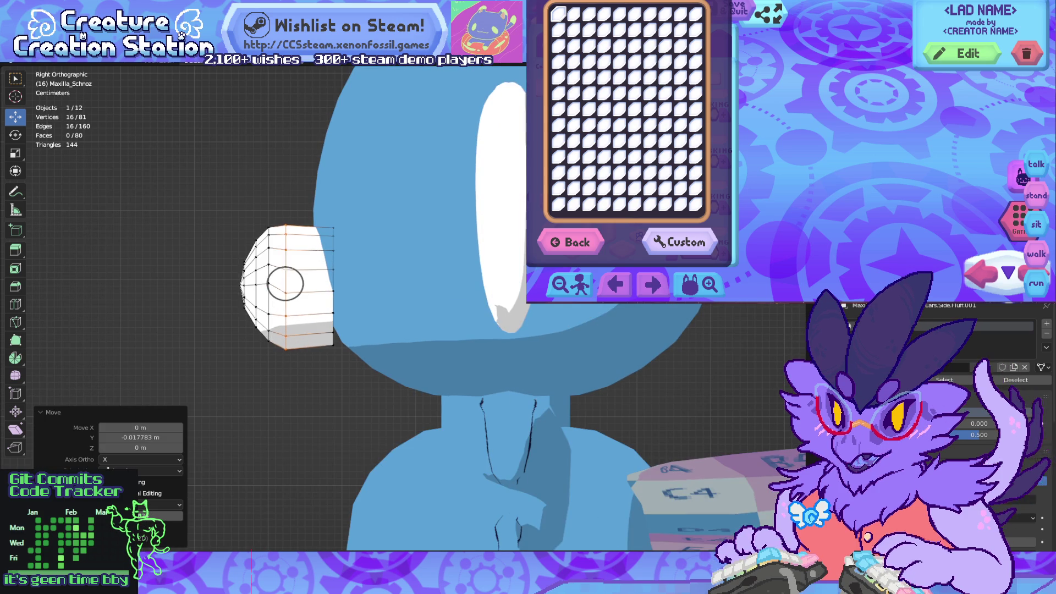
{"action": "key", "text": "Escape"}
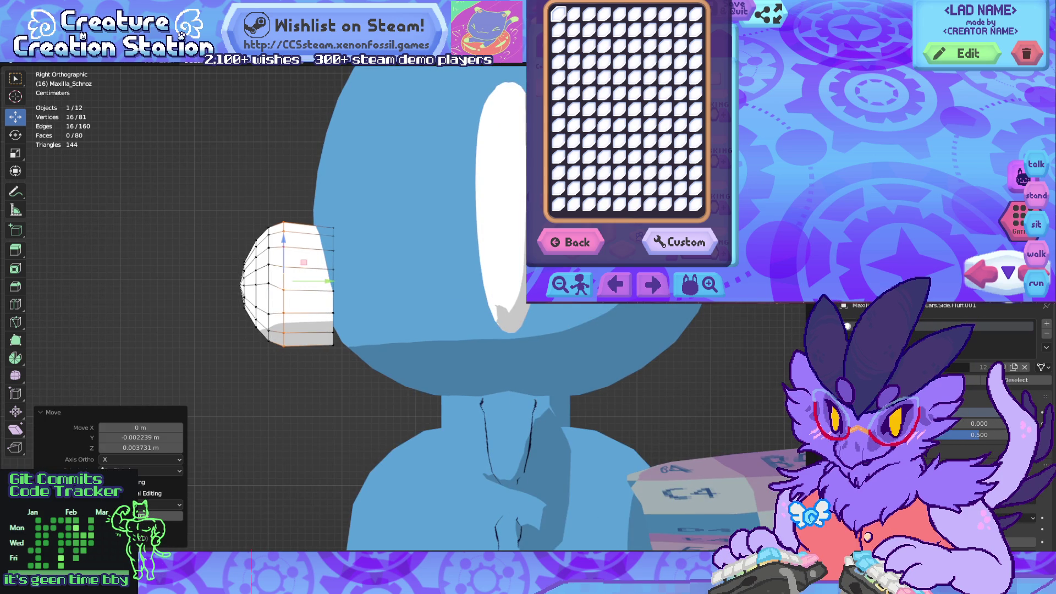
{"action": "left_click", "coordinate": [334, 283], "text": "alt"}
{"action": "key", "text": "g"}
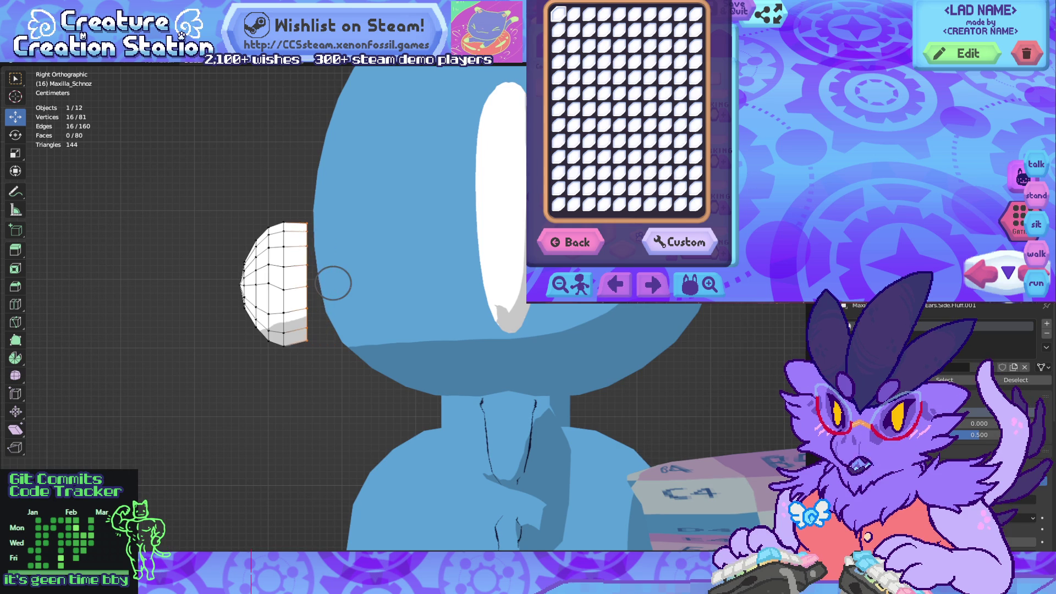
{"action": "left_click", "coordinate": [333, 283]}
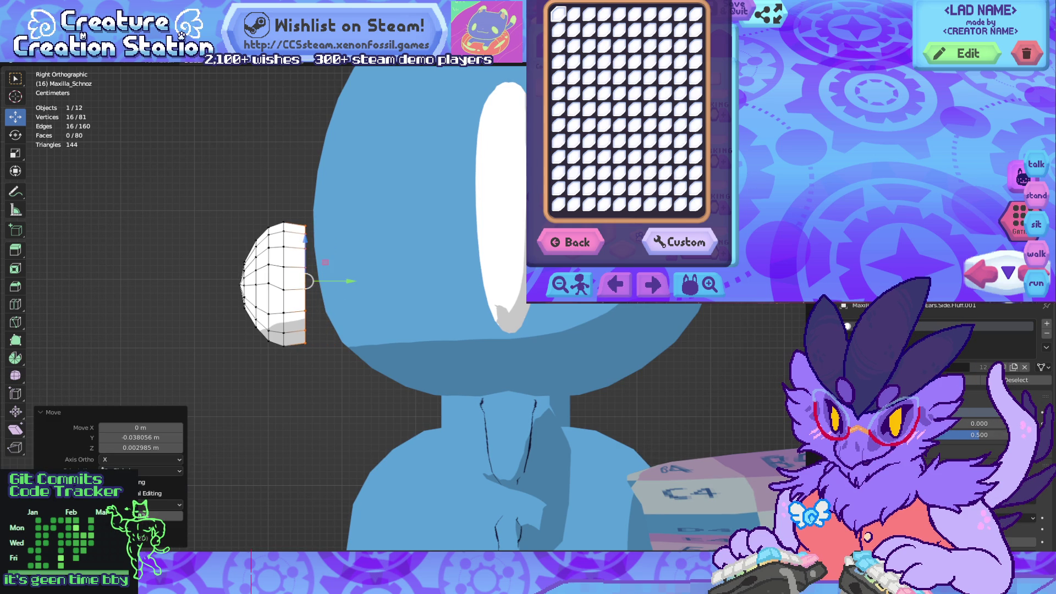
{"action": "left_click", "coordinate": [410, 362]}
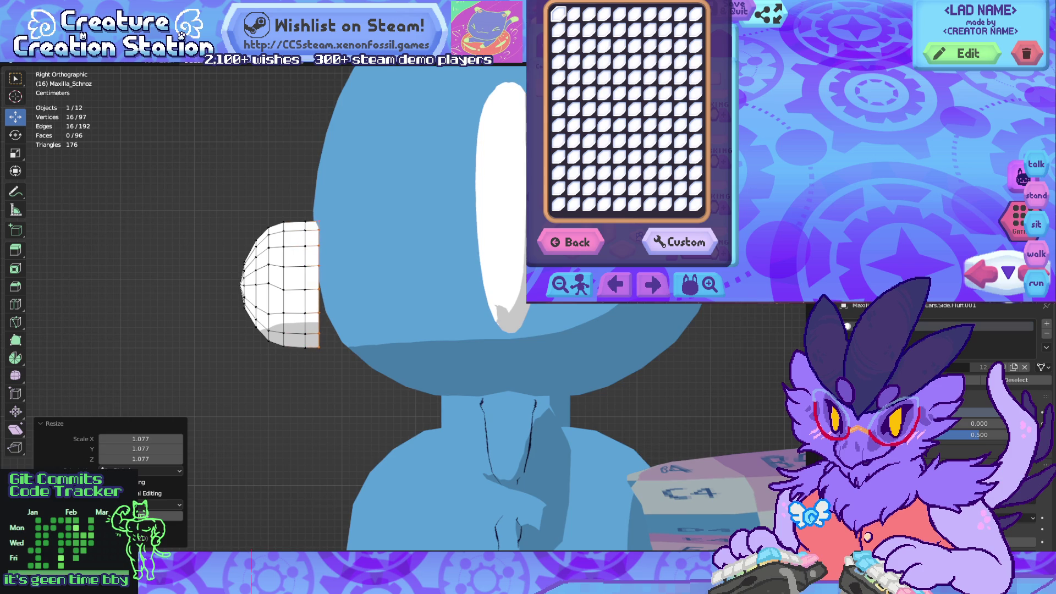
Step: Extrude the rear loop toward the face and shrink it to 0.875
{"action": "key", "text": "e"}
{"action": "left_click", "coordinate": [423, 364]}
{"action": "key", "text": "s"}
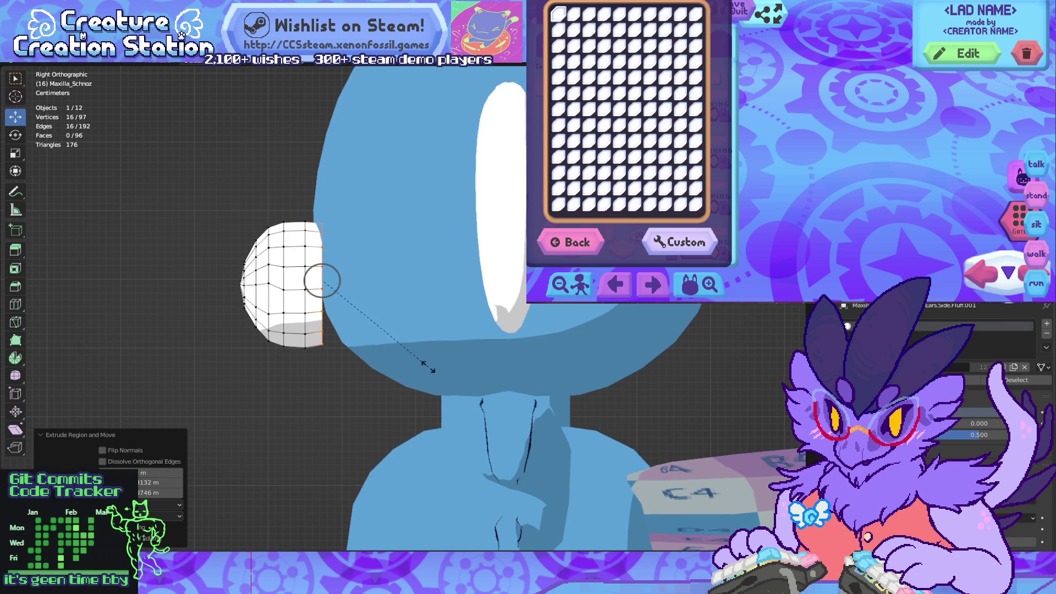
{"action": "left_click", "coordinate": [428, 366]}
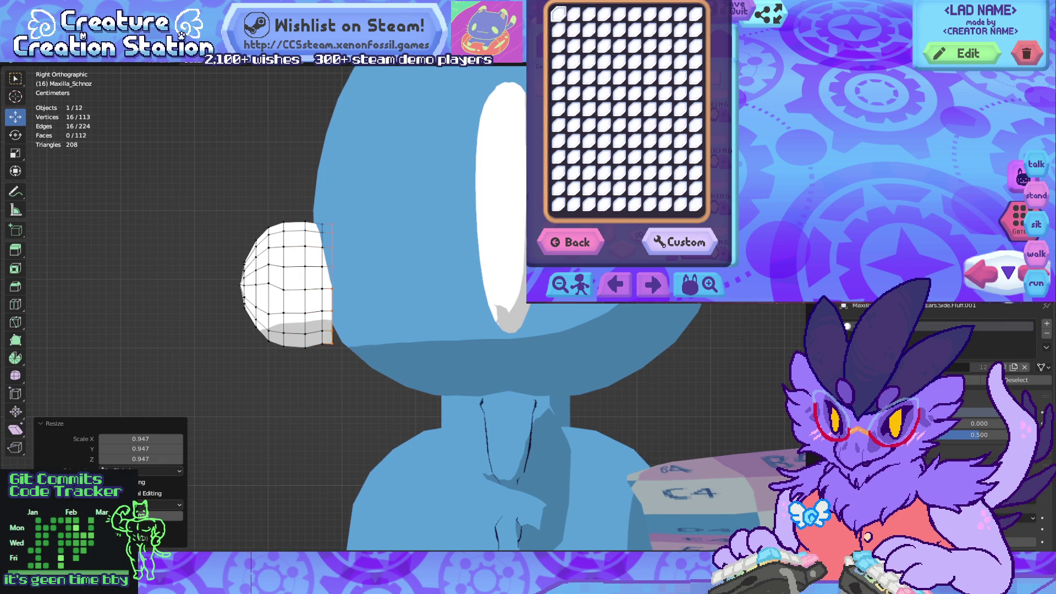
{"action": "key", "text": "ctrl+z"}
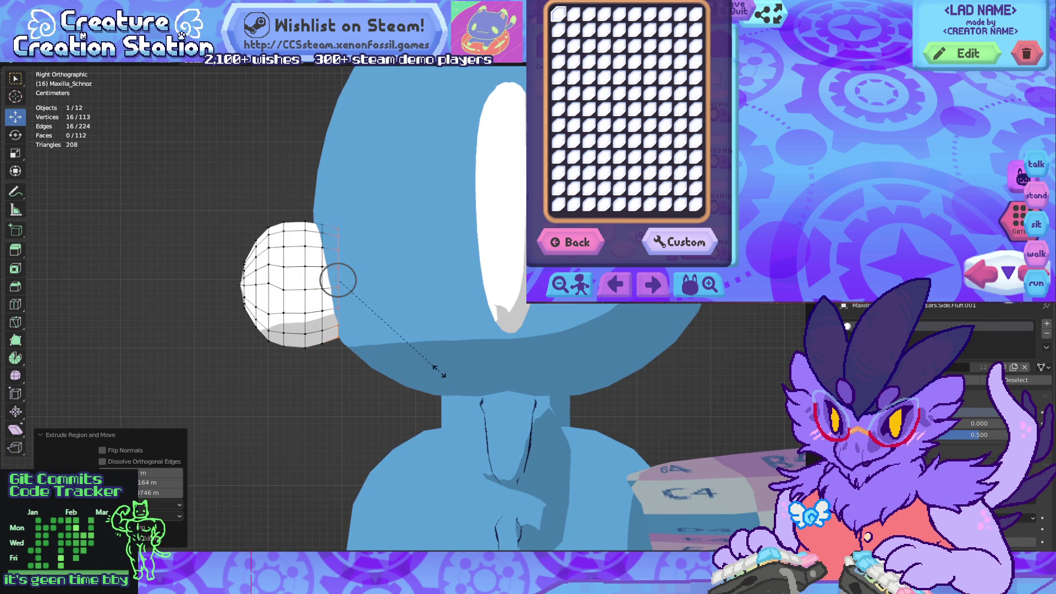
{"action": "left_click", "coordinate": [438, 372]}
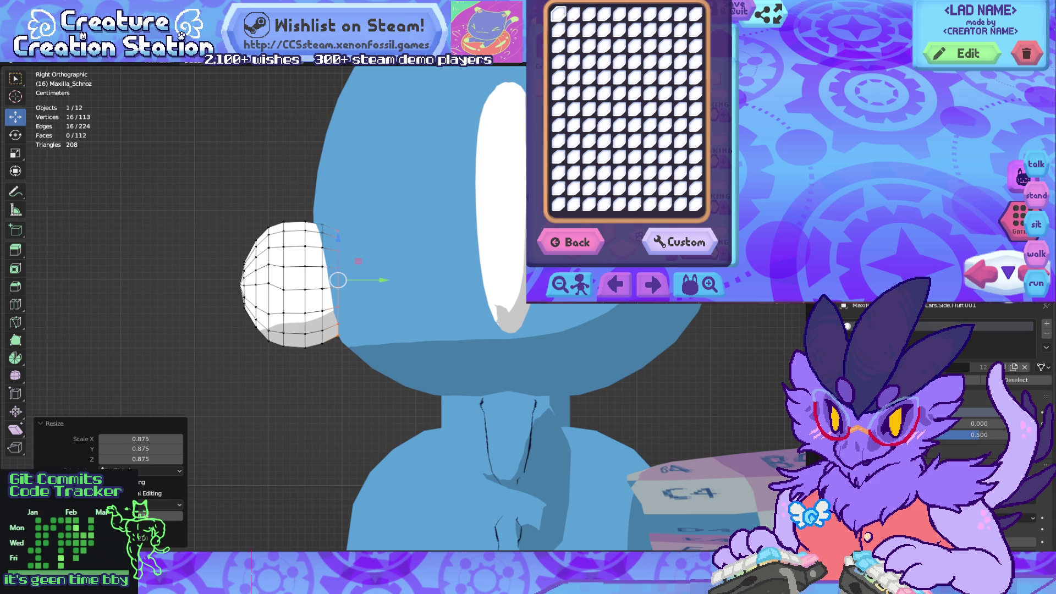
{"action": "key", "text": "g"}
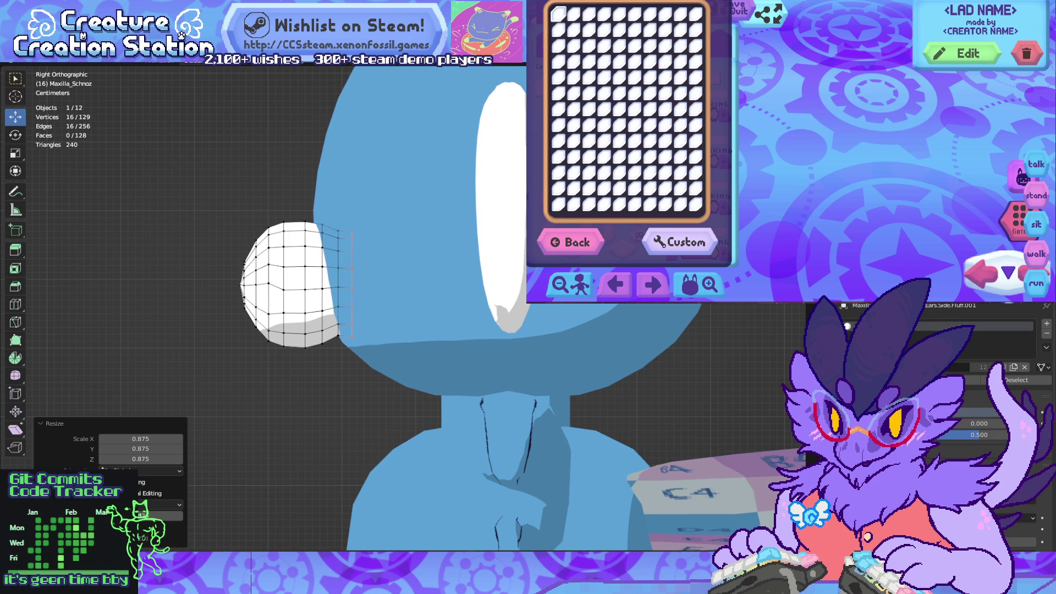
{"action": "key", "text": "ctrl+z"}
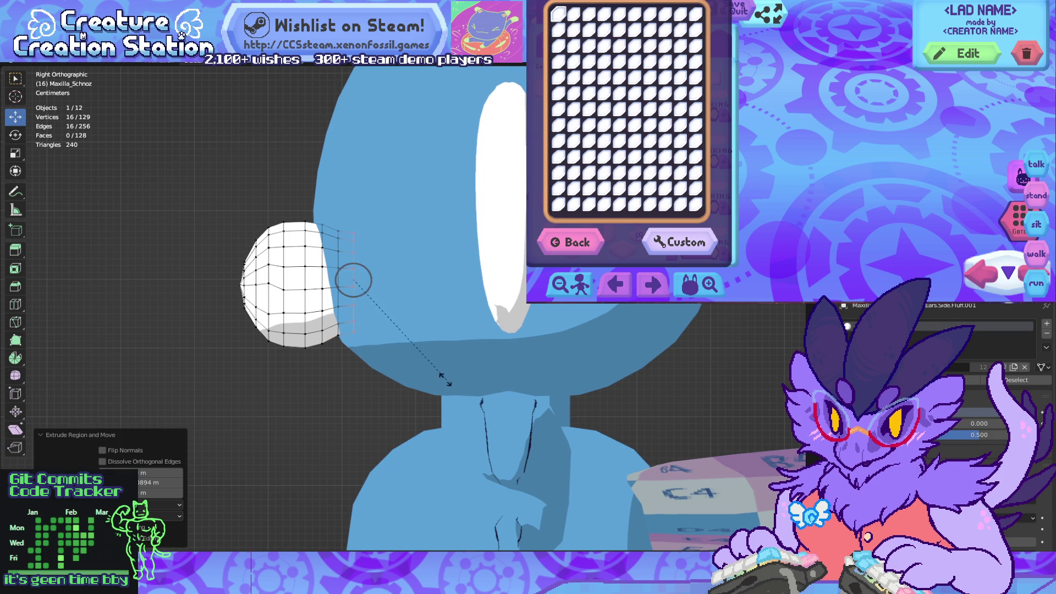
{"action": "left_click", "coordinate": [400, 360]}
{"action": "mouse_move", "coordinate": [400, 361]}
{"action": "middle_mouse_down"}
{"action": "mouse_move", "coordinate": [385, 352]}
{"action": "mouse_move", "coordinate": [418, 352]}
{"action": "mouse_move", "coordinate": [396, 357]}
{"action": "middle_mouse_up"}
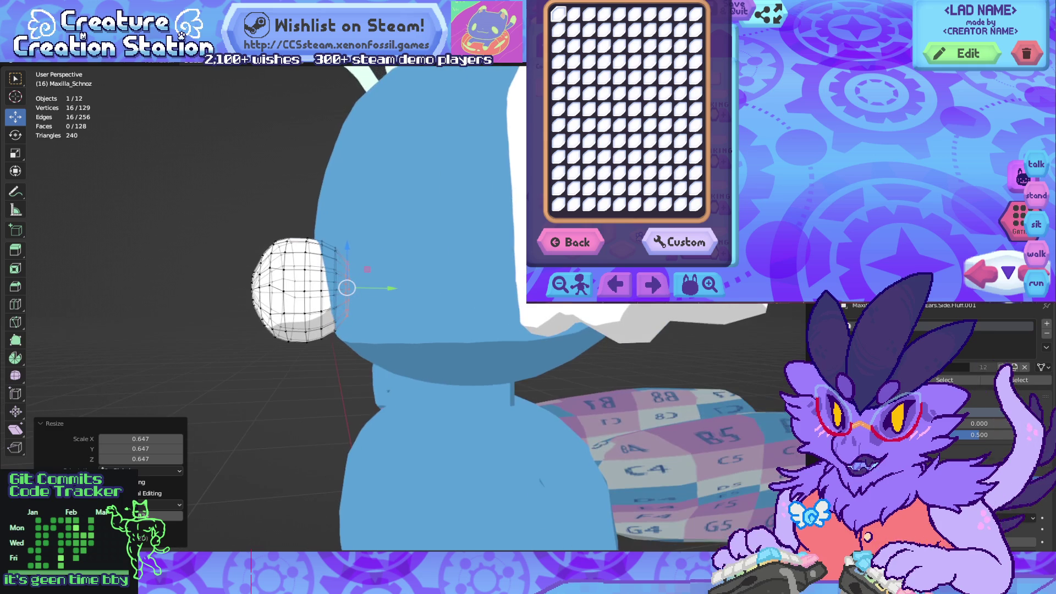
{"action": "key", "text": "KP_3"}
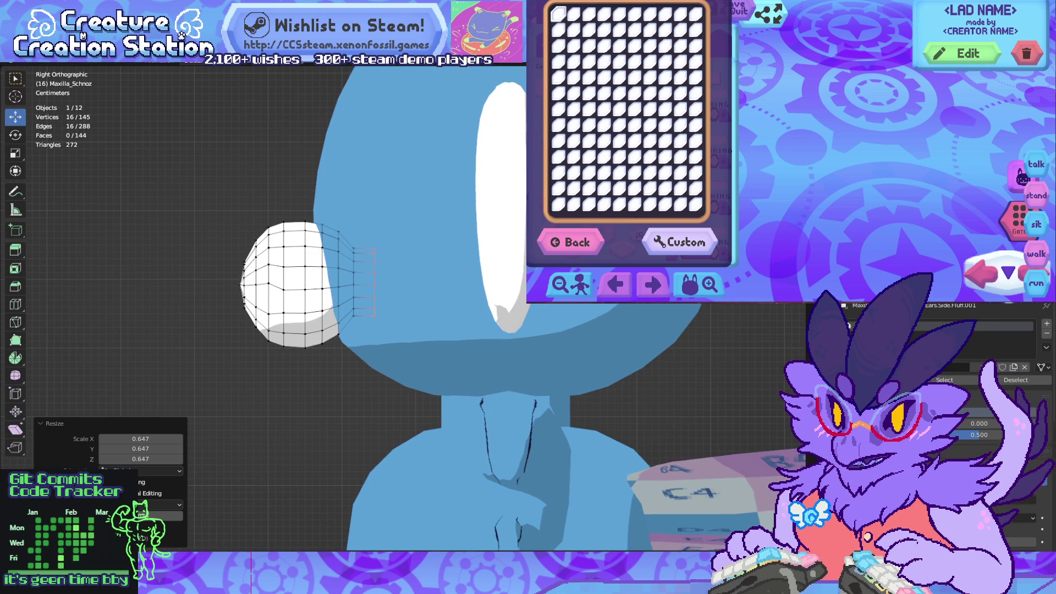
Step: Extrude the end loop once more and merge it at center into one vertex
{"action": "key", "text": "e"}
{"action": "key", "text": "Return"}
{"action": "mouse_move", "coordinate": [385, 330]}
{"action": "middle_mouse_down"}
{"action": "mouse_move", "coordinate": [429, 330]}
{"action": "mouse_move", "coordinate": [396, 330]}
{"action": "middle_mouse_up"}
{"action": "scroll", "coordinate": [366, 283], "scroll_direction": "up", "scroll_amount": 1}
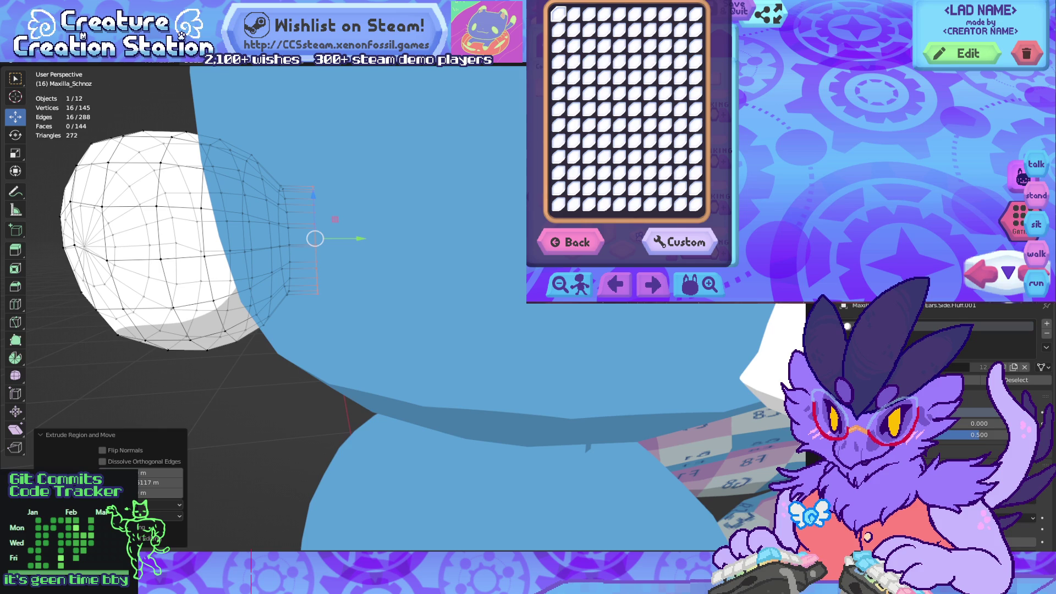
{"action": "key", "text": "m"}
{"action": "key", "text": "Return"}
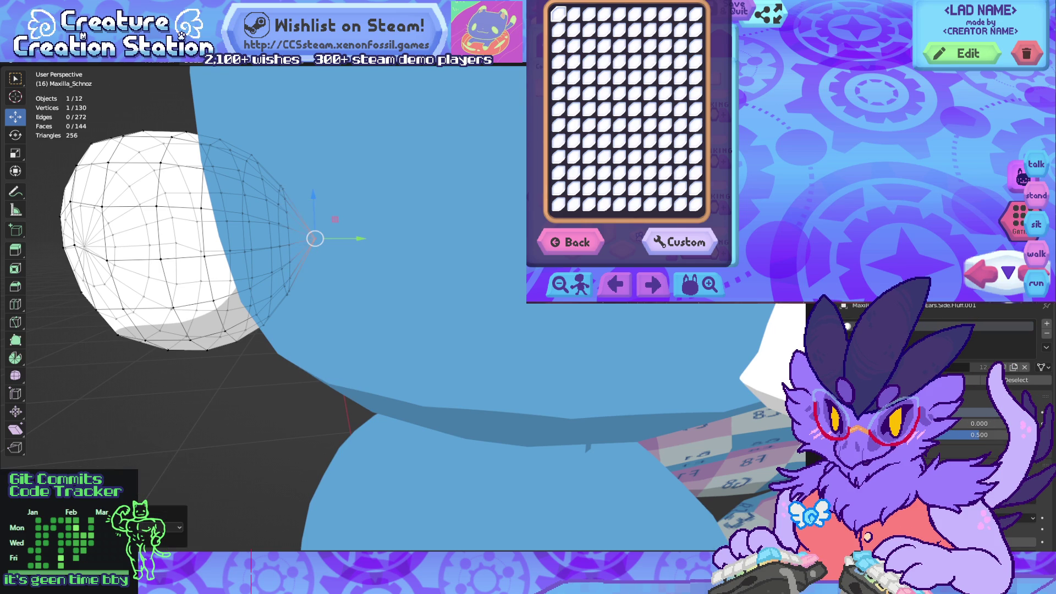
{"action": "scroll", "coordinate": [385, 308], "scroll_direction": "down", "scroll_amount": 6}
{"action": "mouse_move", "coordinate": [385, 308]}
{"action": "middle_mouse_down"}
{"action": "mouse_move", "coordinate": [352, 311]}
{"action": "mouse_move", "coordinate": [456, 312]}
{"action": "mouse_move", "coordinate": [407, 312]}
{"action": "middle_mouse_up"}
Step: Return to Object Mode and tick 'koala schnoz' in the feature checklist
{"action": "key", "text": "Tab"}
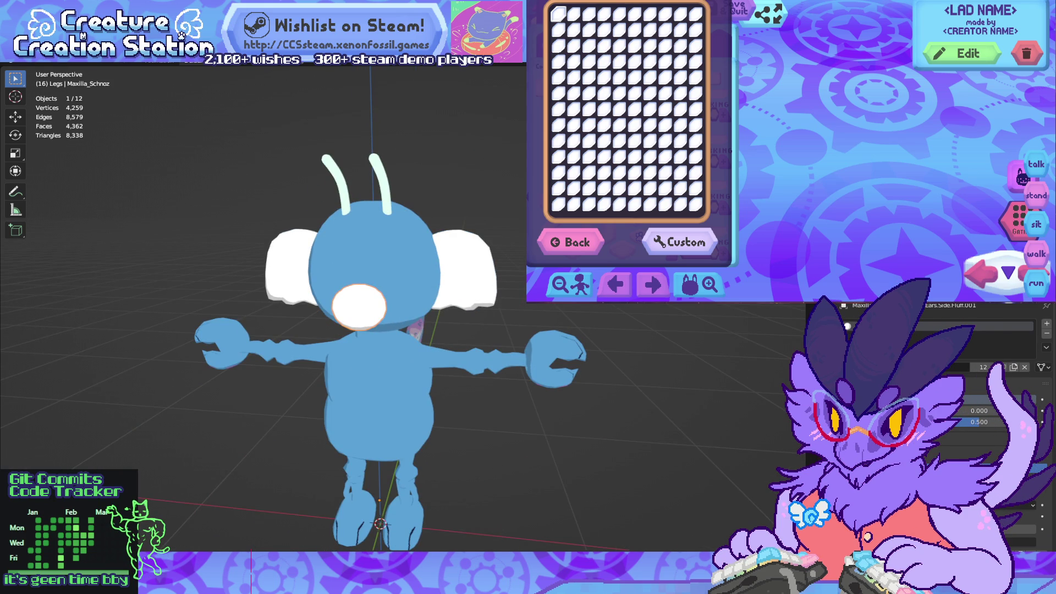
{"action": "mouse_move", "coordinate": [583, 277]}
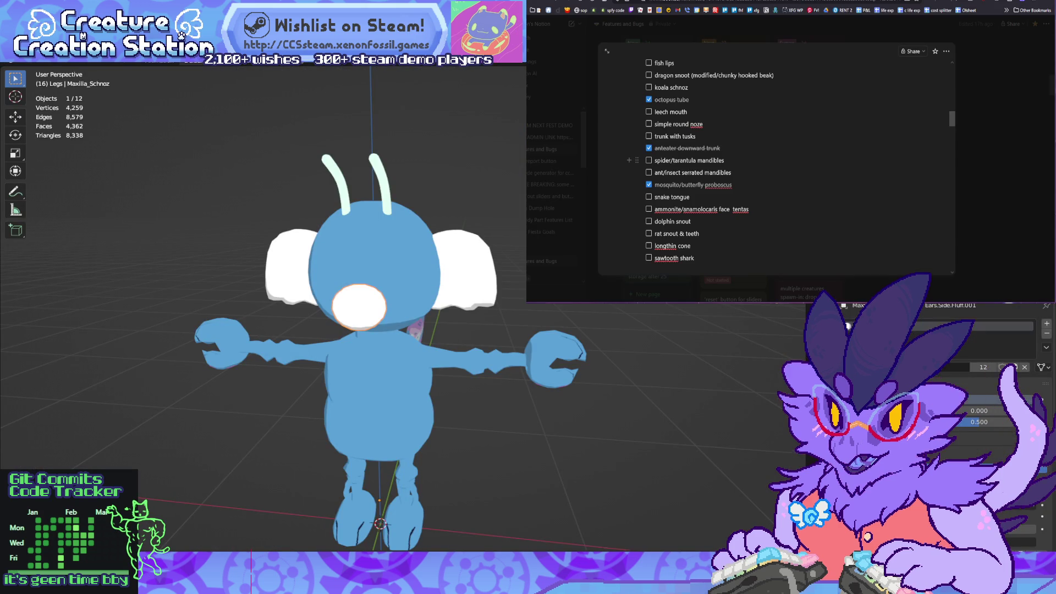
{"action": "left_click", "coordinate": [649, 87]}
{"action": "scroll", "coordinate": [776, 165], "scroll_direction": "up", "scroll_amount": 2}
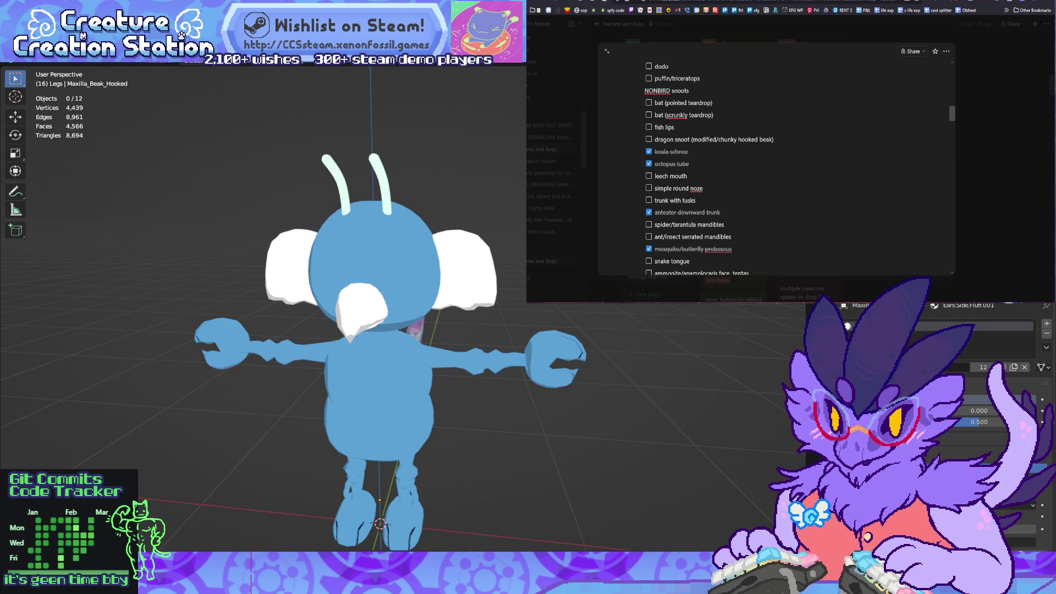
Step: Duplicate the white hooked beak in place as Maxilla_Beak_Hooked_Dragon and edit its mesh
{"action": "left_click", "coordinate": [361, 307]}
{"action": "key", "text": "shift+d"}
{"action": "key", "text": "Escape"}
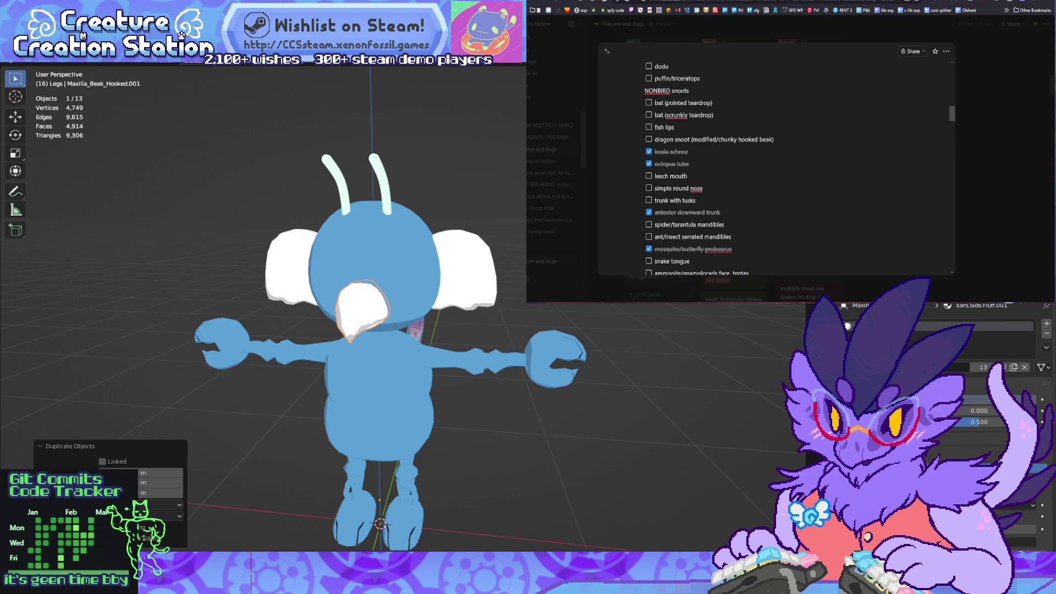
{"action": "key", "text": "ctrl+s"}
{"action": "type", "text": "_Dragon"}
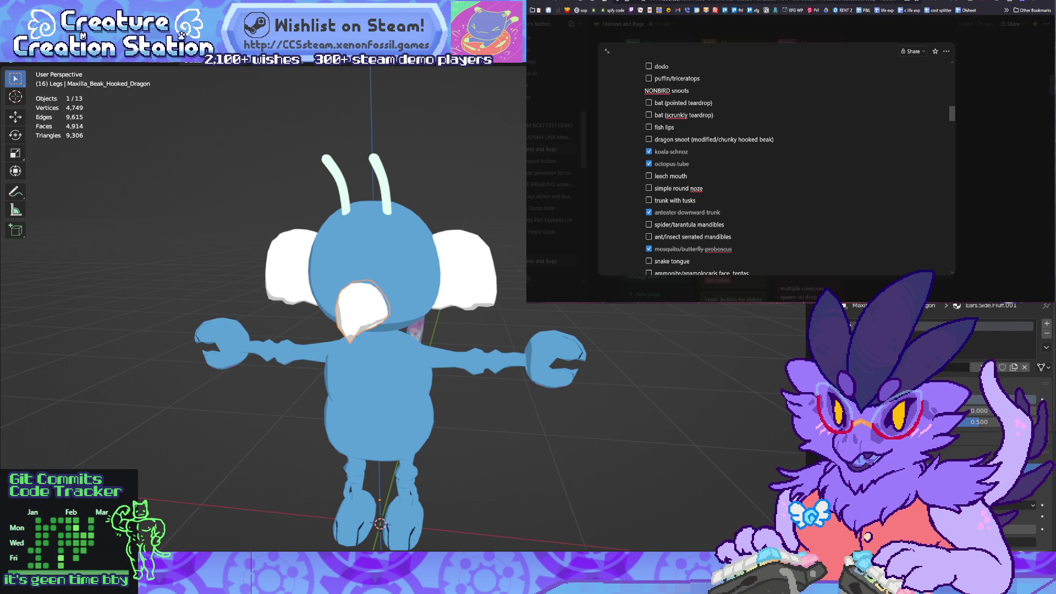
{"action": "scroll", "coordinate": [451, 292], "scroll_direction": "up", "scroll_amount": 3}
{"action": "key", "text": "Tab"}
{"action": "middle_click_drag", "start_coordinate": [341, 292], "coordinate": [402, 292]}
{"action": "scroll", "coordinate": [367, 289], "scroll_direction": "up", "scroll_amount": 2}
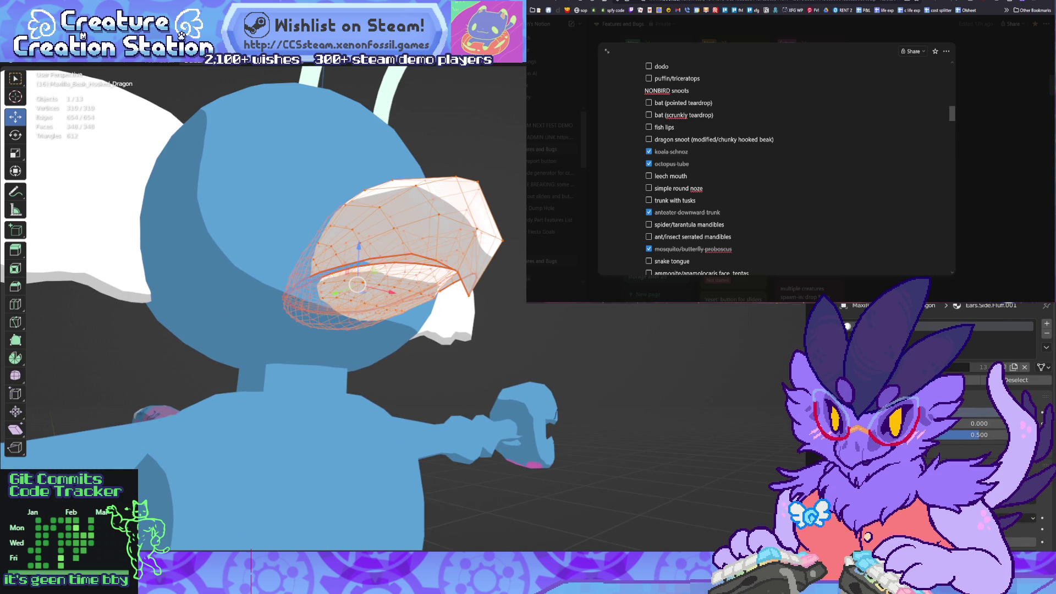
Step: In right side view, pull the dragon beak's tip vertex with proportional falloff
{"action": "key", "text": "KP_3"}
{"action": "middle_click_drag", "start_coordinate": [352, 308], "coordinate": [641, 345], "text": "shift"}
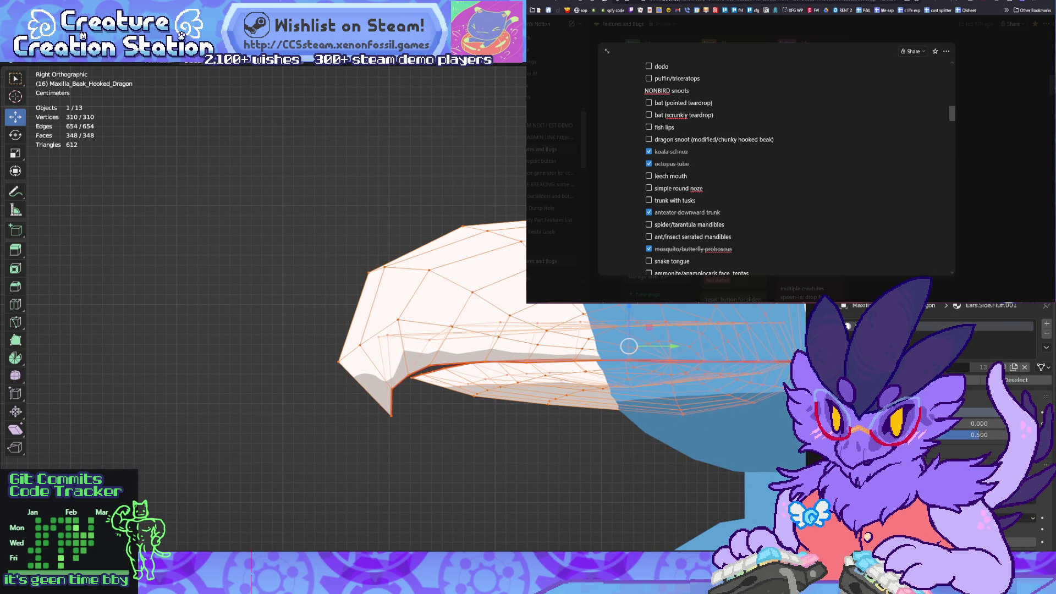
{"action": "key", "text": "alt+z"}
{"action": "key", "text": "alt+z"}
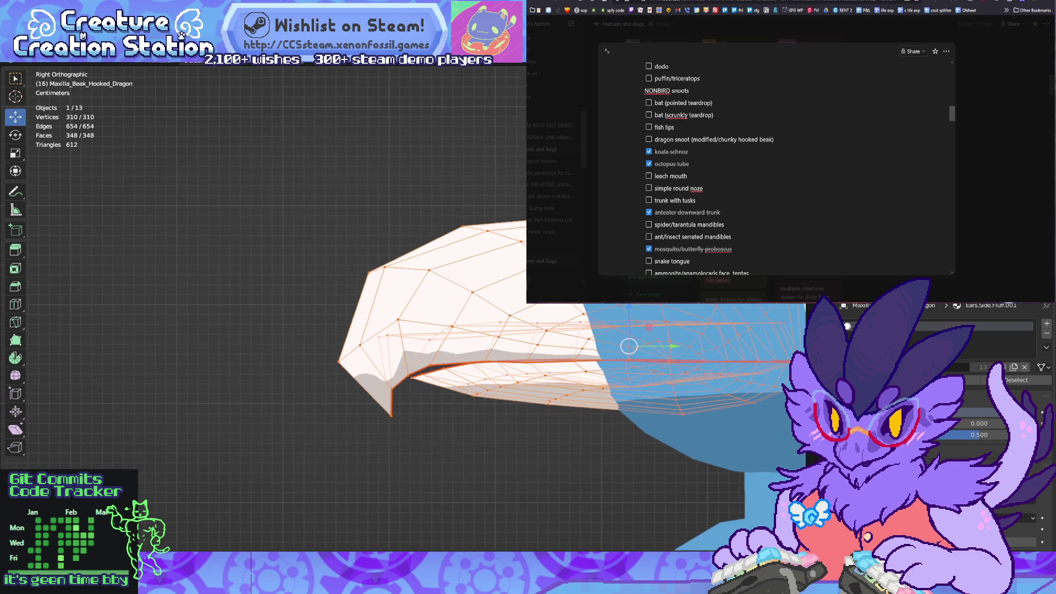
{"action": "left_click", "coordinate": [337, 362]}
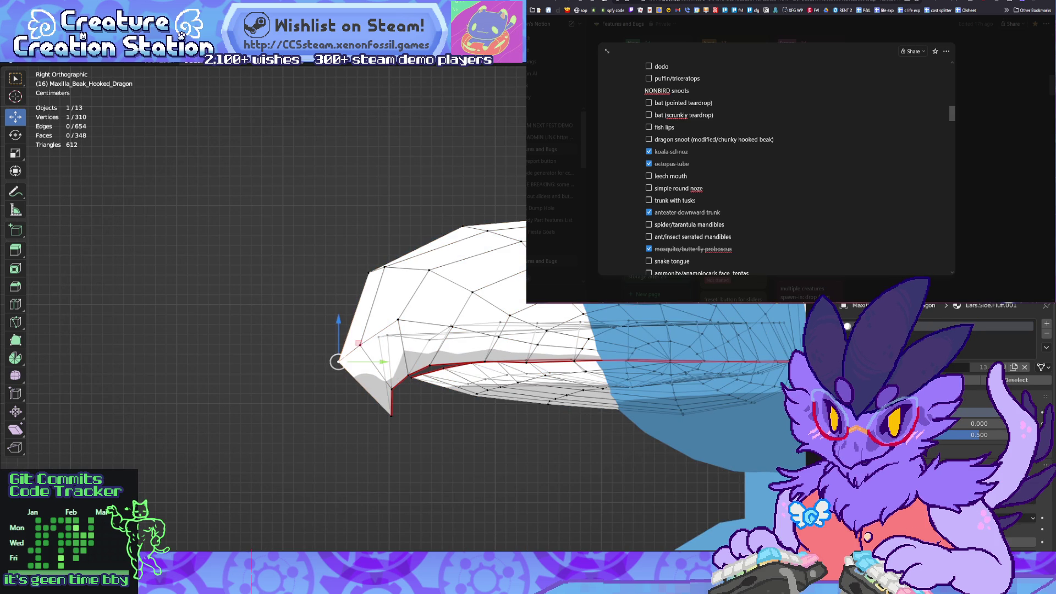
{"action": "scroll", "coordinate": [338, 362], "scroll_direction": "down", "scroll_amount": 5}
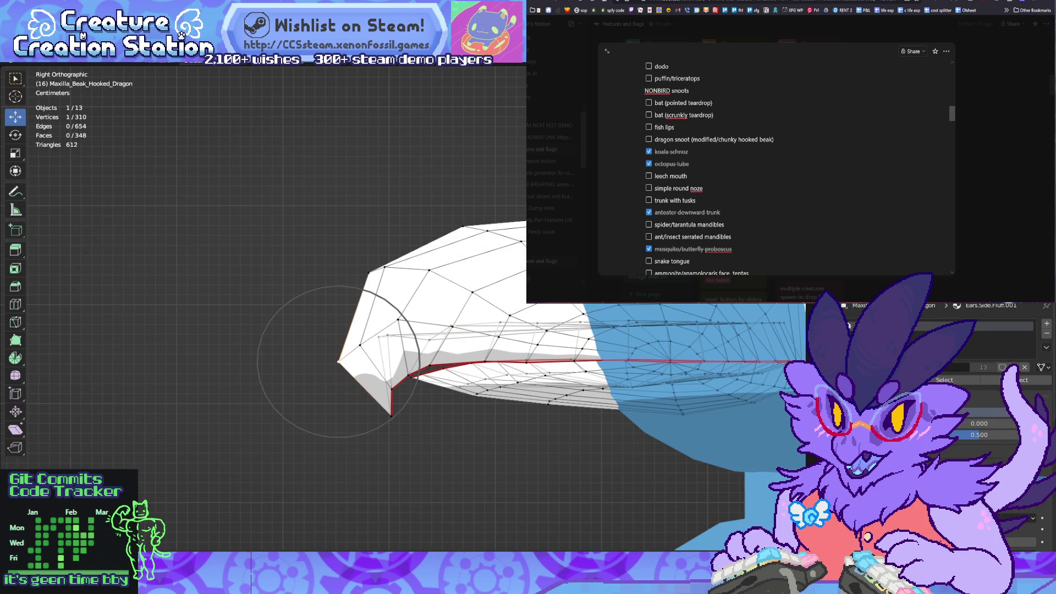
{"action": "left_click", "coordinate": [338, 361]}
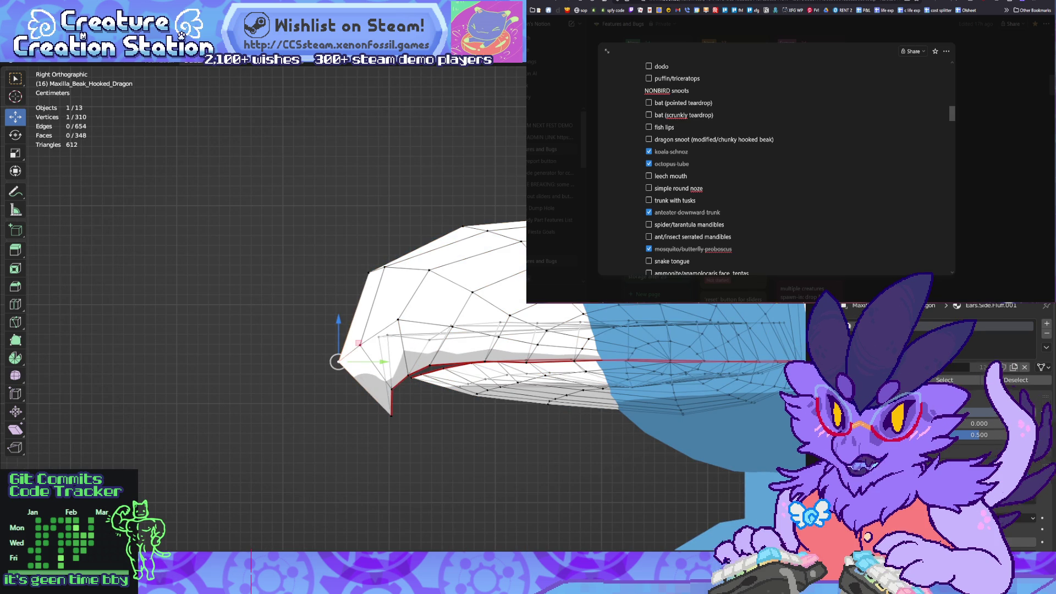
{"action": "key", "text": "g"}
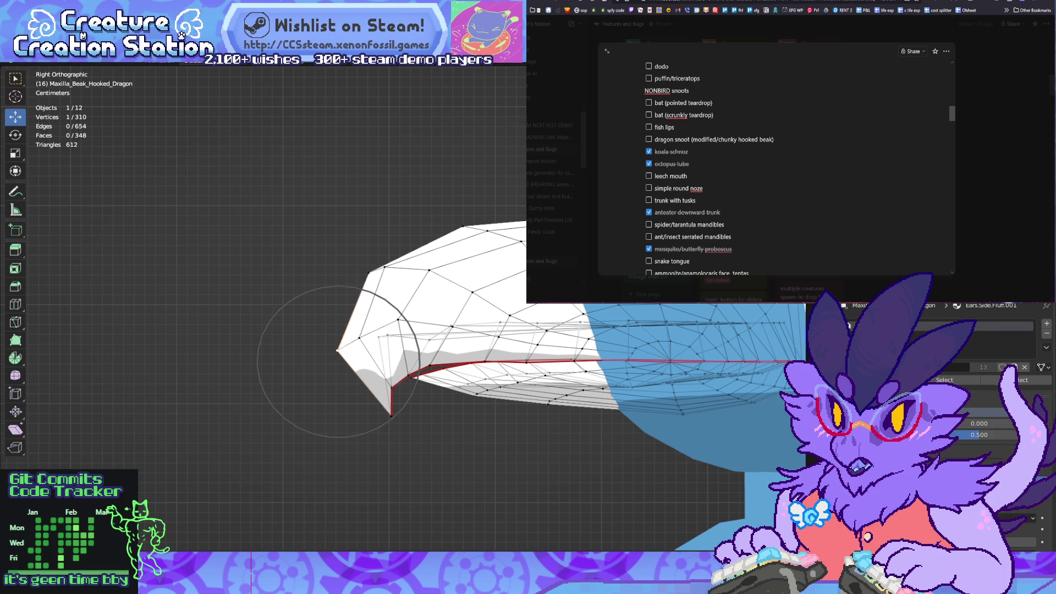
{"action": "scroll", "coordinate": [352, 330], "scroll_direction": "down", "scroll_amount": 3}
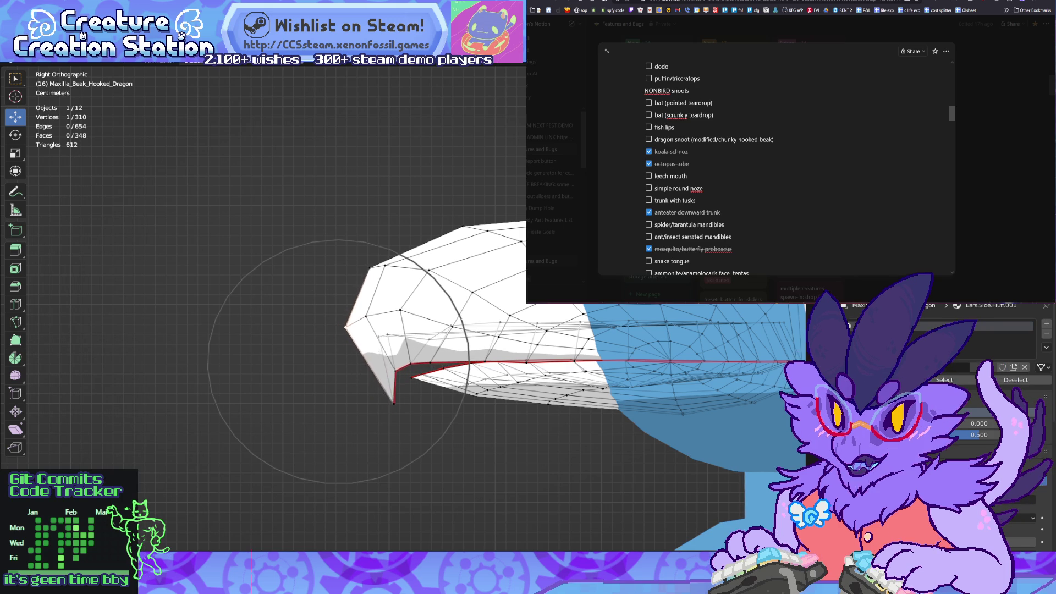
{"action": "left_click", "coordinate": [362, 308]}
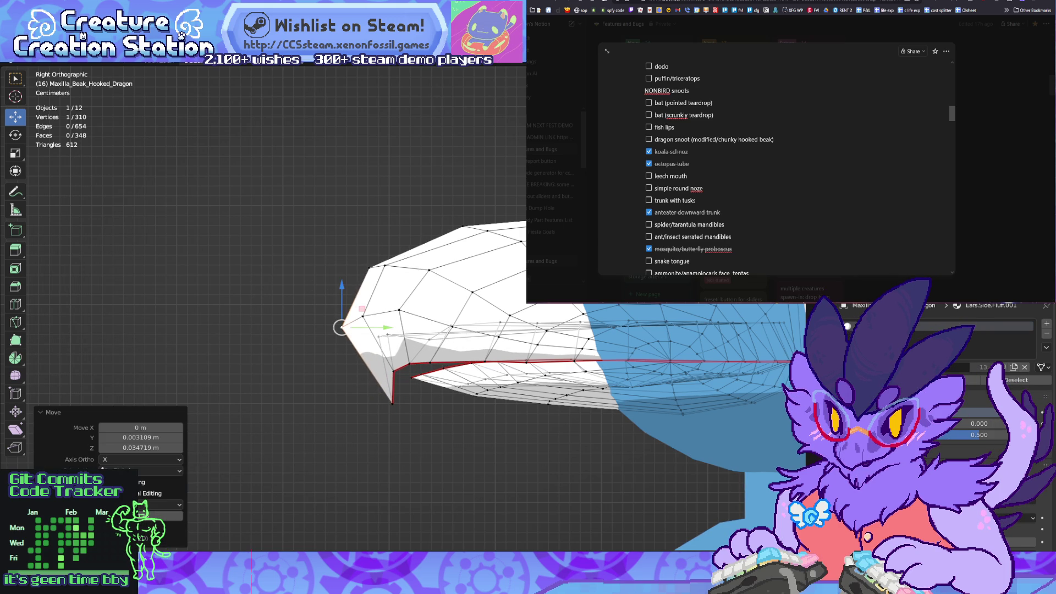
Step: Move the beak tip again into a blunter, raised front, then hide the lower jaw
{"action": "key", "text": "g"}
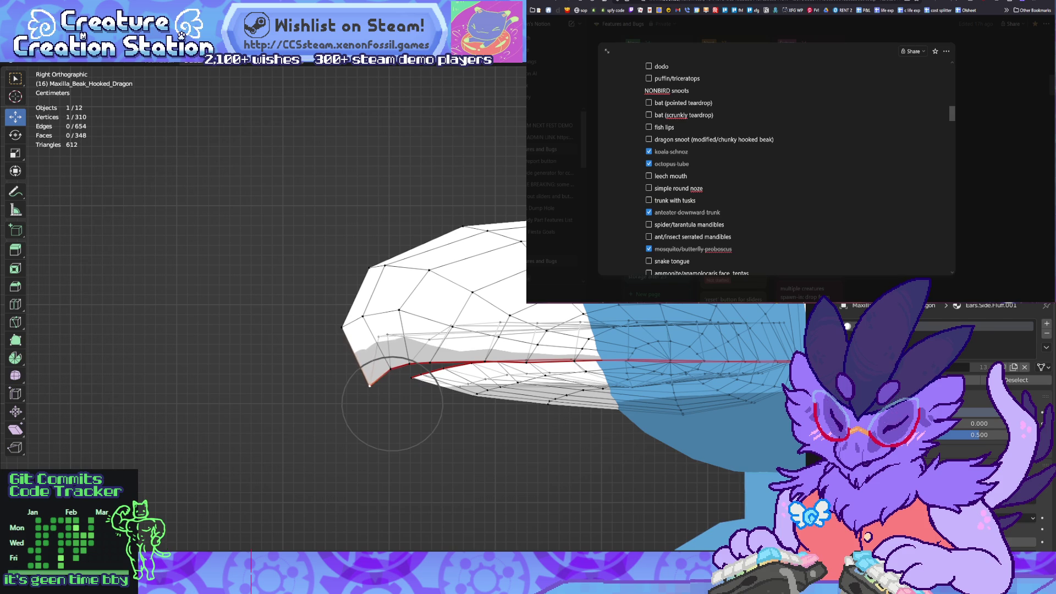
{"action": "key", "text": "Return"}
{"action": "key", "text": "alt+a"}
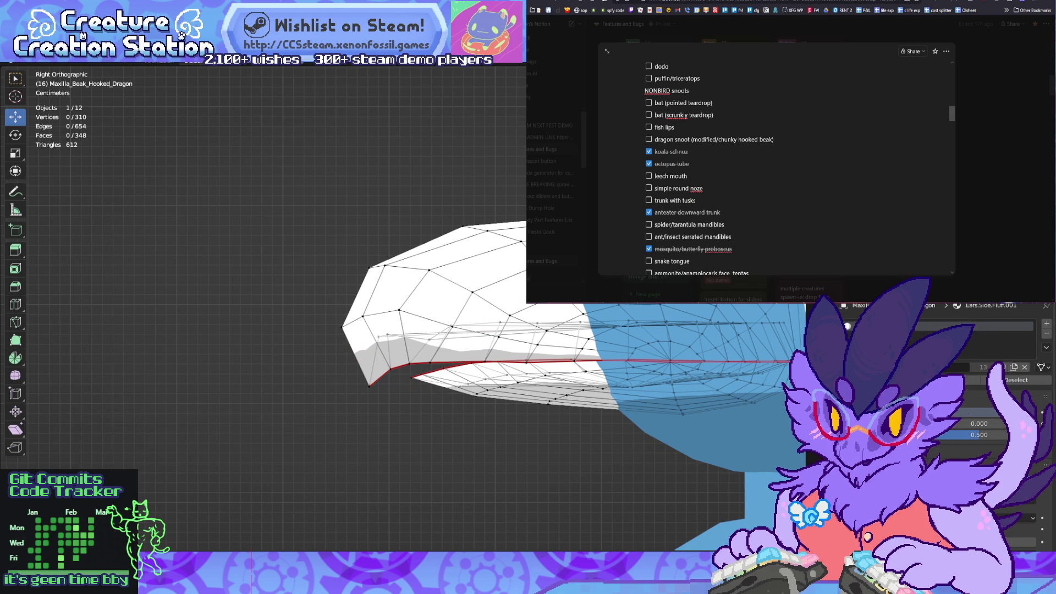
{"action": "key", "text": "h"}
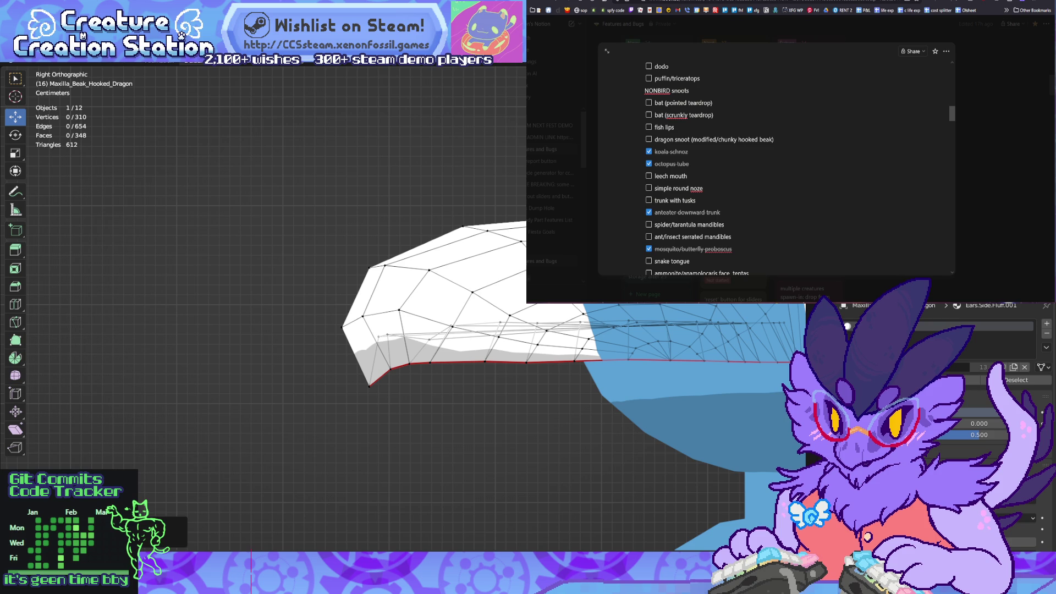
{"action": "left_click", "coordinate": [484, 362]}
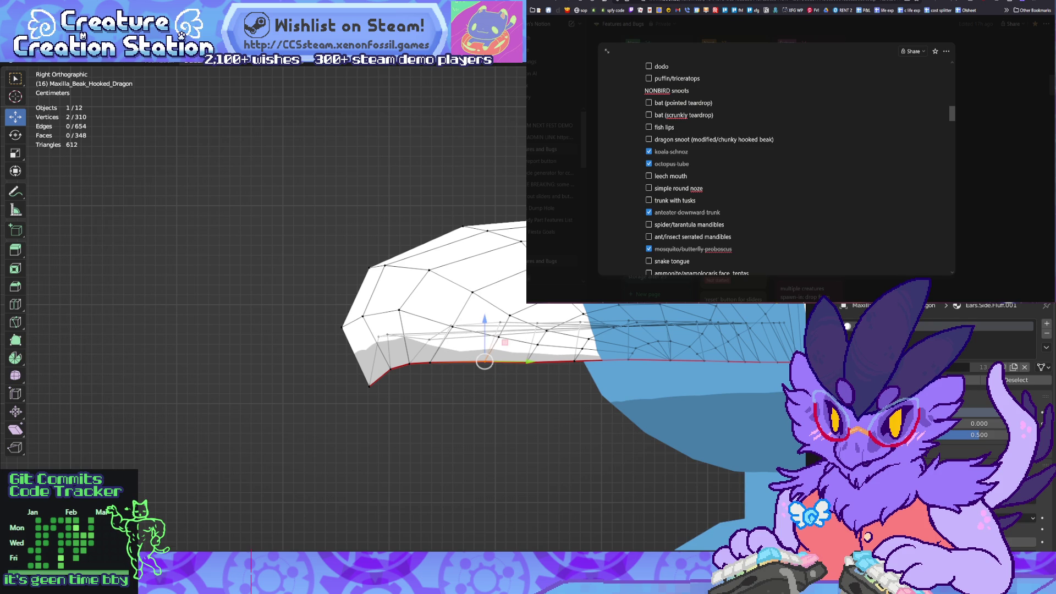
Step: Select two vertices on the beak's lower edge and shift them to the left
{"action": "left_click", "coordinate": [430, 363]}
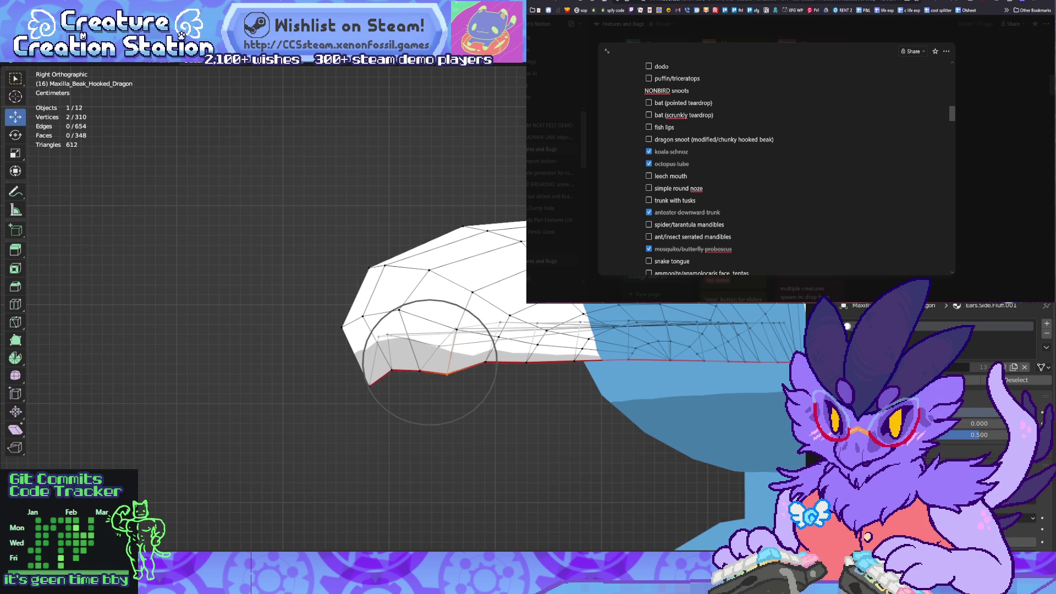
{"action": "left_click", "coordinate": [505, 361]}
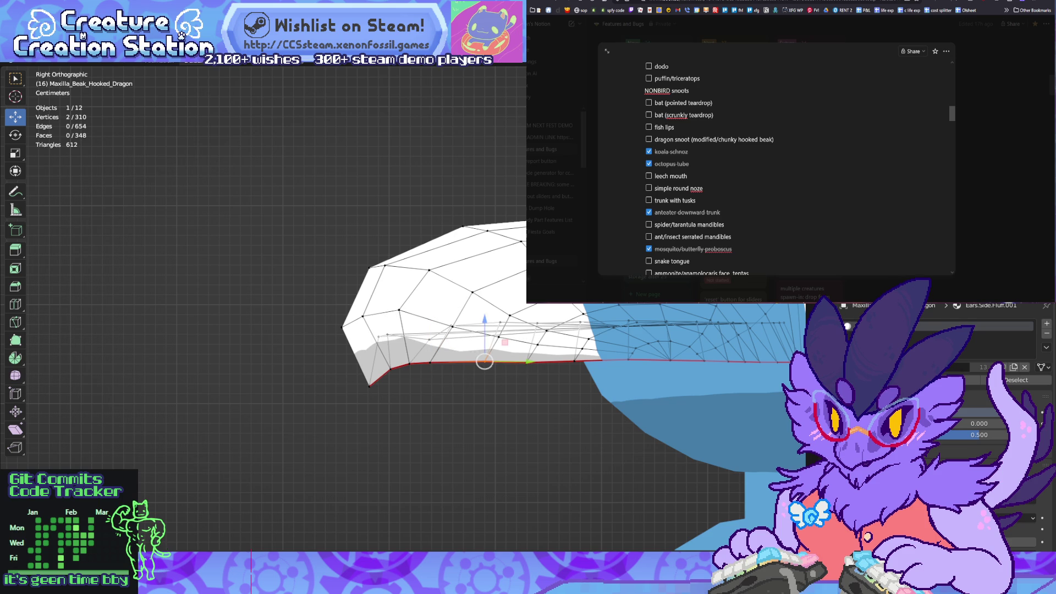
{"action": "key", "text": "c"}
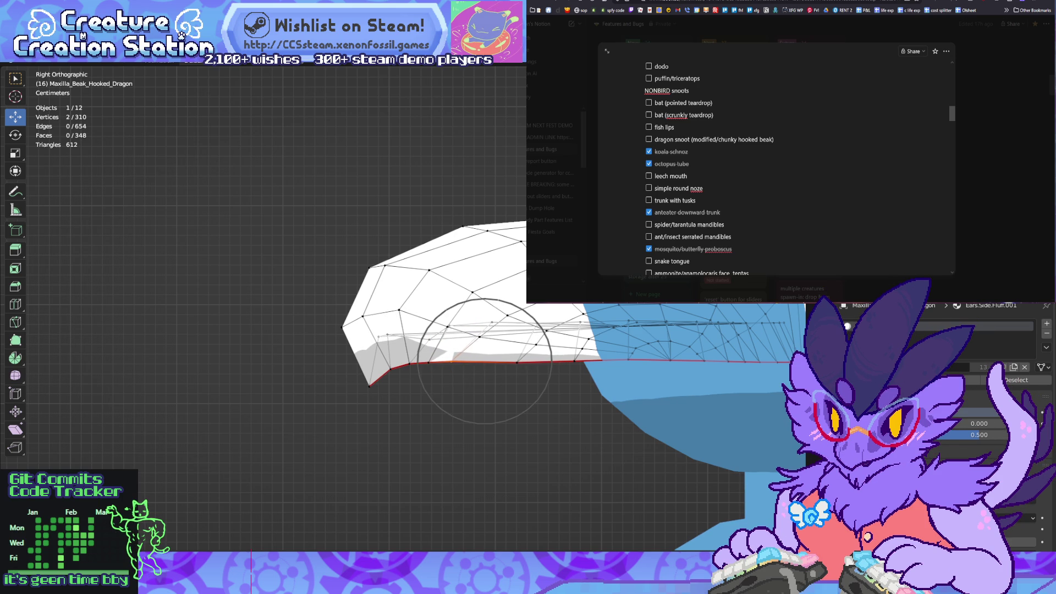
{"action": "key", "text": "Escape"}
{"action": "left_click_drag", "start_coordinate": [484, 361], "coordinate": [429, 362]}
{"action": "key", "text": "c"}
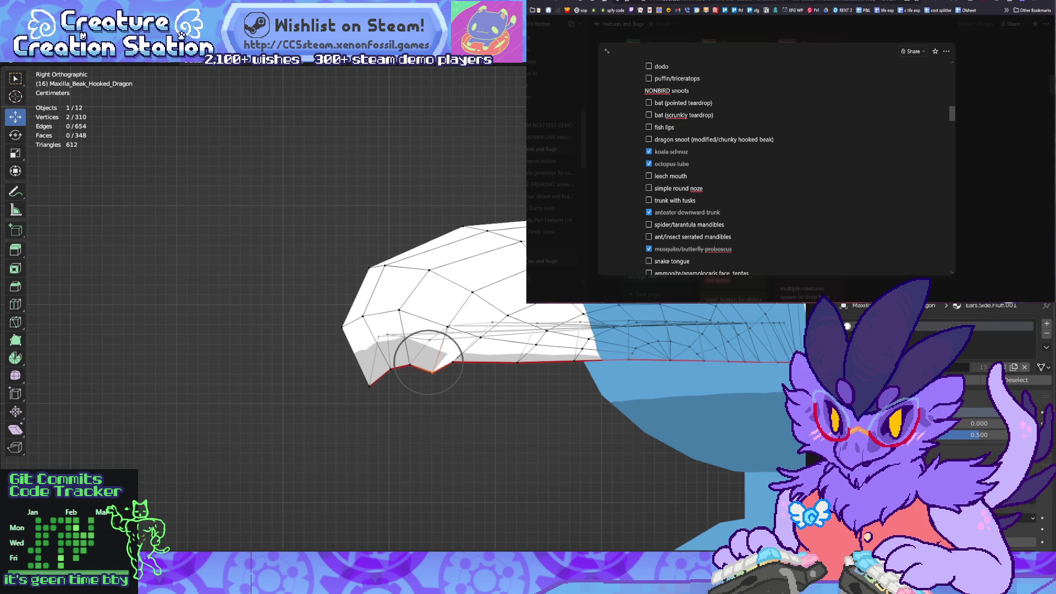
{"action": "key", "text": "Escape"}
Step: In the side view, nudge the beak's front vertex up and right, move the bottom tip vertex, then deselect all
{"action": "mouse_move", "coordinate": [429, 362]}
{"action": "middle_mouse_down"}
{"action": "mouse_move", "coordinate": [275, 322]}
{"action": "mouse_move", "coordinate": [297, 305]}
{"action": "mouse_move", "coordinate": [209, 308]}
{"action": "middle_mouse_up"}
{"action": "scroll", "coordinate": [275, 308], "scroll_direction": "down", "scroll_amount": 5}
{"action": "scroll", "coordinate": [275, 308], "scroll_direction": "up", "scroll_amount": 5}
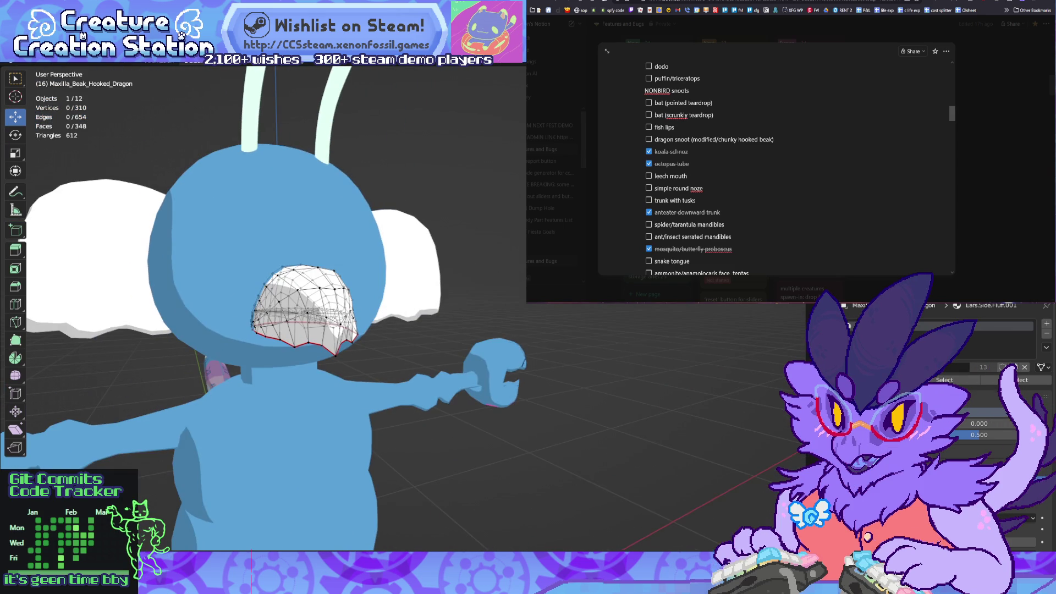
{"action": "key", "text": "KP_3"}
{"action": "scroll", "coordinate": [385, 308], "scroll_direction": "up", "scroll_amount": 5}
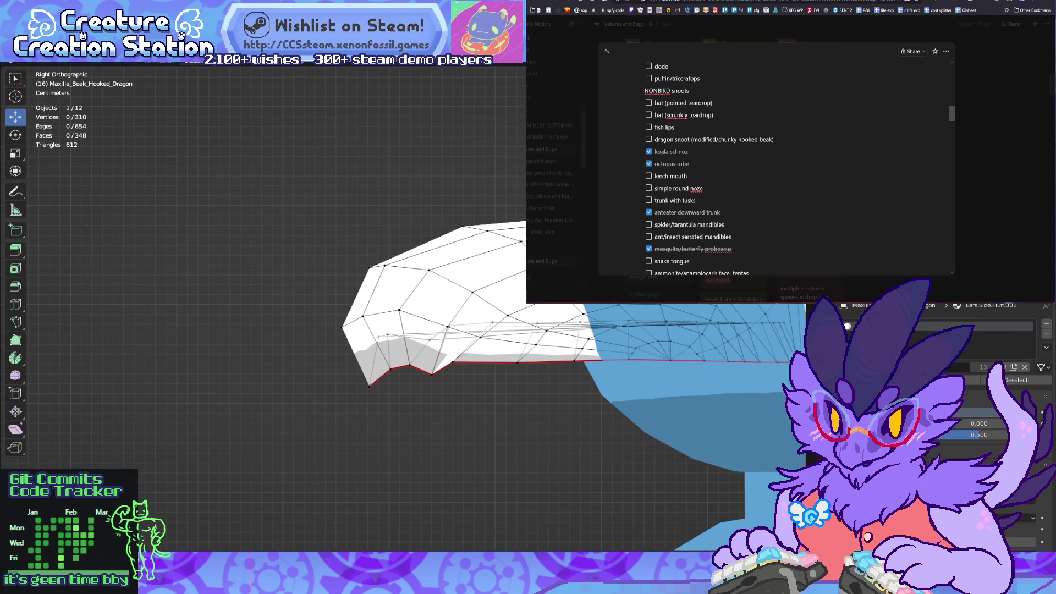
{"action": "left_click", "coordinate": [363, 316]}
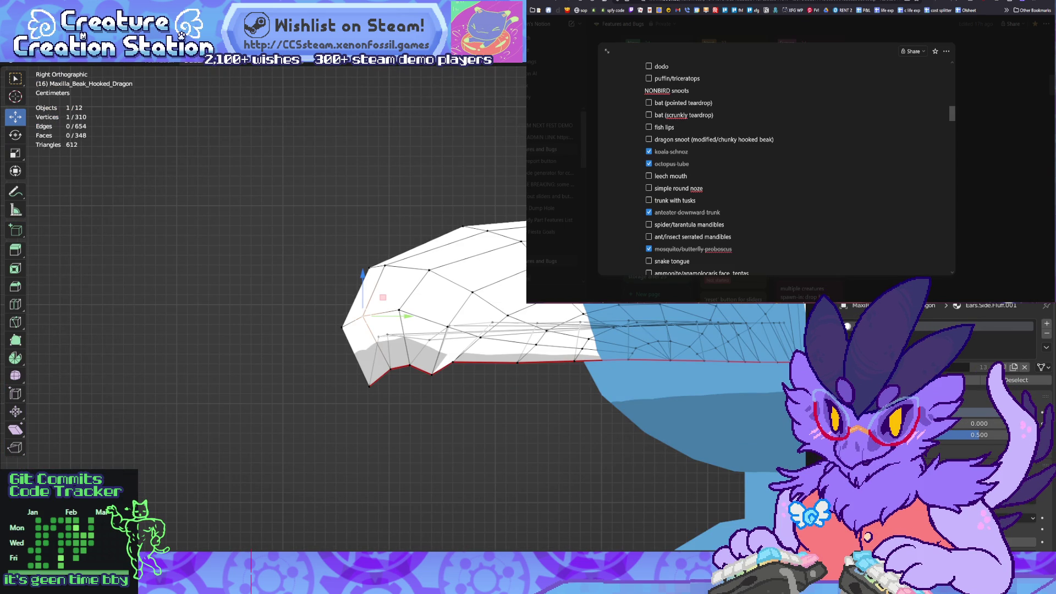
{"action": "left_click_drag", "start_coordinate": [351, 325], "coordinate": [355, 327]}
{"action": "left_click", "coordinate": [371, 385]}
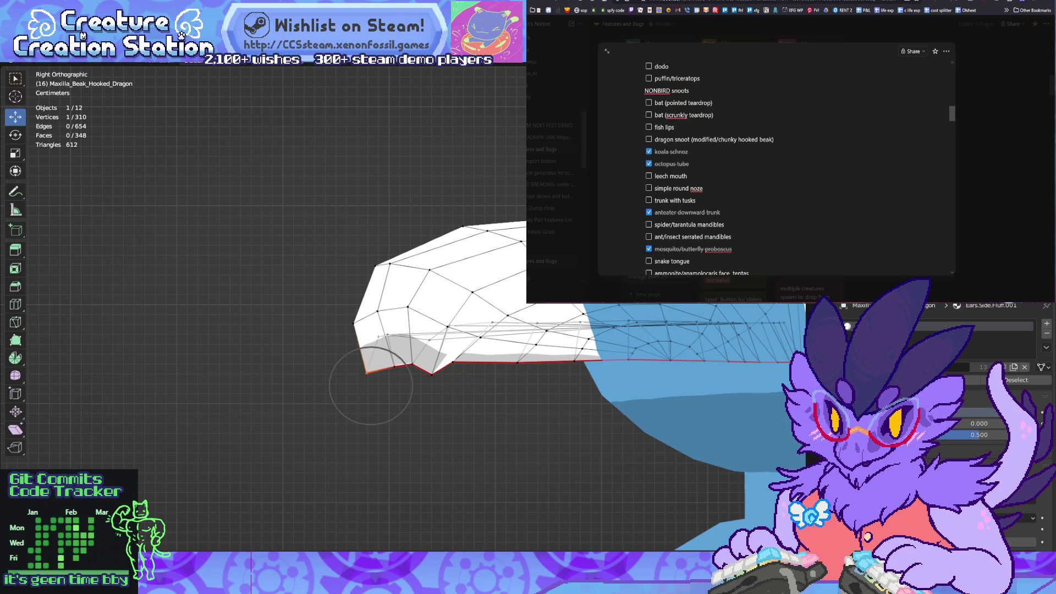
{"action": "left_click", "coordinate": [371, 385]}
{"action": "key", "text": "alt+a"}
{"action": "mouse_move", "coordinate": [371, 385]}
{"action": "middle_mouse_down"}
{"action": "mouse_move", "coordinate": [220, 369]}
{"action": "mouse_move", "coordinate": [352, 374]}
{"action": "middle_mouse_up"}
{"action": "scroll", "coordinate": [352, 374], "scroll_direction": "up", "scroll_amount": 4}
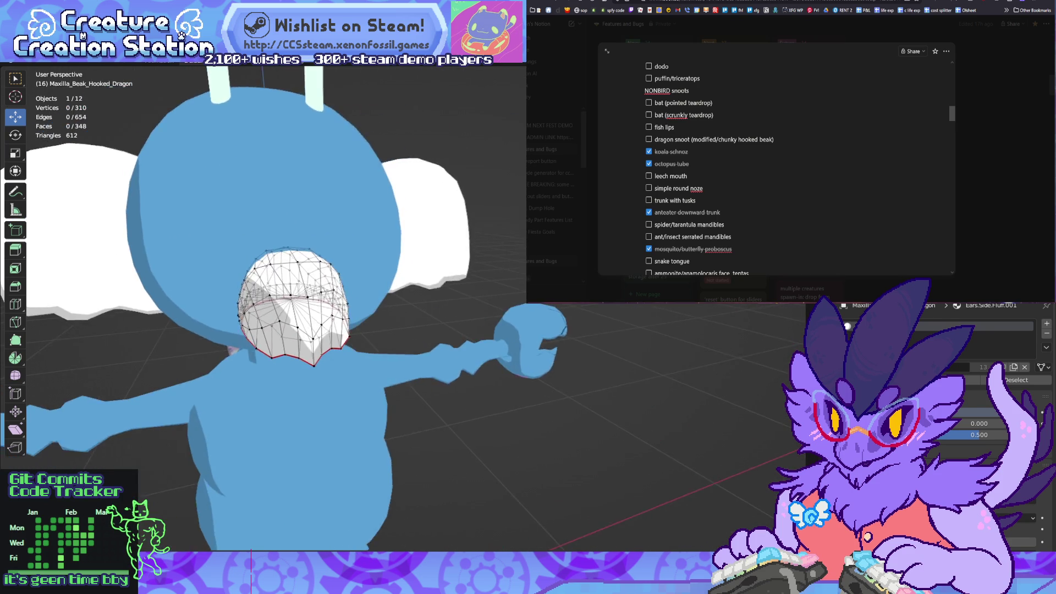
Step: Broaden the beak's front along X with proportional editing and nudge the tip point
{"action": "left_click", "coordinate": [252, 296]}
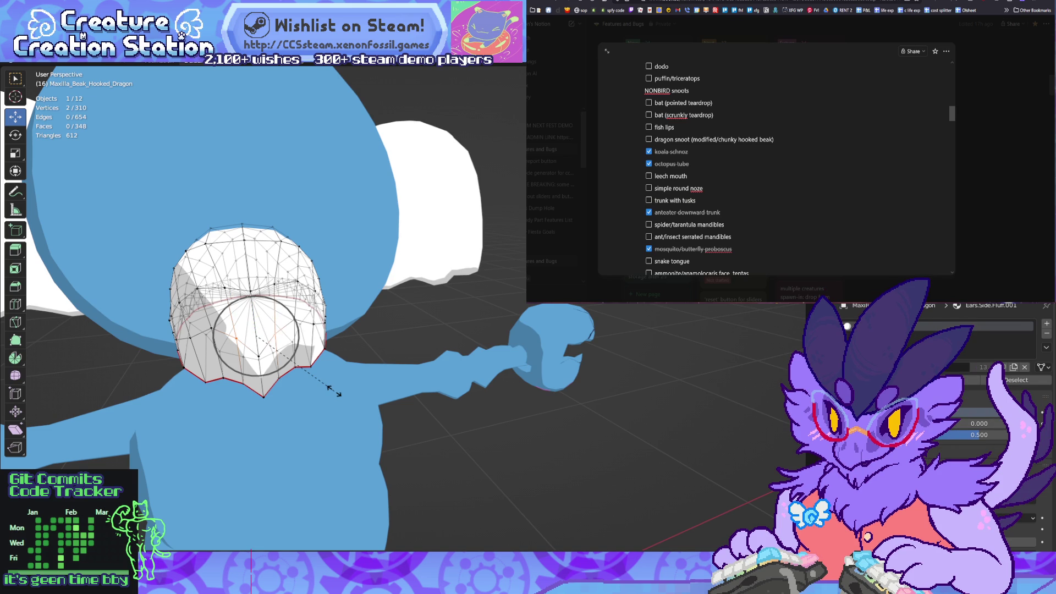
{"action": "key", "text": "x"}
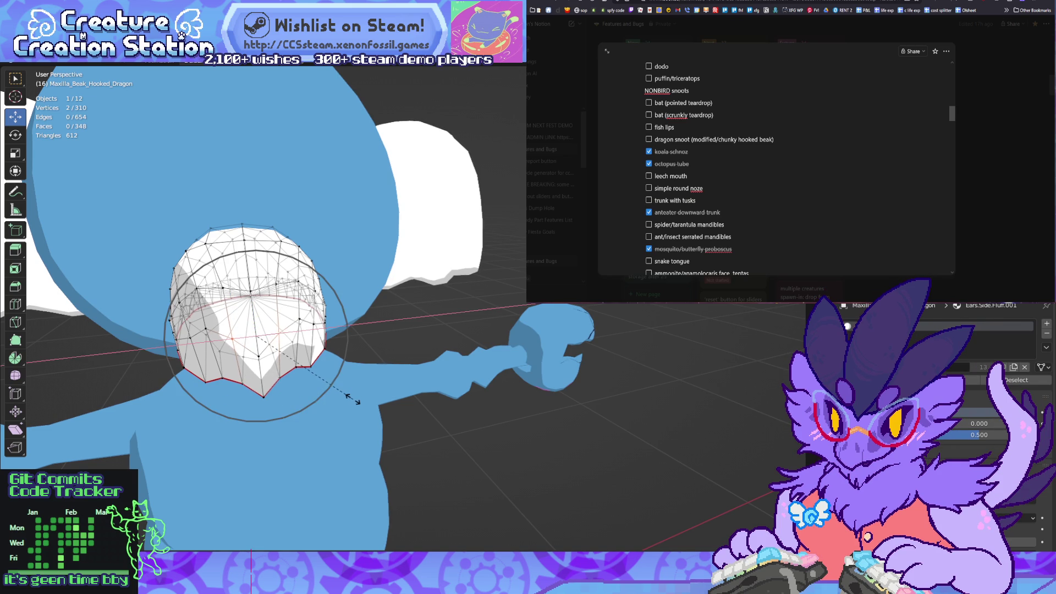
{"action": "scroll", "coordinate": [380, 400], "scroll_direction": "down", "scroll_amount": 5}
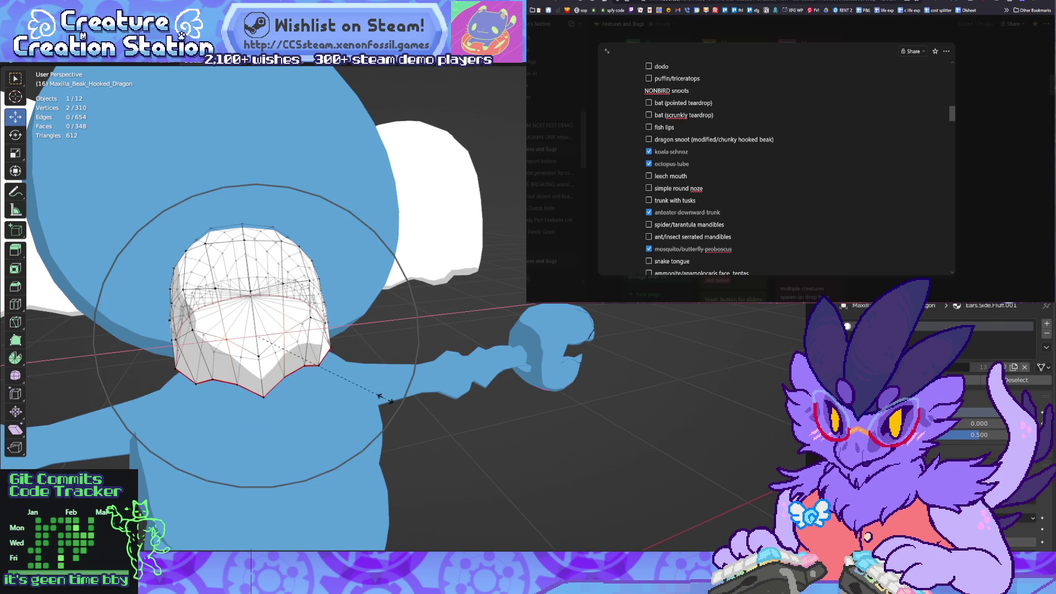
{"action": "left_click", "coordinate": [380, 395]}
{"action": "scroll", "coordinate": [381, 395], "scroll_direction": "down", "scroll_amount": 3}
{"action": "middle_click_drag", "start_coordinate": [381, 395], "coordinate": [264, 392]}
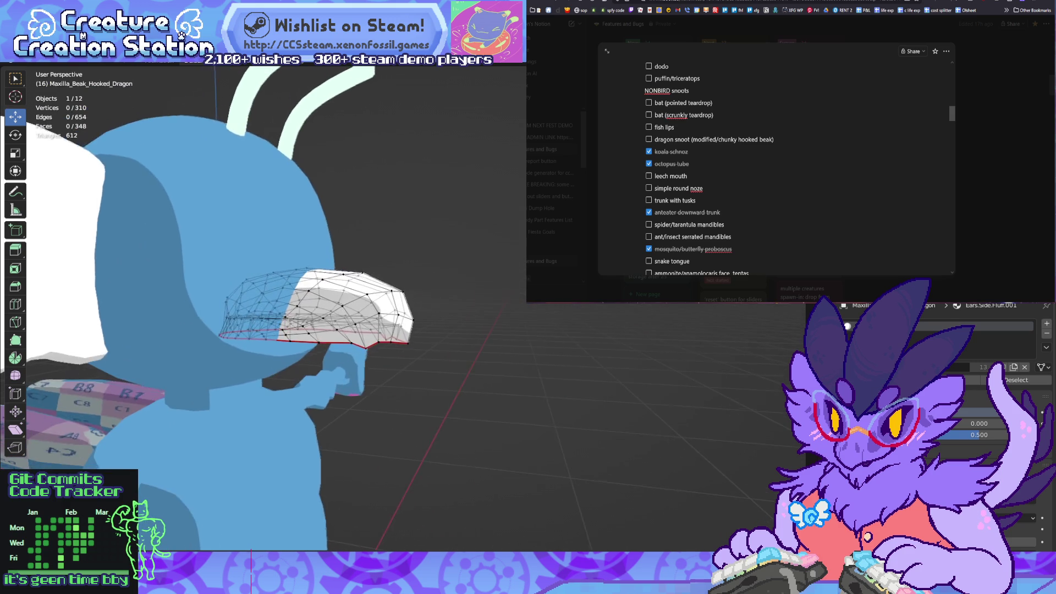
{"action": "scroll", "coordinate": [316, 308], "scroll_direction": "up", "scroll_amount": 5}
{"action": "left_click", "coordinate": [421, 341]}
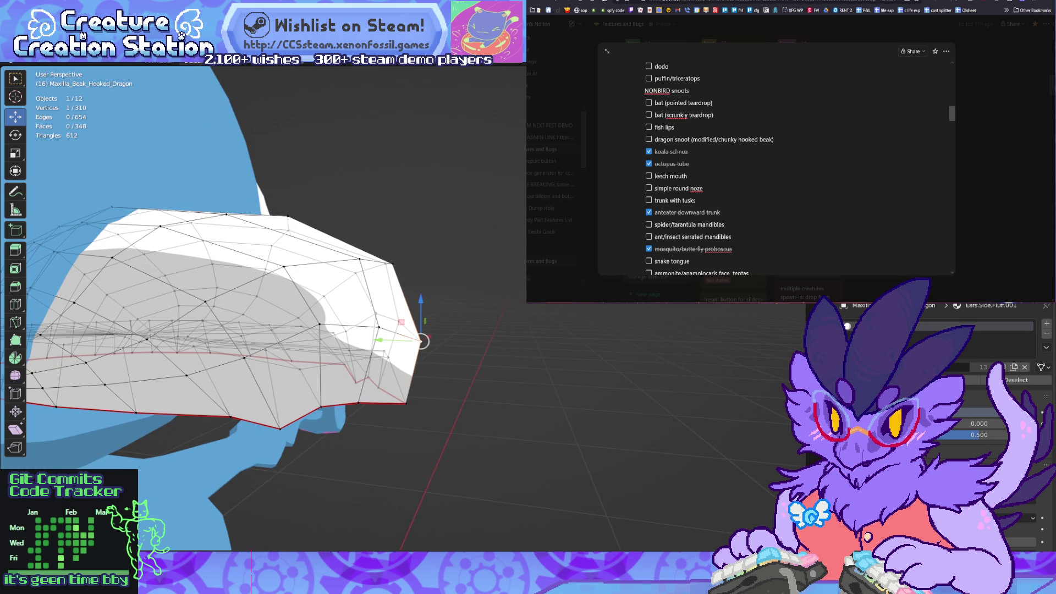
{"action": "mouse_move", "coordinate": [471, 380]}
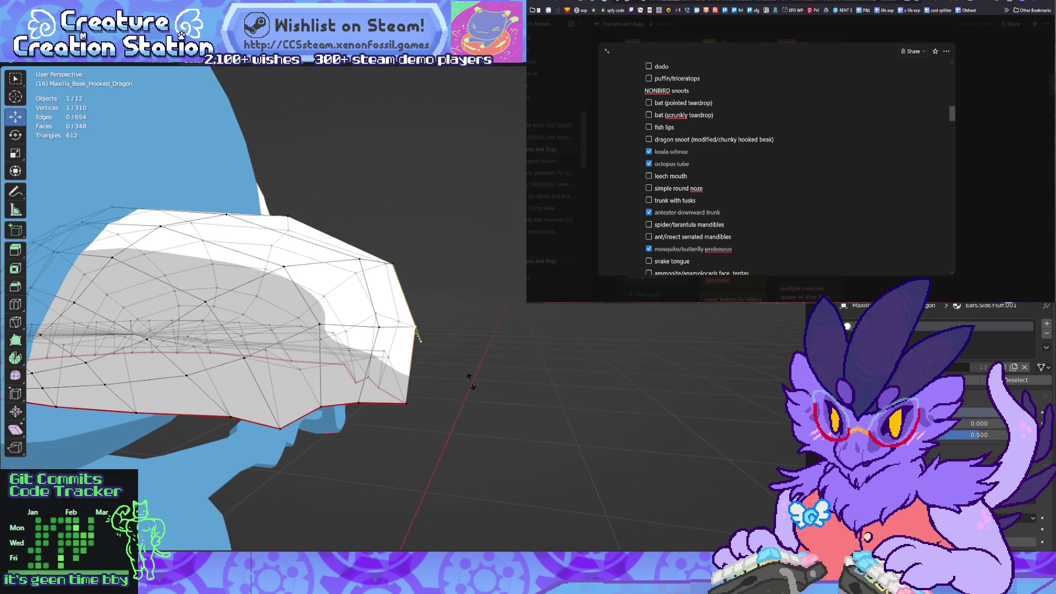
{"action": "scroll", "coordinate": [264, 308], "scroll_direction": "down", "scroll_amount": 4}
{"action": "mouse_move", "coordinate": [264, 308]}
{"action": "middle_mouse_down"}
{"action": "mouse_move", "coordinate": [435, 297]}
{"action": "mouse_move", "coordinate": [352, 311]}
{"action": "mouse_move", "coordinate": [412, 295]}
{"action": "mouse_move", "coordinate": [250, 303]}
{"action": "mouse_move", "coordinate": [272, 291]}
{"action": "mouse_move", "coordinate": [272, 308]}
{"action": "middle_mouse_up"}
{"action": "scroll", "coordinate": [434, 297], "scroll_direction": "up", "scroll_amount": 5}
Step: Lower the beak's lower rim loop about 0.015 m on Z, then exit to Object Mode and unhide
{"action": "key", "text": "l"}
{"action": "key", "text": "alt+a"}
{"action": "left_click", "coordinate": [275, 385]}
{"action": "left_click", "coordinate": [330, 367], "text": "alt"}
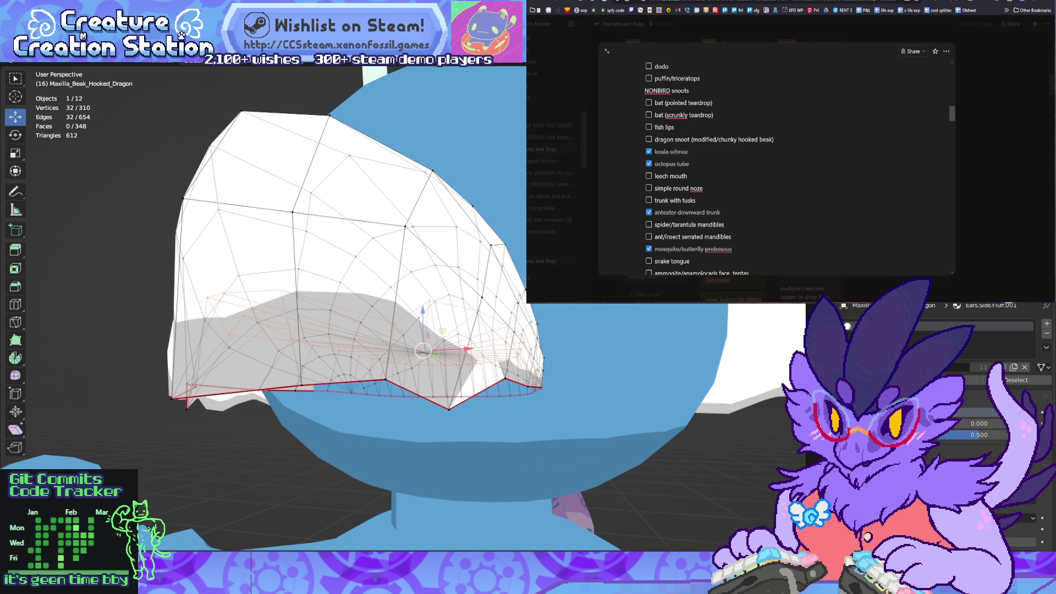
{"action": "scroll", "coordinate": [424, 351], "scroll_direction": "up", "scroll_amount": 20}
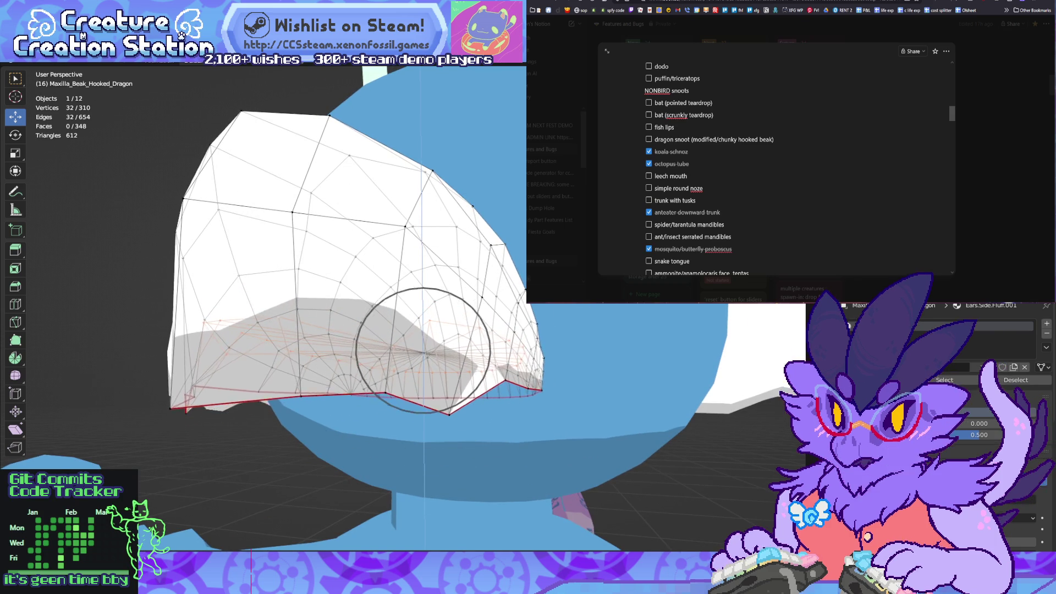
{"action": "key", "text": "z"}
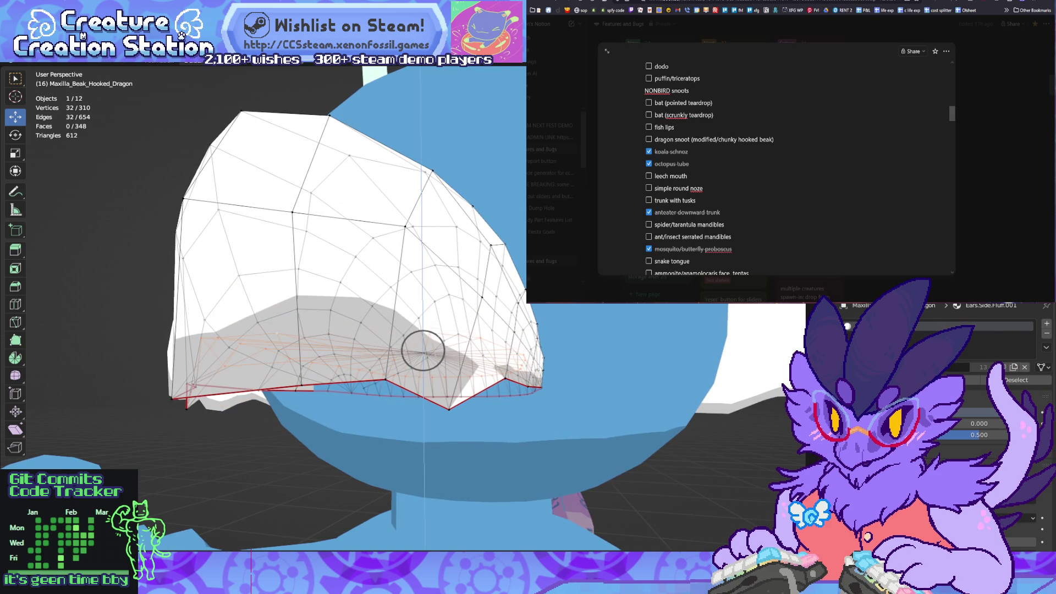
{"action": "left_click", "coordinate": [424, 350]}
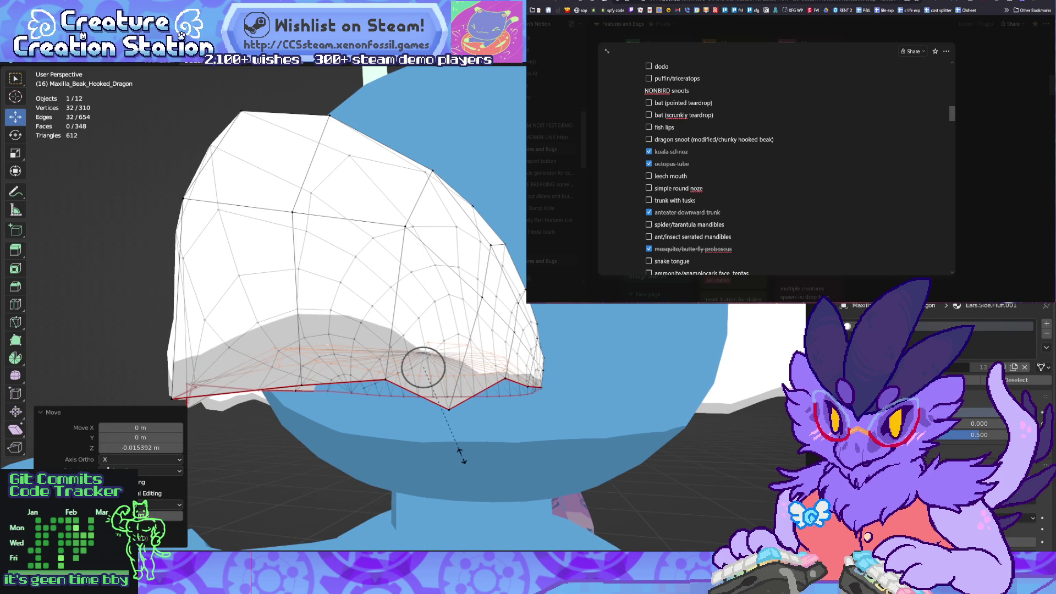
{"action": "mouse_move", "coordinate": [423, 367]}
{"action": "middle_mouse_down"}
{"action": "mouse_move", "coordinate": [363, 357]}
{"action": "mouse_move", "coordinate": [330, 308]}
{"action": "mouse_move", "coordinate": [38, 308]}
{"action": "mouse_move", "coordinate": [319, 297]}
{"action": "middle_mouse_up"}
{"action": "key", "text": "Tab"}
{"action": "key", "text": "Tab"}
{"action": "key", "text": "Tab"}
{"action": "key", "text": "Tab"}
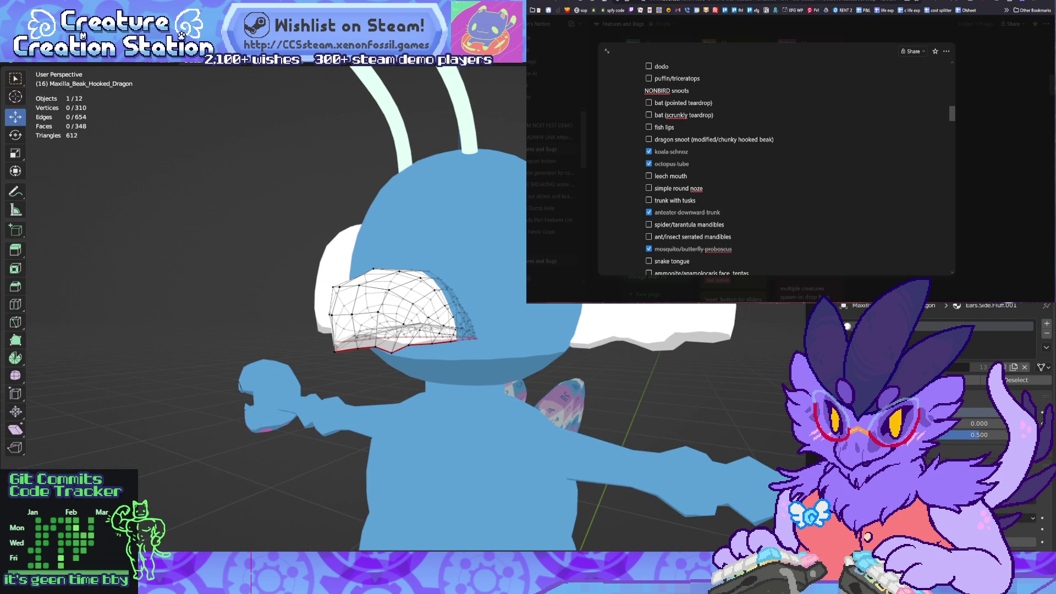
{"action": "key", "text": "alt+h"}
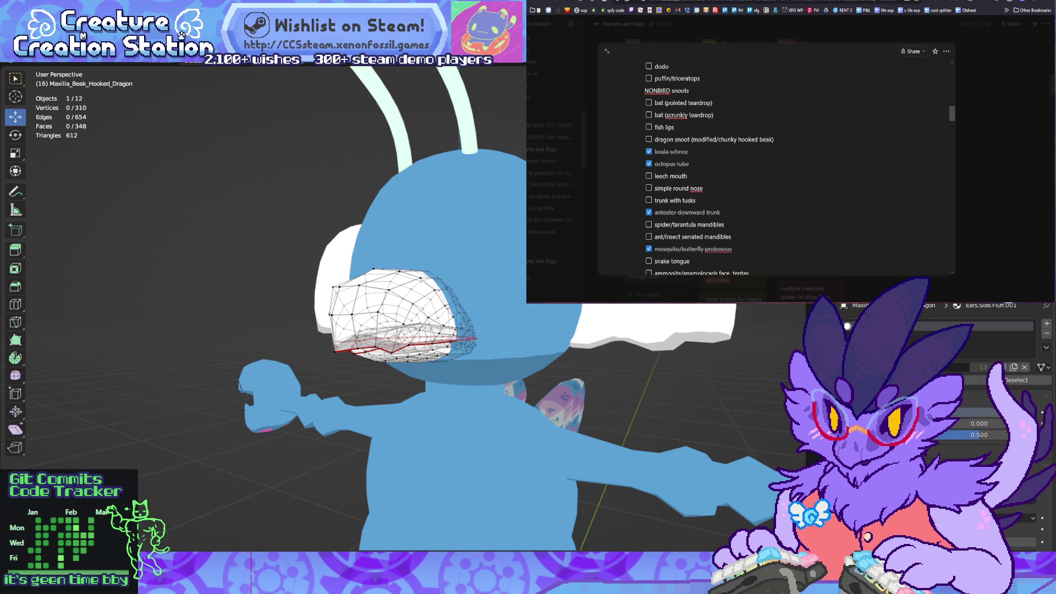
Step: In Right Ortho, pull a lower-jaw vertex forward and down with proportional editing
{"action": "middle_click_drag", "start_coordinate": [297, 297], "coordinate": [347, 297]}
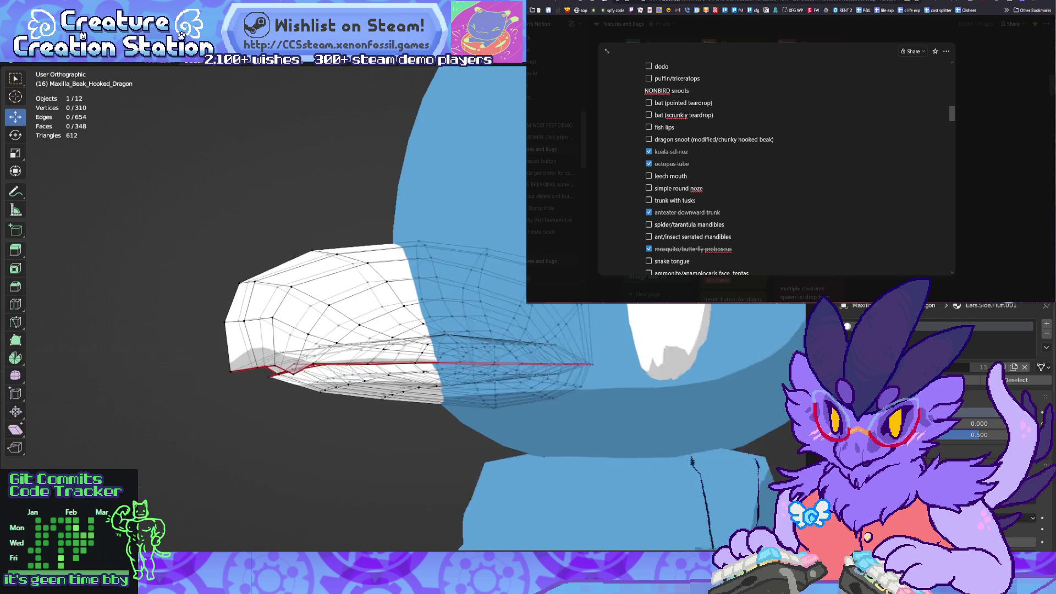
{"action": "key", "text": "KP_3"}
{"action": "left_click", "coordinate": [321, 391]}
{"action": "key", "text": "g"}
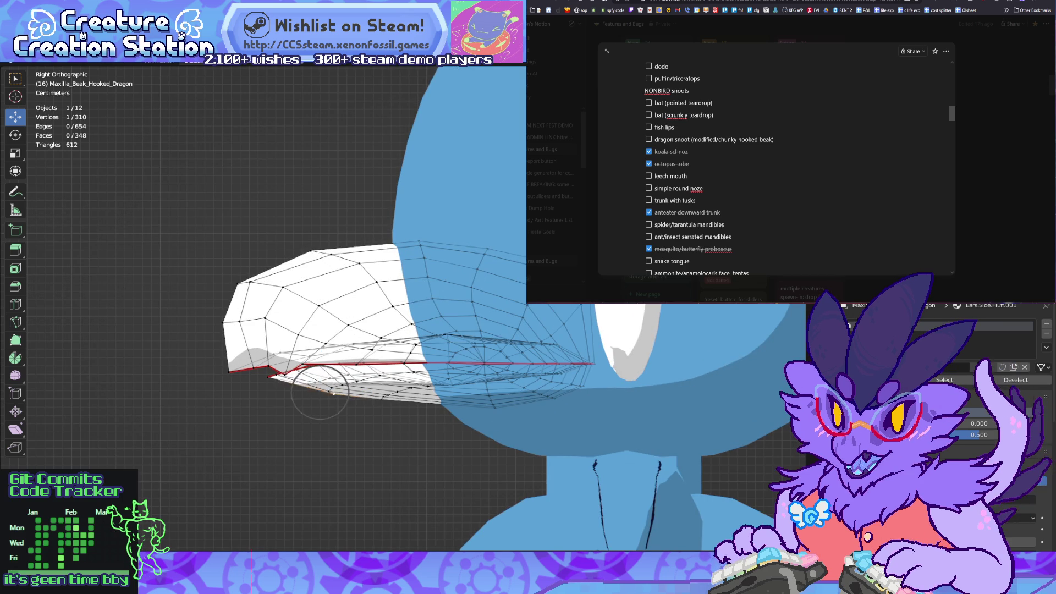
{"action": "scroll", "coordinate": [320, 392], "scroll_direction": "down", "scroll_amount": 12}
{"action": "scroll", "coordinate": [320, 392], "scroll_direction": "up", "scroll_amount": 4}
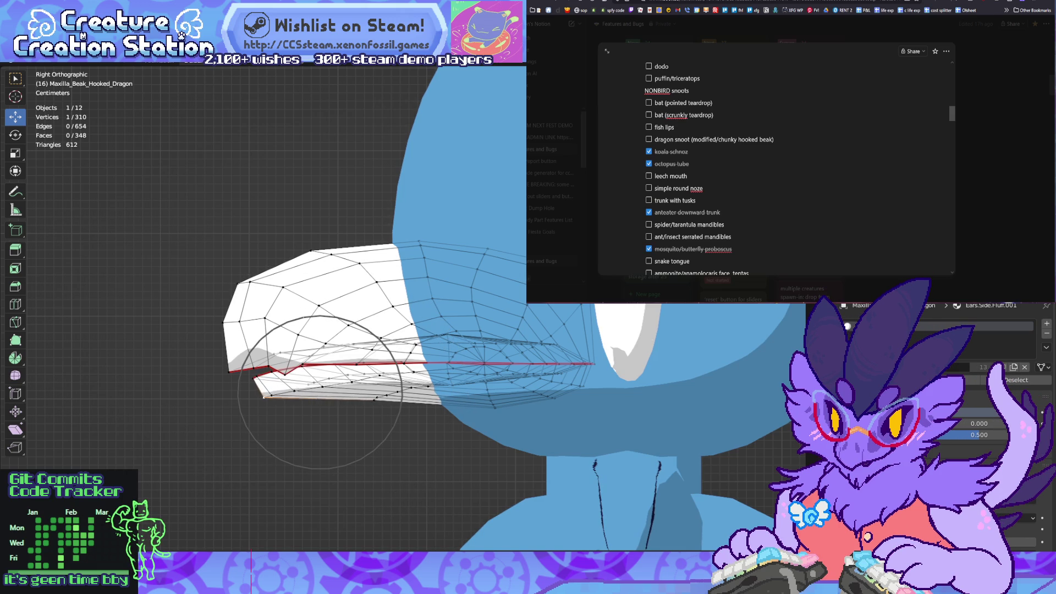
{"action": "key", "text": "Return"}
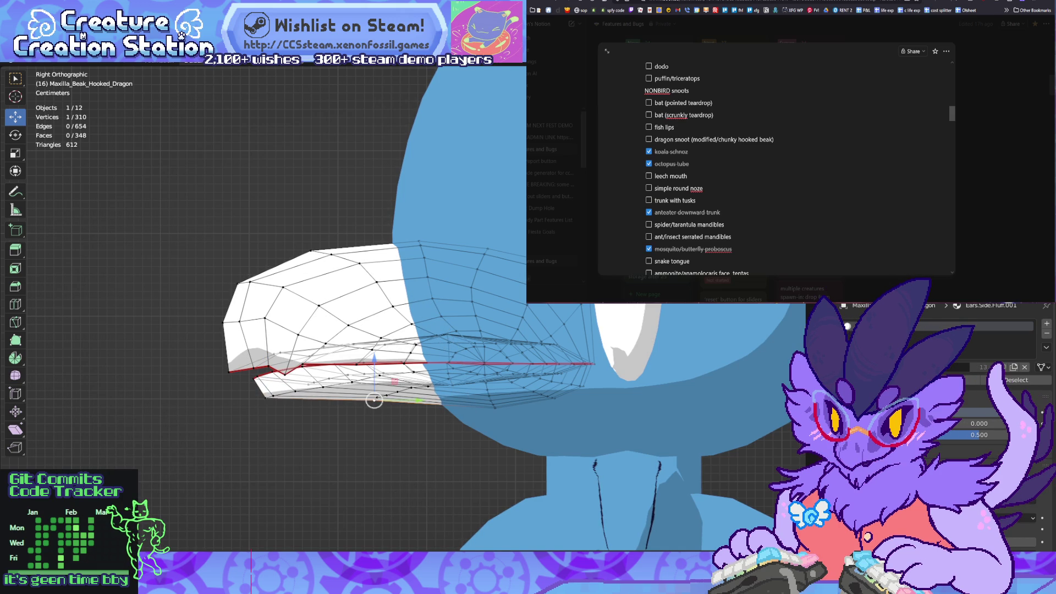
{"action": "key", "text": "g"}
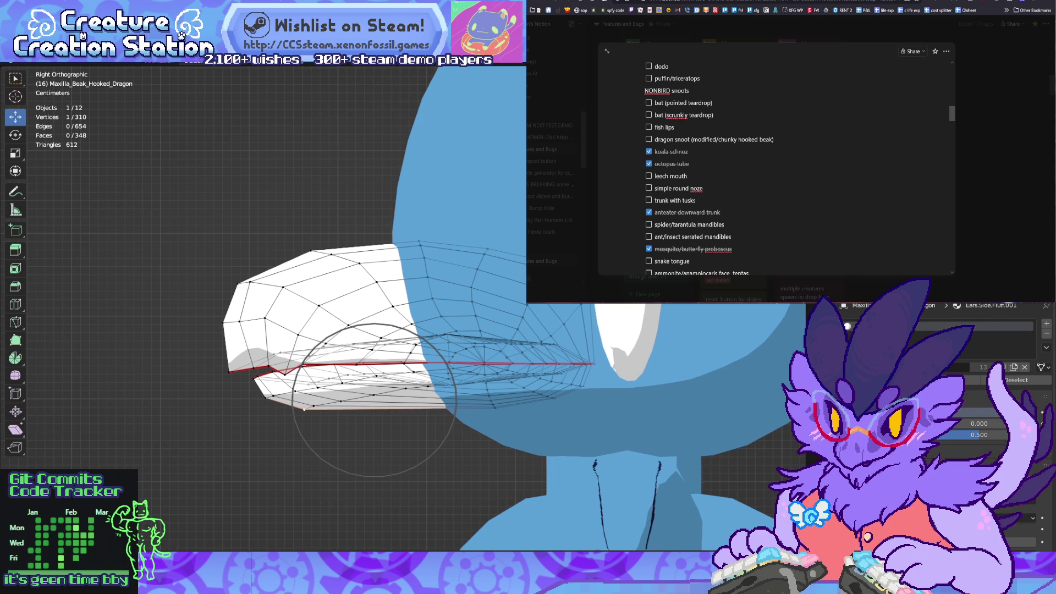
{"action": "left_click", "coordinate": [305, 409]}
{"action": "scroll", "coordinate": [305, 409], "scroll_direction": "up", "scroll_amount": 2}
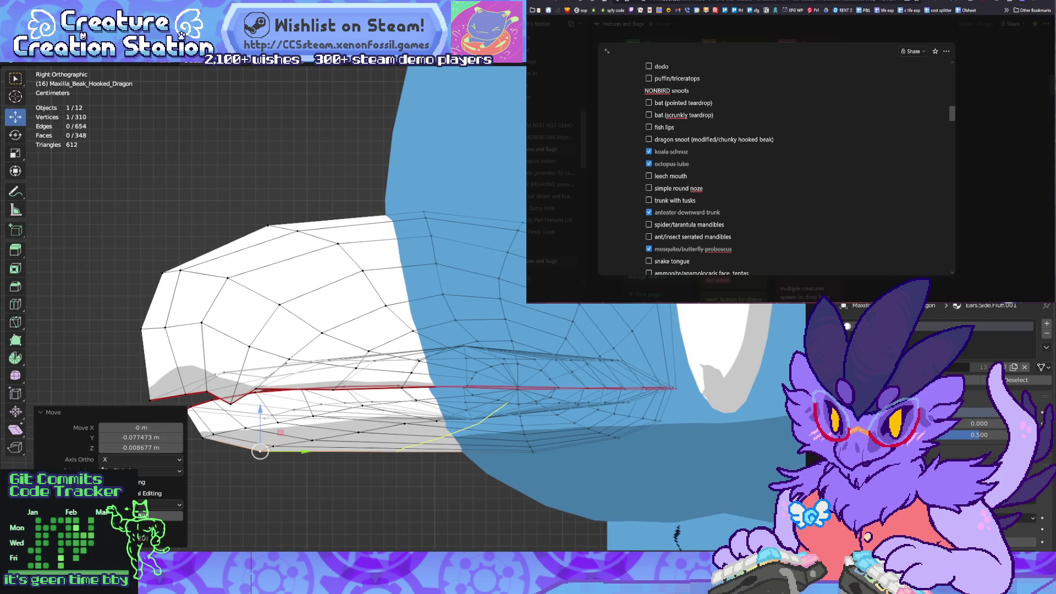
Step: Add an edge loop to the lower jaw, drag its bottom point slightly down, and exit Edit Mode
{"action": "key", "text": "alt+a"}
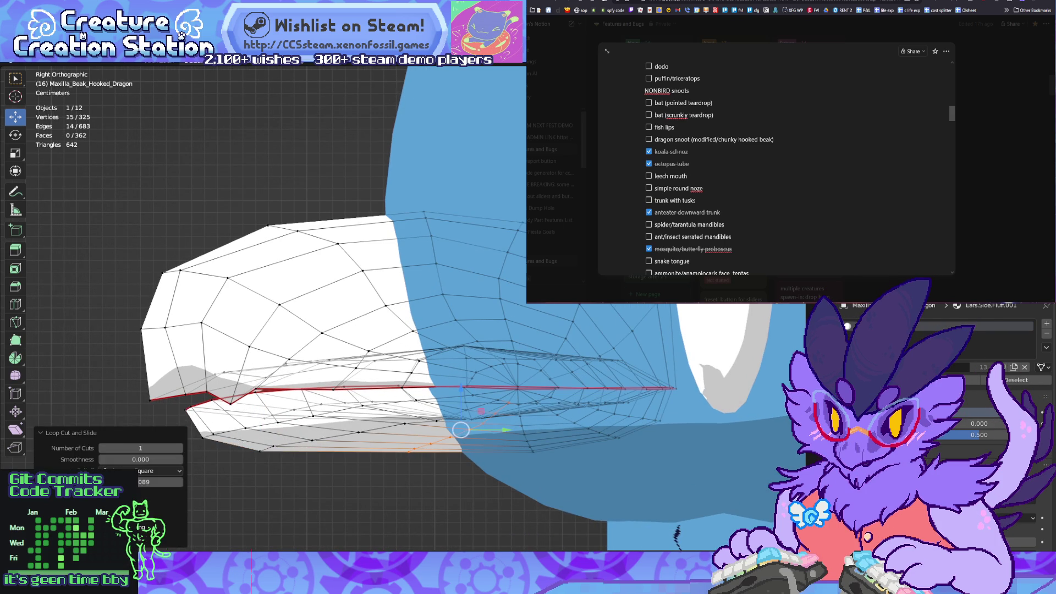
{"action": "left_click_drag", "start_coordinate": [411, 457], "coordinate": [408, 466]}
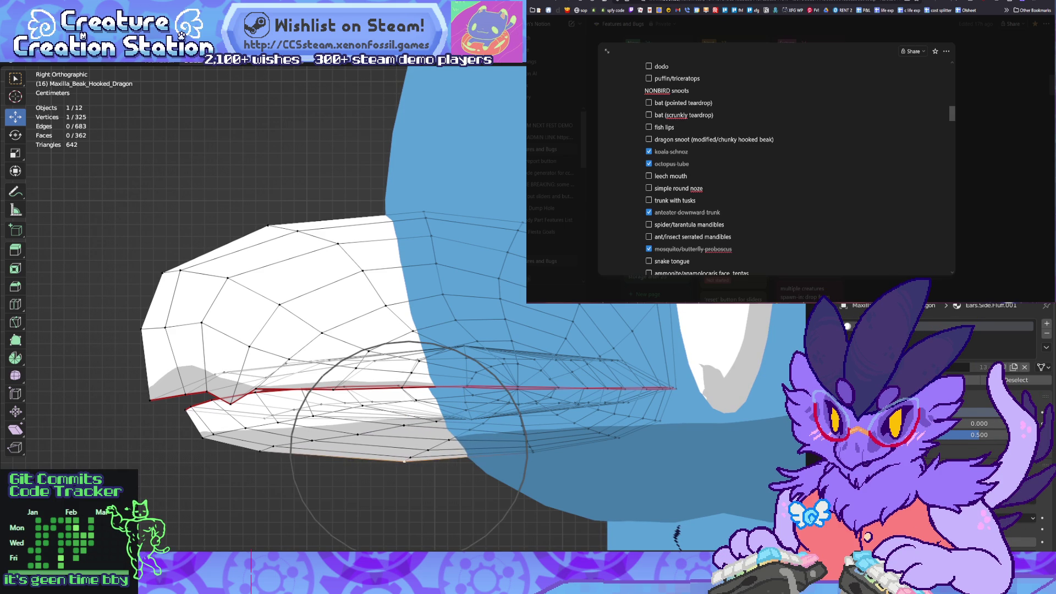
{"action": "key", "text": "alt+a"}
{"action": "scroll", "coordinate": [408, 309], "scroll_direction": "down", "scroll_amount": 4}
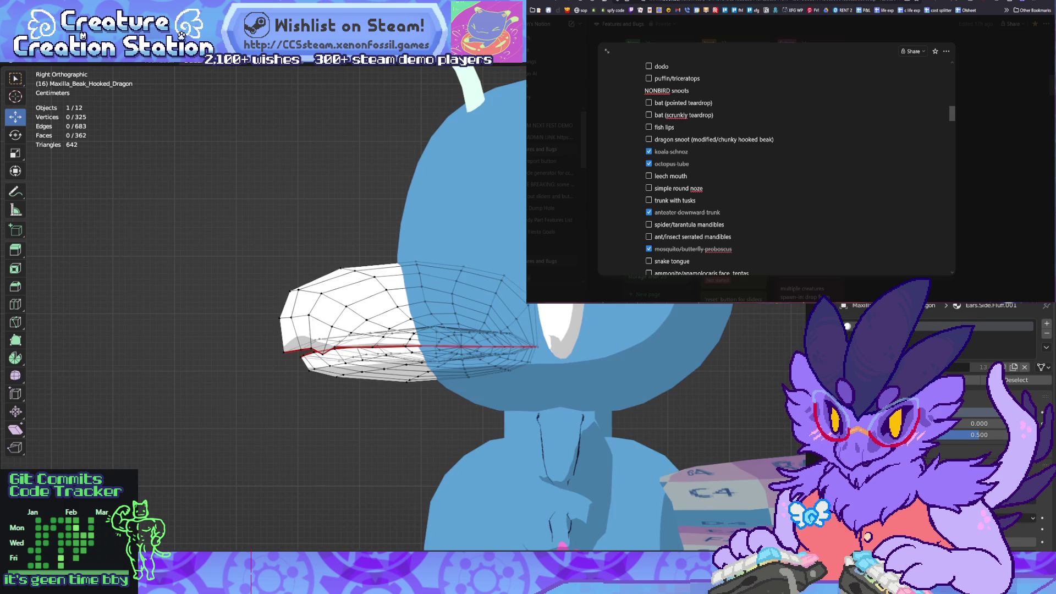
{"action": "key", "text": "Tab"}
{"action": "mouse_move", "coordinate": [408, 309]}
{"action": "middle_mouse_down"}
{"action": "mouse_move", "coordinate": [522, 313]}
{"action": "mouse_move", "coordinate": [418, 305]}
{"action": "mouse_move", "coordinate": [352, 316]}
{"action": "mouse_move", "coordinate": [424, 313]}
{"action": "mouse_move", "coordinate": [280, 319]}
{"action": "mouse_move", "coordinate": [385, 311]}
{"action": "middle_mouse_up"}
{"action": "scroll", "coordinate": [407, 313], "scroll_direction": "up", "scroll_amount": 3}
{"action": "scroll", "coordinate": [407, 313], "scroll_direction": "down", "scroll_amount": 3}
{"action": "key", "text": "Return"}
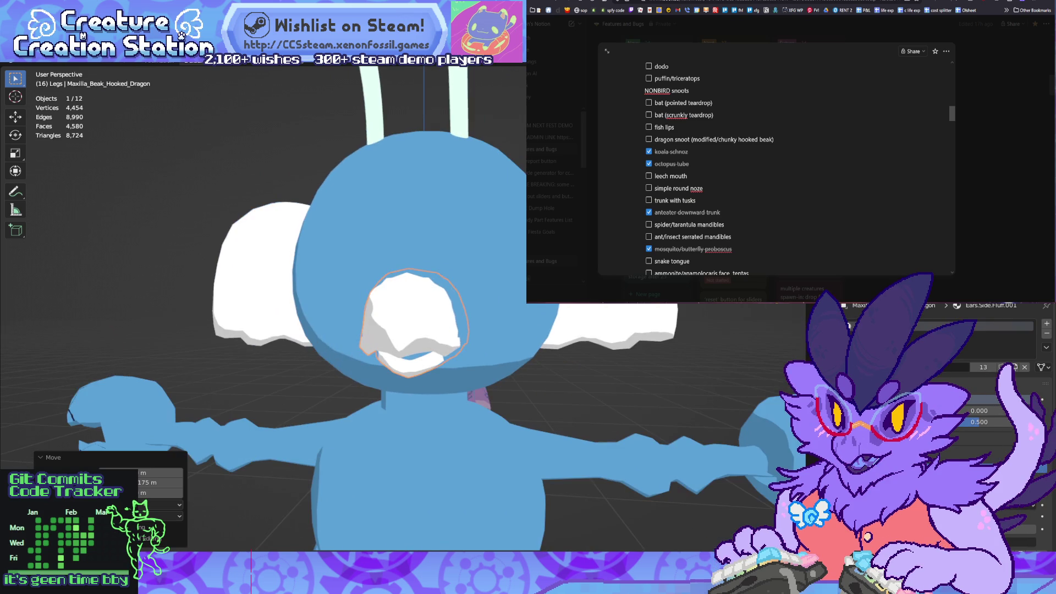
Step: Bring back the hidden beak, select it, and reopen its 325-vertex mesh for editing
{"action": "key", "text": "Tab"}
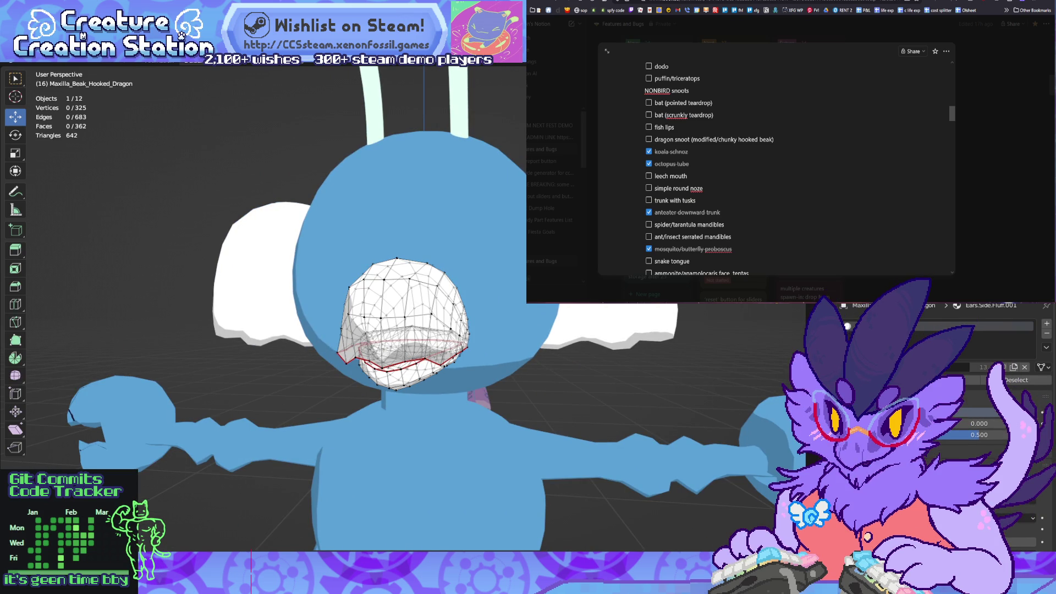
{"action": "mouse_move", "coordinate": [385, 311]}
{"action": "middle_mouse_down"}
{"action": "mouse_move", "coordinate": [429, 312]}
{"action": "mouse_move", "coordinate": [130, 311]}
{"action": "middle_mouse_up"}
{"action": "key", "text": "Tab"}
{"action": "key", "text": "Tab"}
{"action": "key", "text": "Tab"}
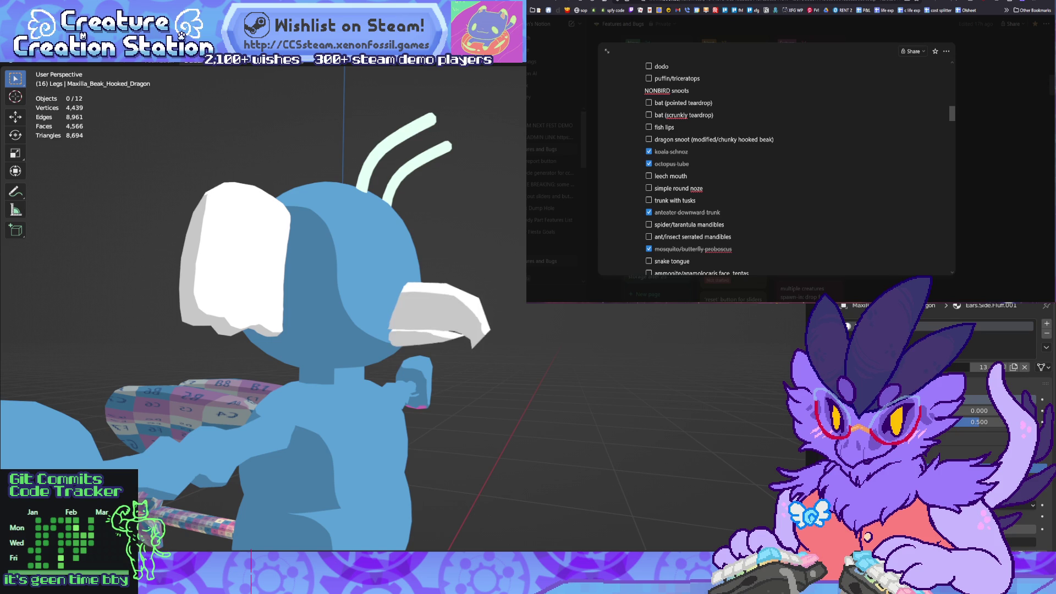
{"action": "key", "text": "ctrl+z"}
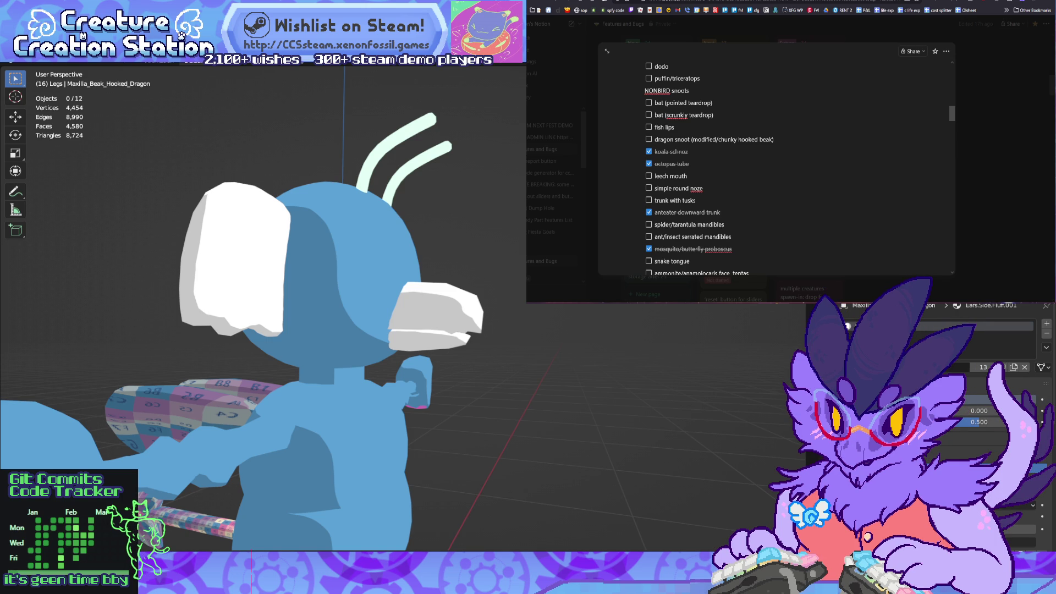
{"action": "left_click", "coordinate": [435, 316]}
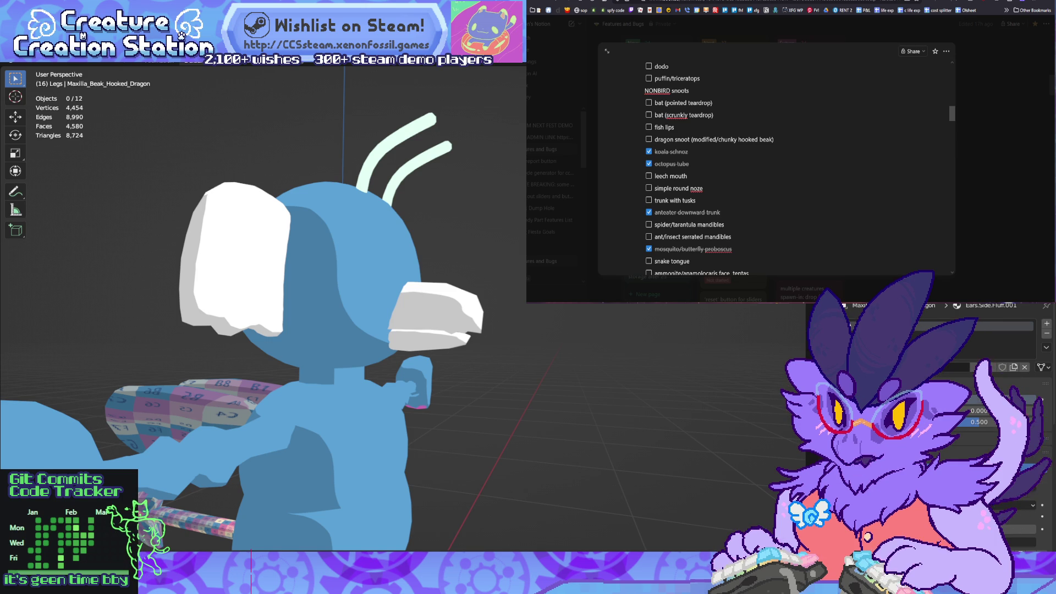
{"action": "key", "text": "Tab"}
{"action": "middle_click_drag", "start_coordinate": [385, 308], "coordinate": [495, 308]}
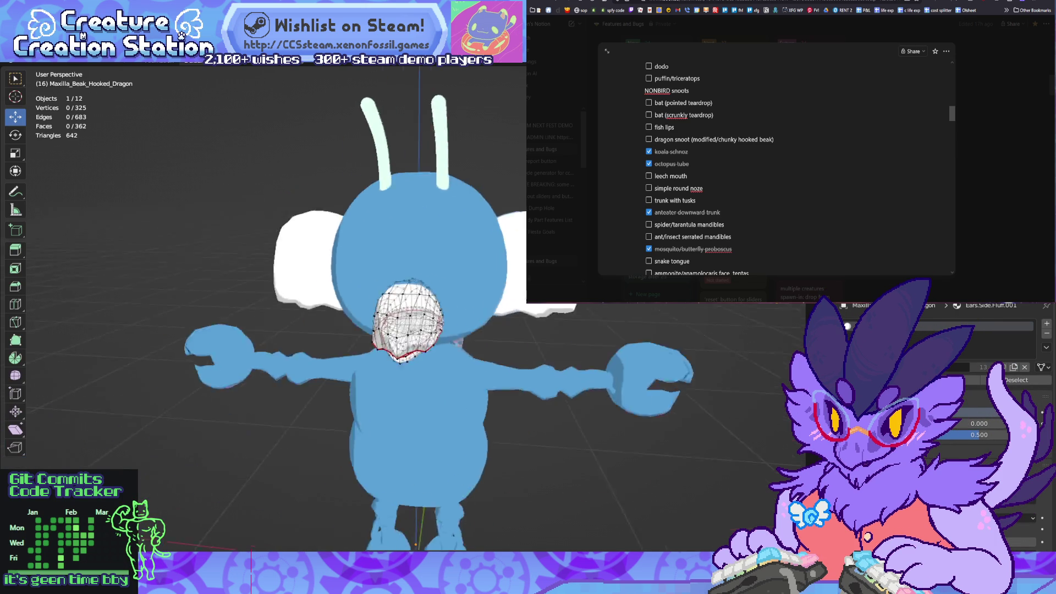
Step: In Right Ortho, brush-select beak vertices and move them while tuning the proportional falloff
{"action": "key", "text": "KP_3"}
{"action": "key", "text": "KP_Decimal"}
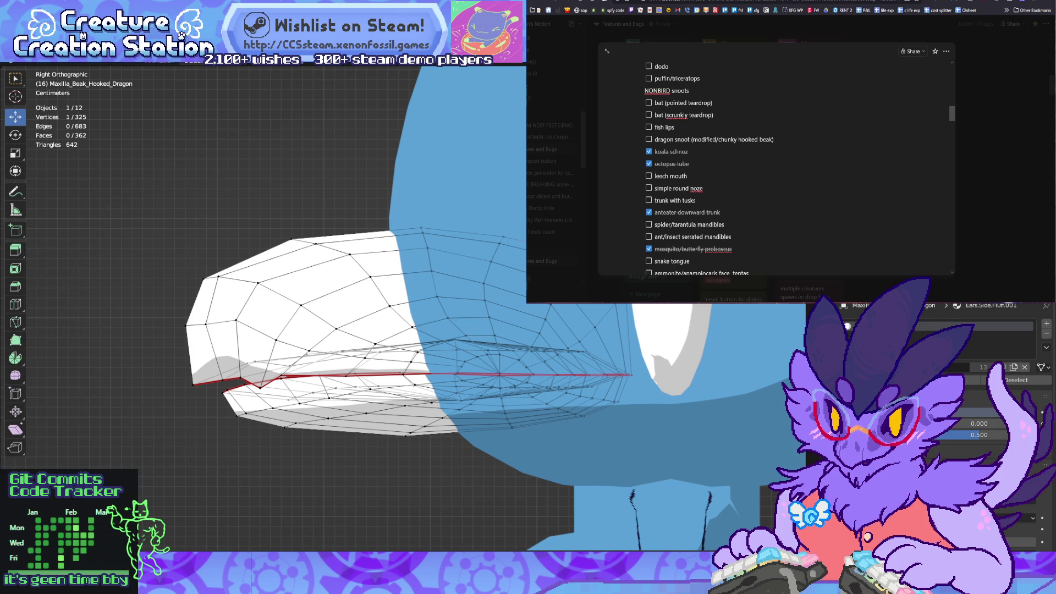
{"action": "key", "text": "alt+a"}
{"action": "key", "text": "ctrl+z"}
{"action": "key", "text": "c"}
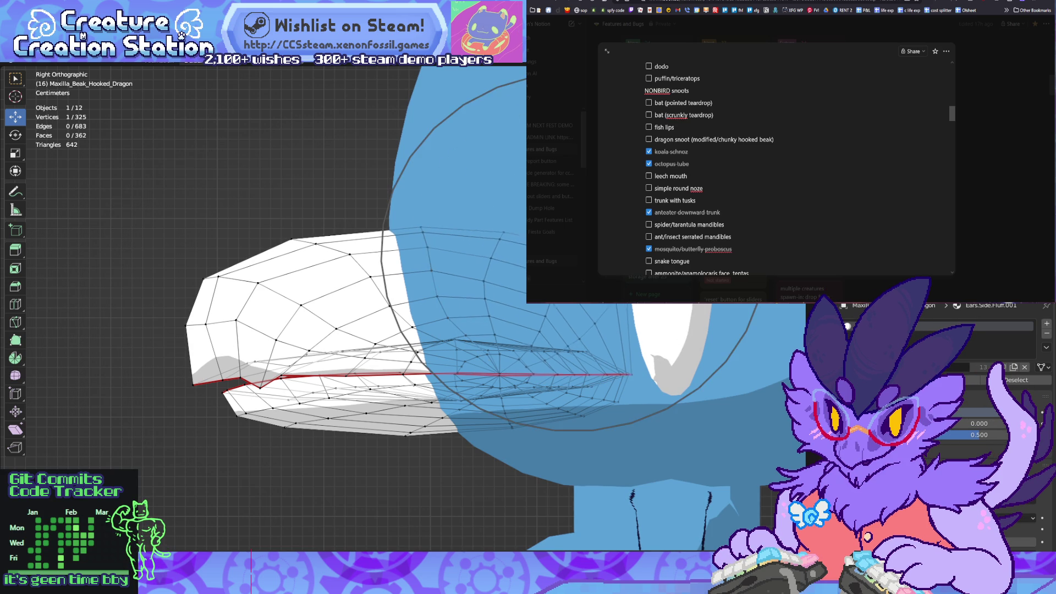
{"action": "key", "text": "ctrl+z"}
{"action": "key", "text": "ctrl+z"}
{"action": "key", "text": "ctrl+z"}
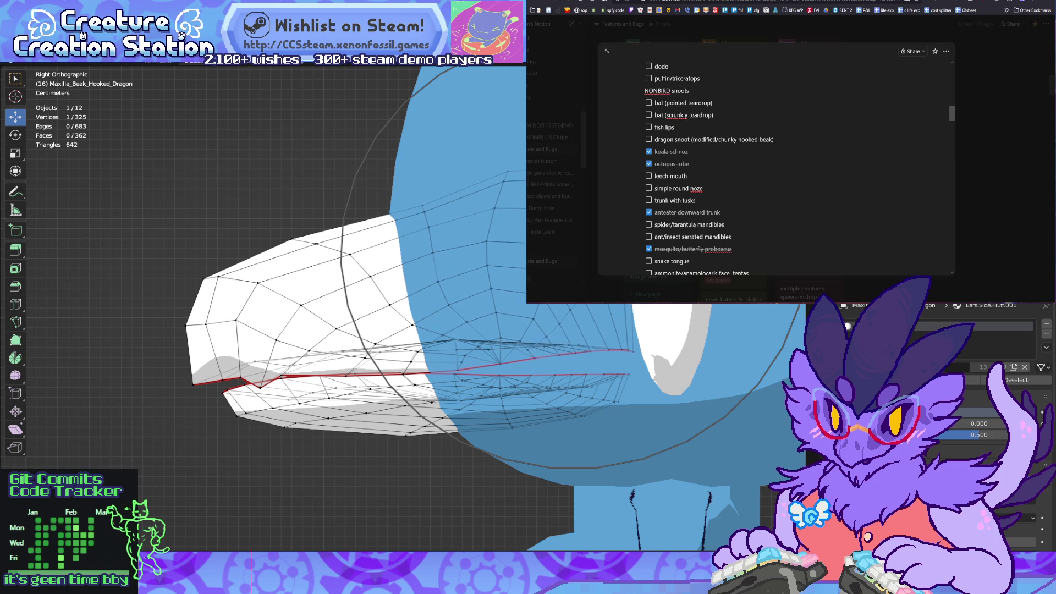
{"action": "key", "text": "ctrl+z"}
{"action": "key", "text": "ctrl+z"}
{"action": "key", "text": "ctrl+z"}
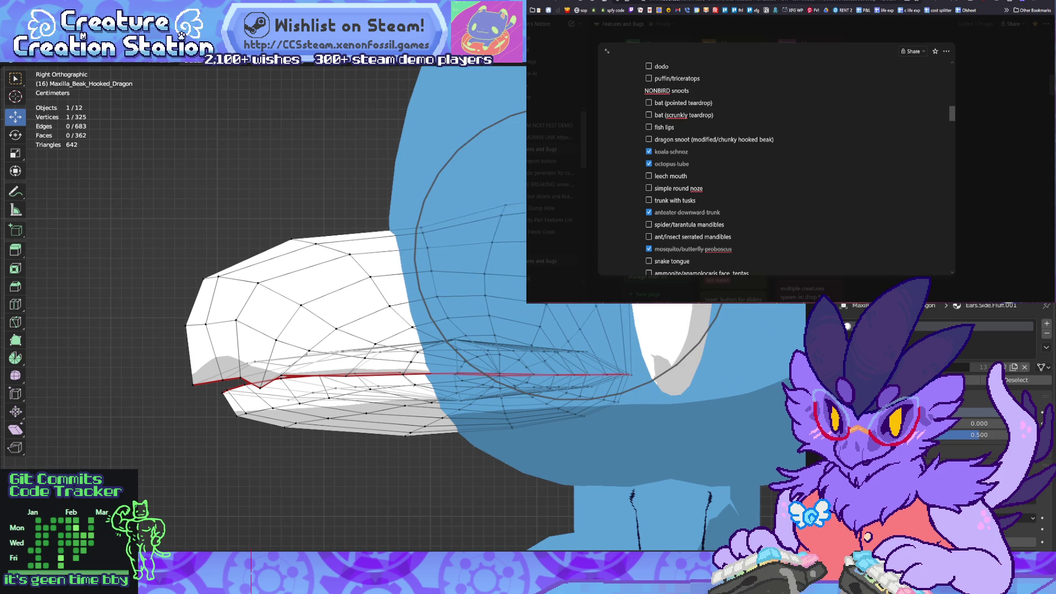
{"action": "key", "text": "ctrl+z"}
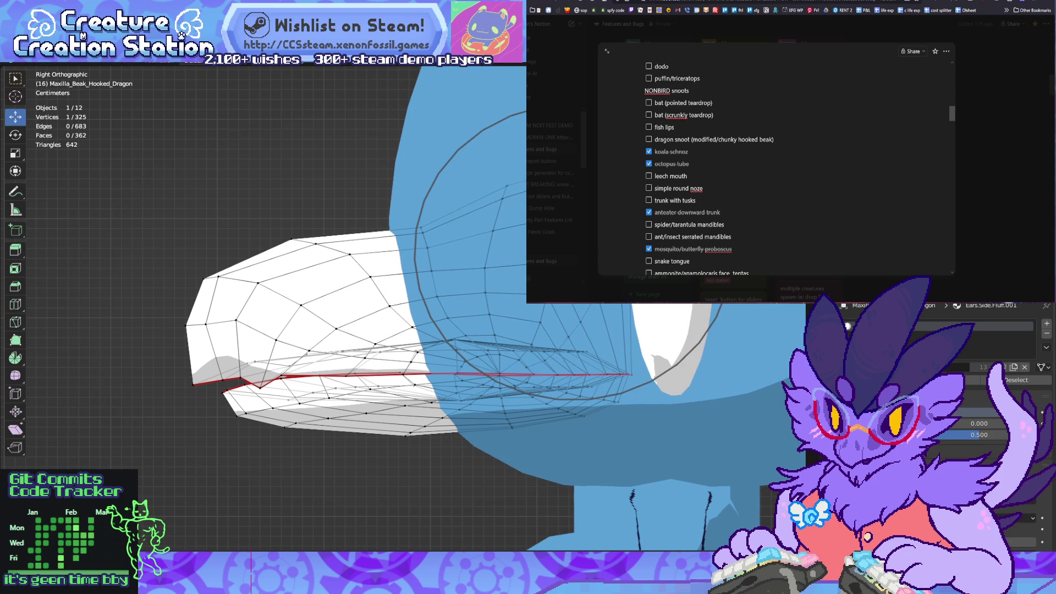
{"action": "key", "text": "ctrl+z"}
{"action": "key", "text": "ctrl+z"}
{"action": "key", "text": "ctrl+z"}
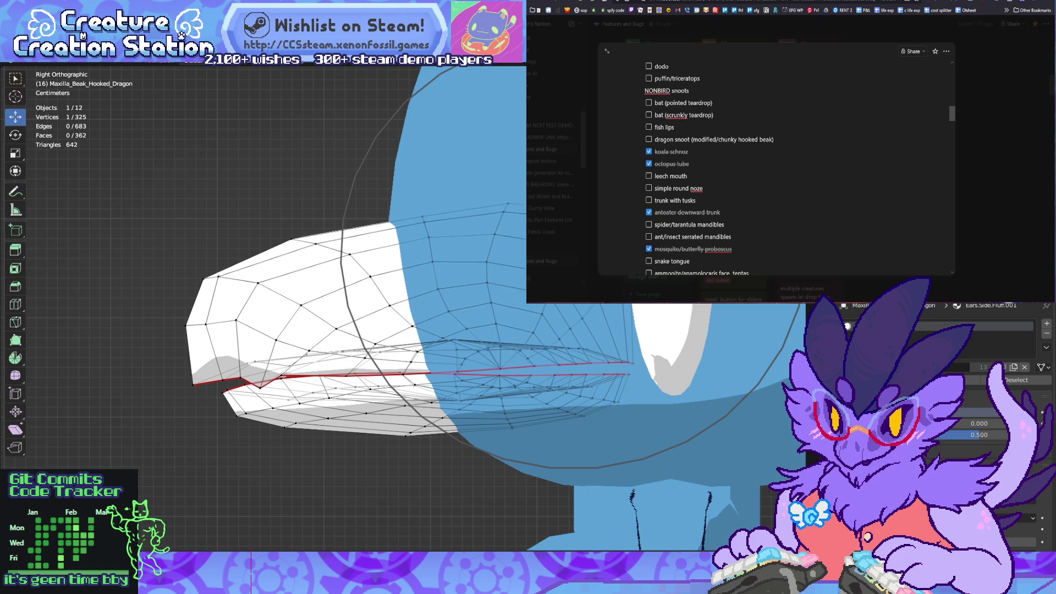
{"action": "key", "text": "ctrl+z"}
{"action": "key", "text": "ctrl+z"}
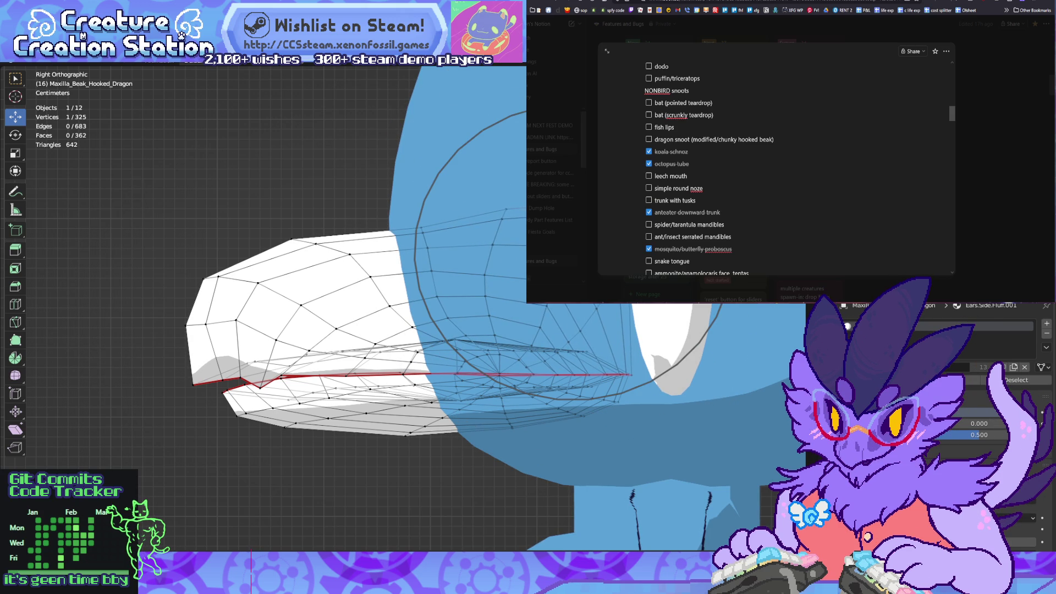
{"action": "key", "text": "ctrl+shift+z"}
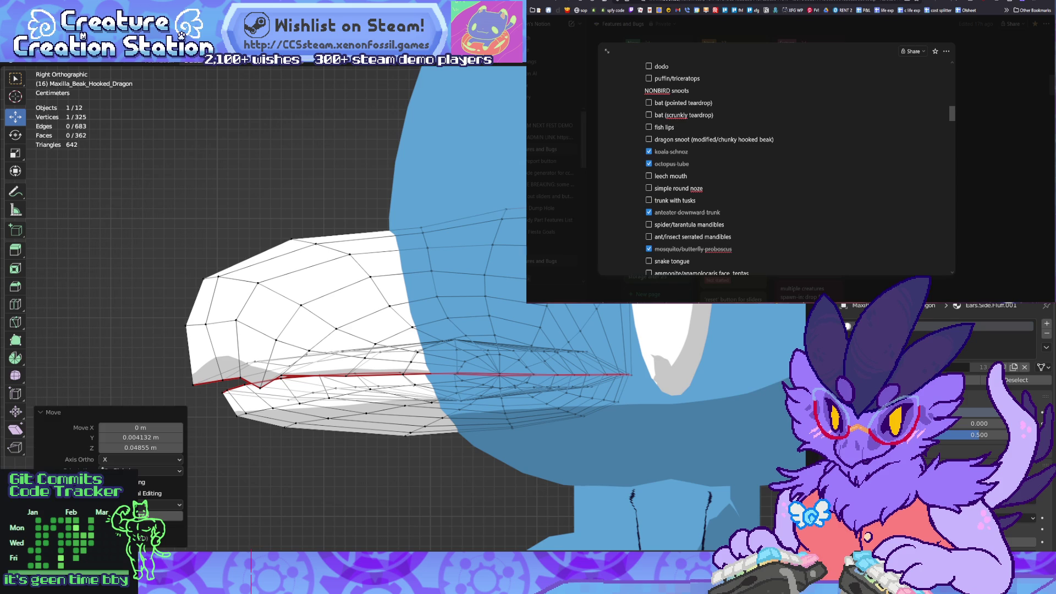
{"action": "key", "text": "ctrl+z"}
{"action": "key", "text": "ctrl+z"}
{"action": "key", "text": "ctrl+z"}
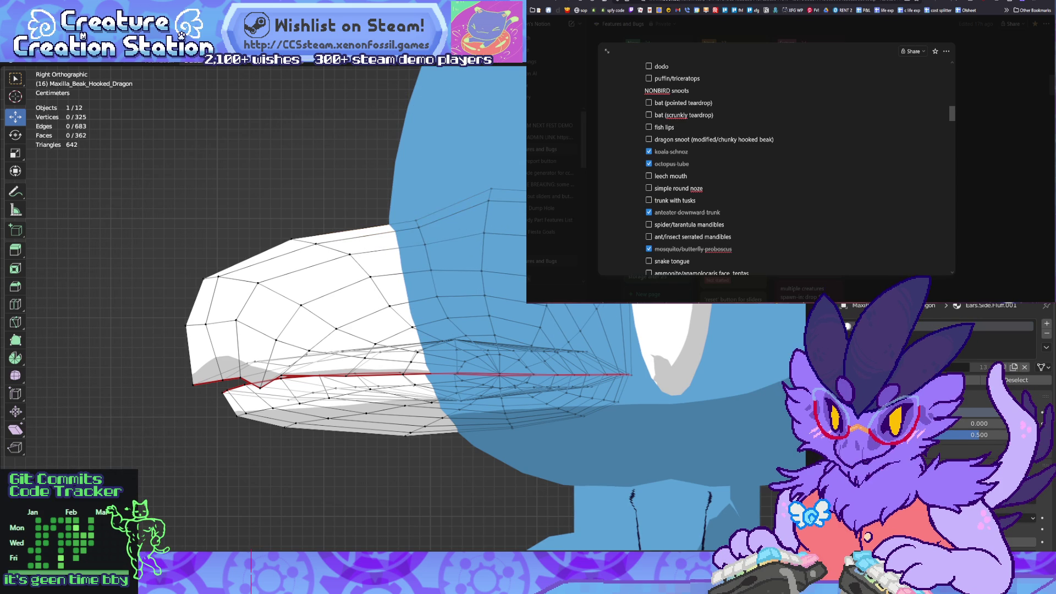
Step: Move a single beak vertex with smooth falloff, then leave Edit Mode
{"action": "left_click", "coordinate": [390, 222]}
{"action": "key", "text": "g"}
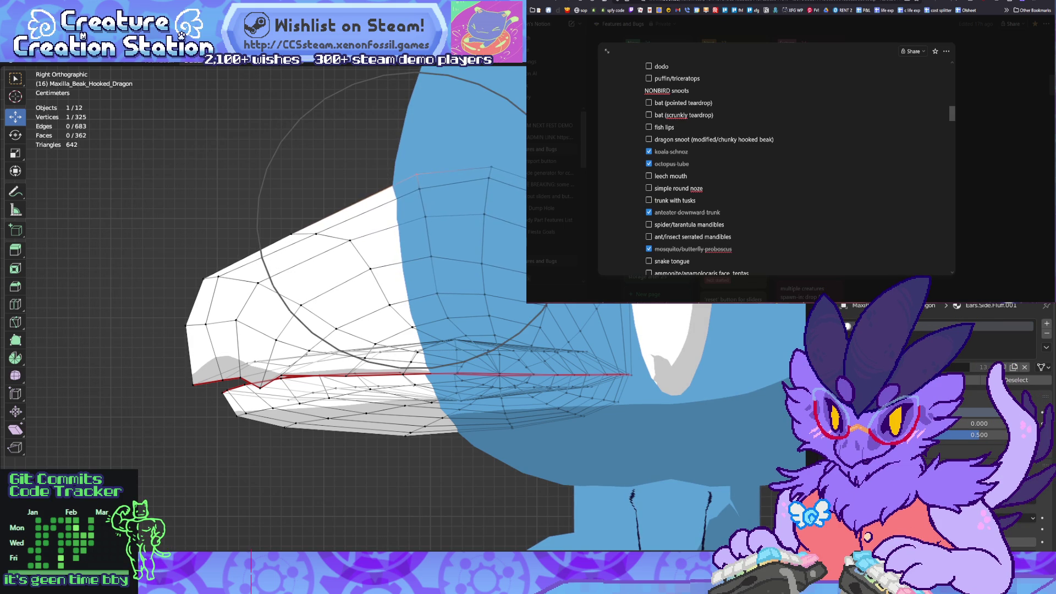
{"action": "key", "text": "Return"}
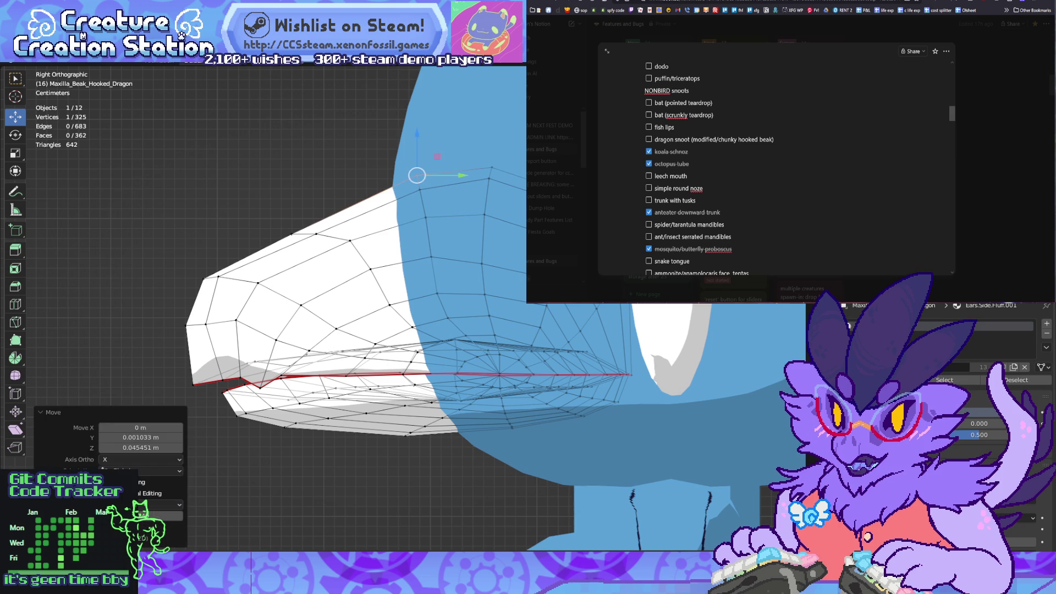
{"action": "scroll", "coordinate": [352, 308], "scroll_direction": "down", "scroll_amount": 5}
{"action": "key", "text": "Tab"}
{"action": "mouse_move", "coordinate": [352, 308]}
{"action": "middle_mouse_down"}
{"action": "mouse_move", "coordinate": [396, 297]}
{"action": "mouse_move", "coordinate": [880, 306]}
{"action": "mouse_move", "coordinate": [803, 307]}
{"action": "mouse_move", "coordinate": [830, 306]}
{"action": "mouse_move", "coordinate": [836, 326]}
{"action": "mouse_move", "coordinate": [858, 326]}
{"action": "mouse_move", "coordinate": [847, 326]}
{"action": "middle_mouse_up"}
Step: In Front Ortho, select a beak vertex and softly reshape the snout rounder
{"action": "key", "text": "Tab"}
{"action": "scroll", "coordinate": [848, 325], "scroll_direction": "up", "scroll_amount": 4}
{"action": "key", "text": "KP_1"}
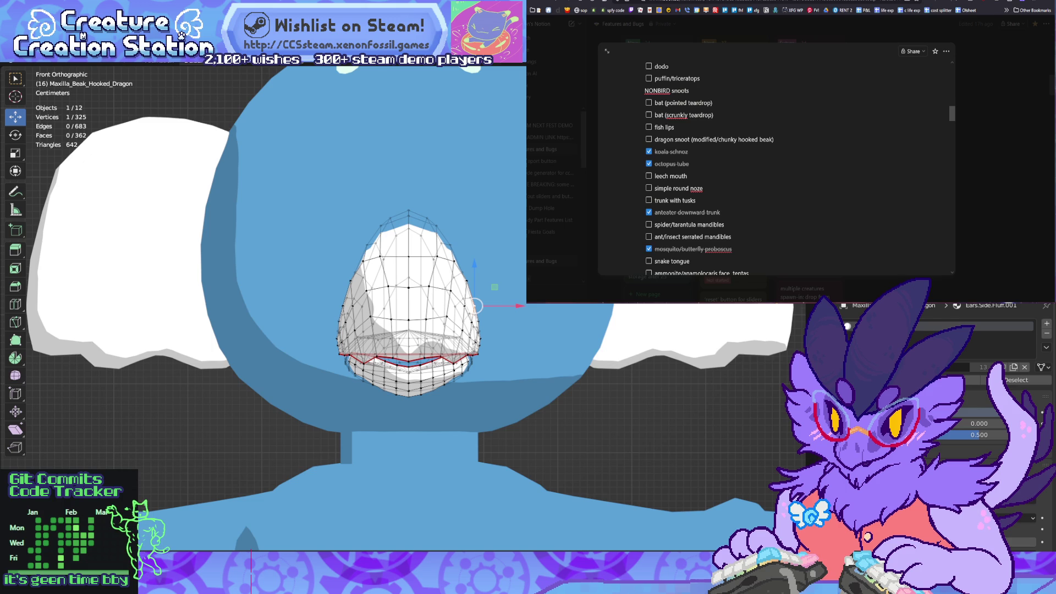
{"action": "middle_click_drag", "start_coordinate": [848, 325], "coordinate": [848, 326]}
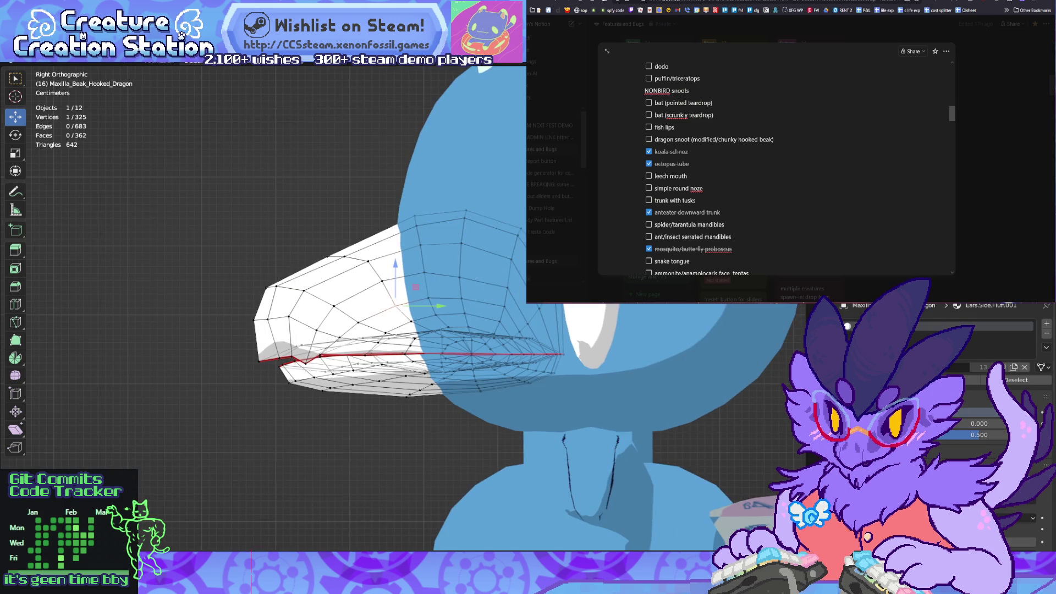
{"action": "key", "text": "KP_1"}
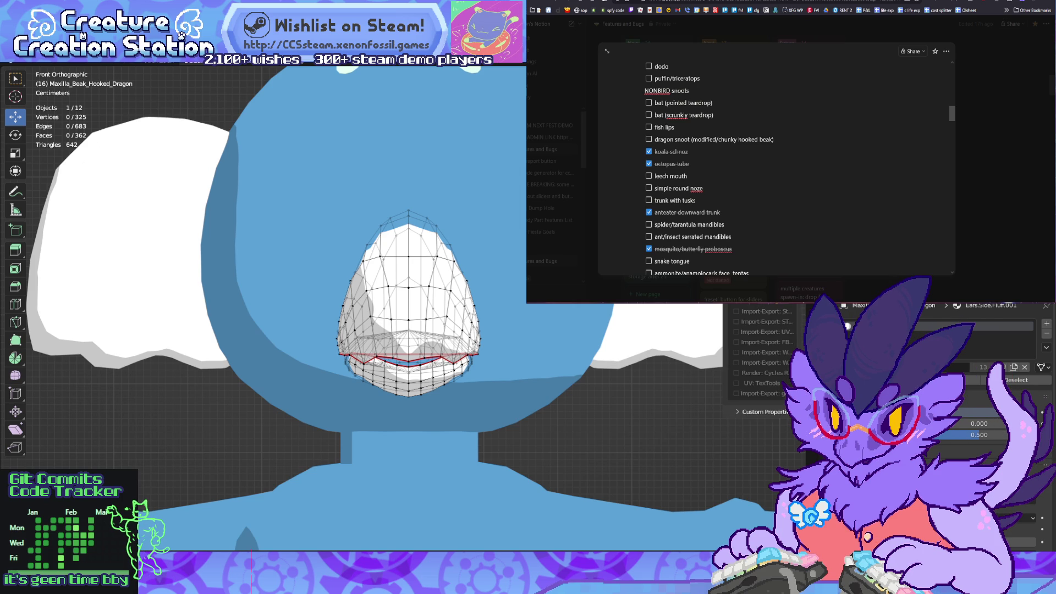
{"action": "key", "text": "c"}
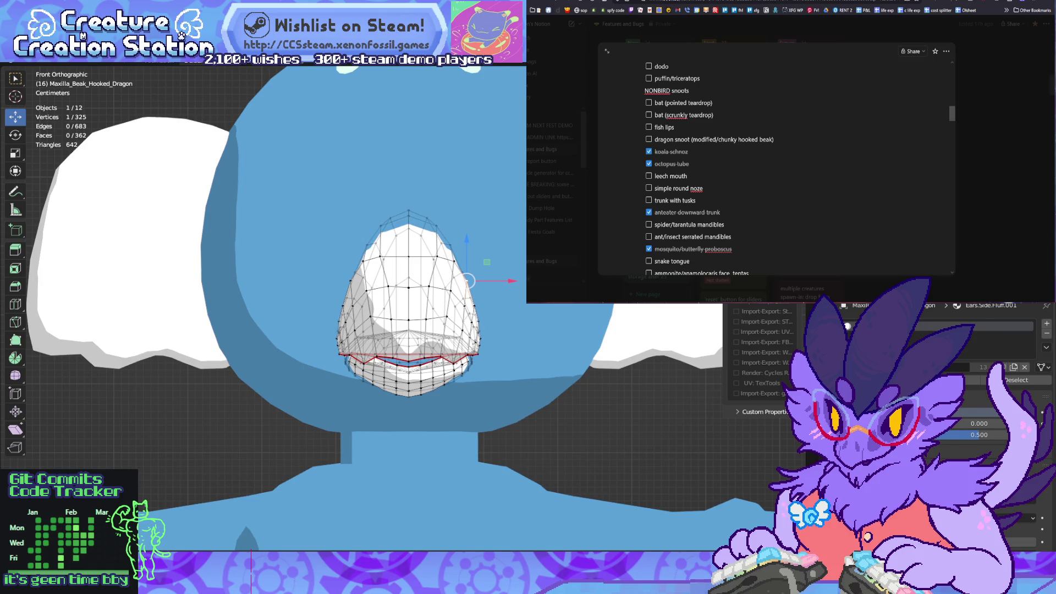
{"action": "scroll", "coordinate": [467, 280], "scroll_direction": "up", "scroll_amount": 5}
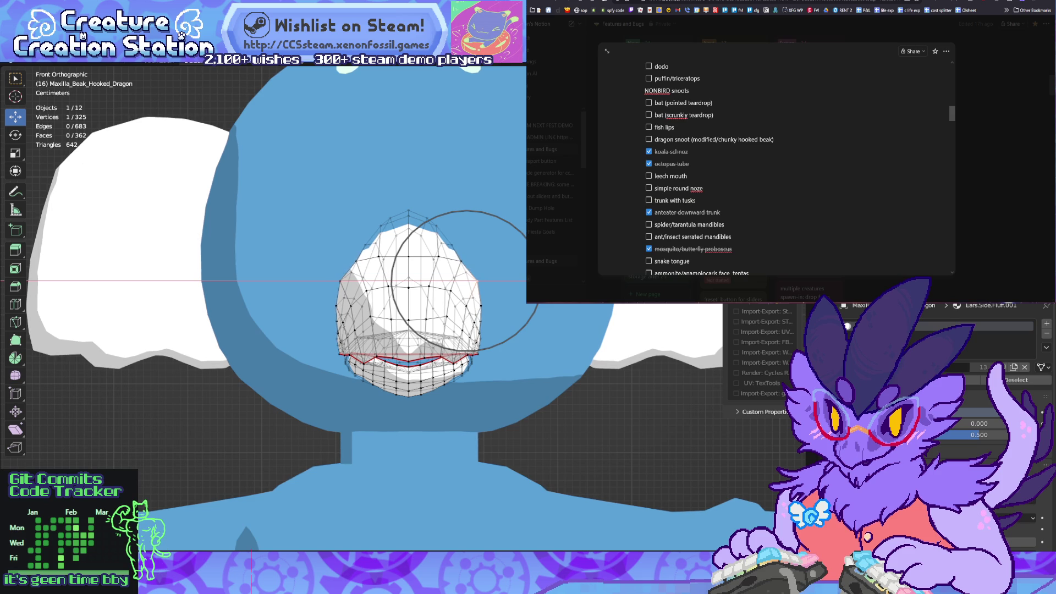
{"action": "key", "text": "Return"}
{"action": "middle_click_drag", "start_coordinate": [466, 280], "coordinate": [248, 217]}
{"action": "key", "text": "alt+z"}
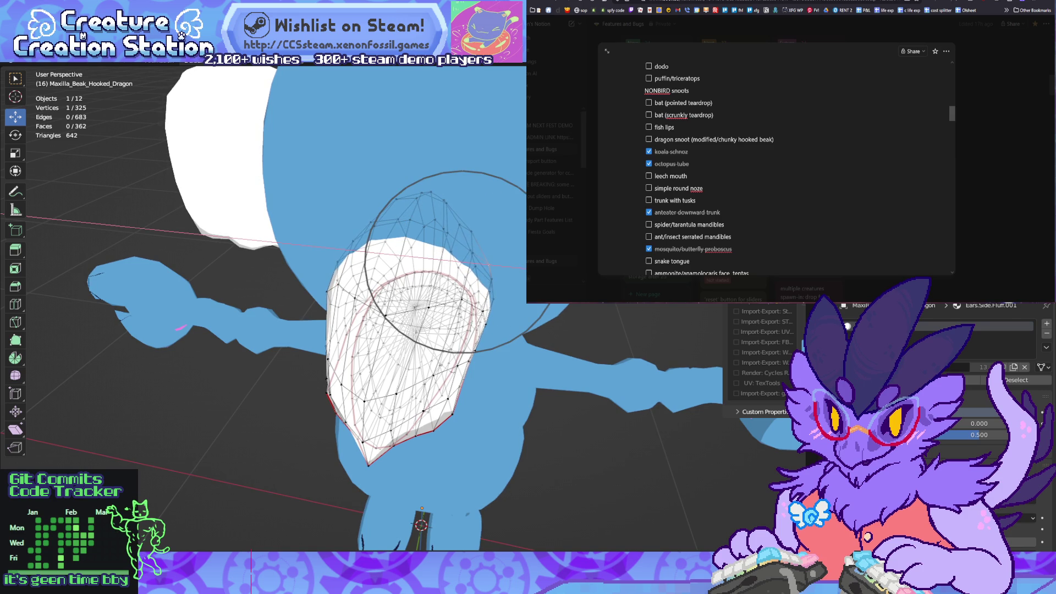
{"action": "key", "text": "Return"}
Step: Shift the selected beak vertex 0.03625 m along X, then check it from the front
{"action": "mouse_move", "coordinate": [247, 217]}
{"action": "middle_mouse_down"}
{"action": "mouse_move", "coordinate": [198, 212]}
{"action": "mouse_move", "coordinate": [171, 160]}
{"action": "middle_mouse_up"}
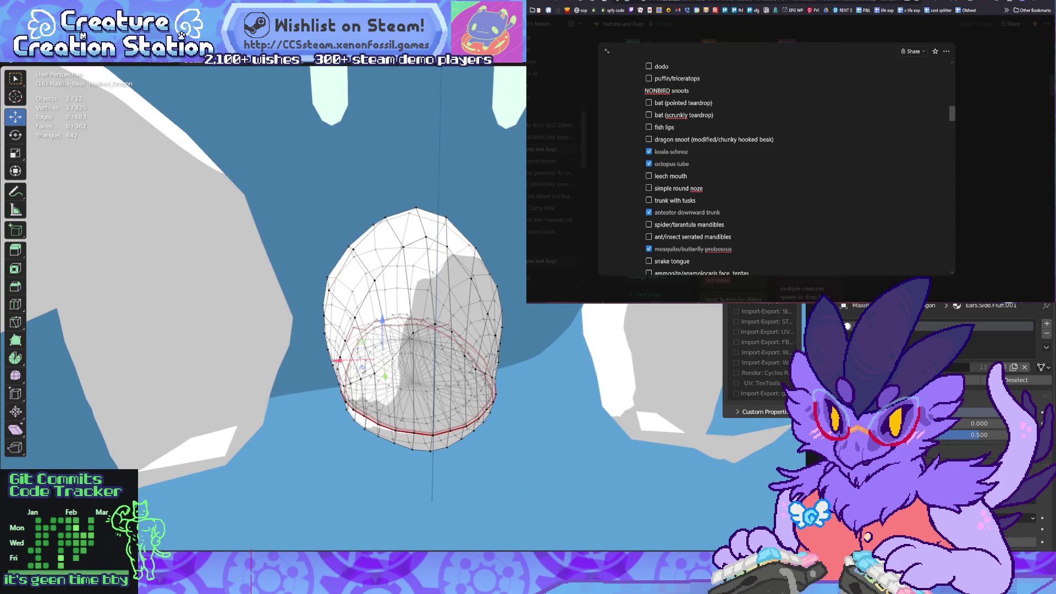
{"action": "key", "text": "alt+z"}
{"action": "key", "text": "g"}
{"action": "key", "text": "y"}
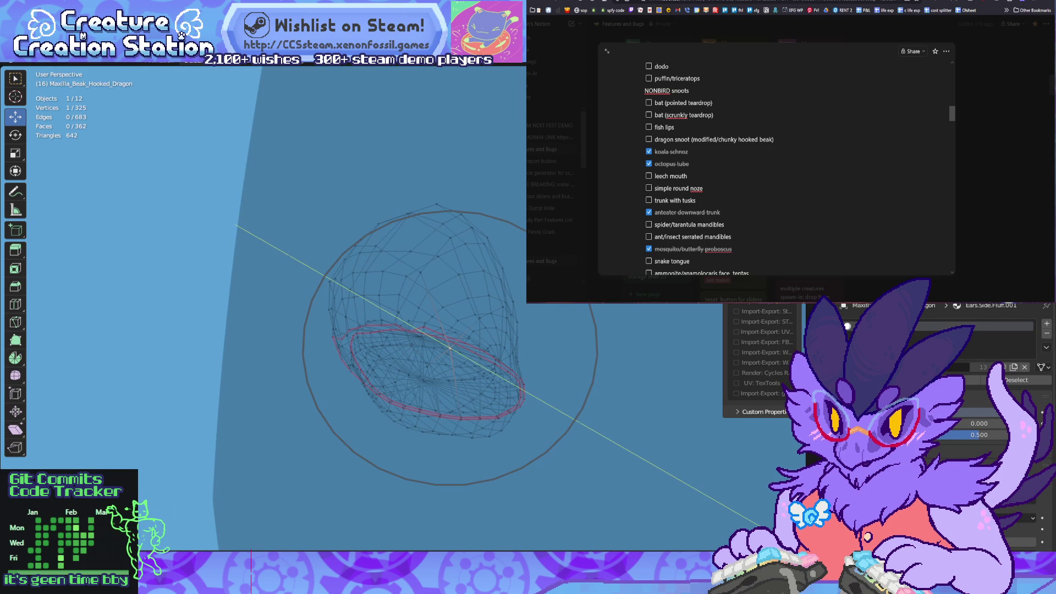
{"action": "key", "text": "x"}
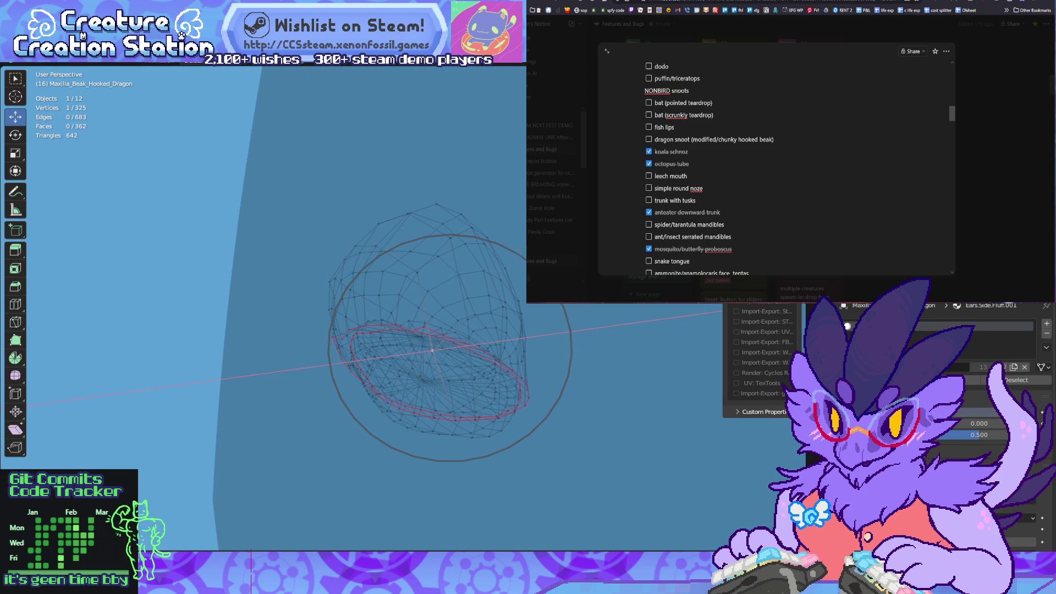
{"action": "middle_click_drag", "start_coordinate": [429, 352], "coordinate": [341, 330]}
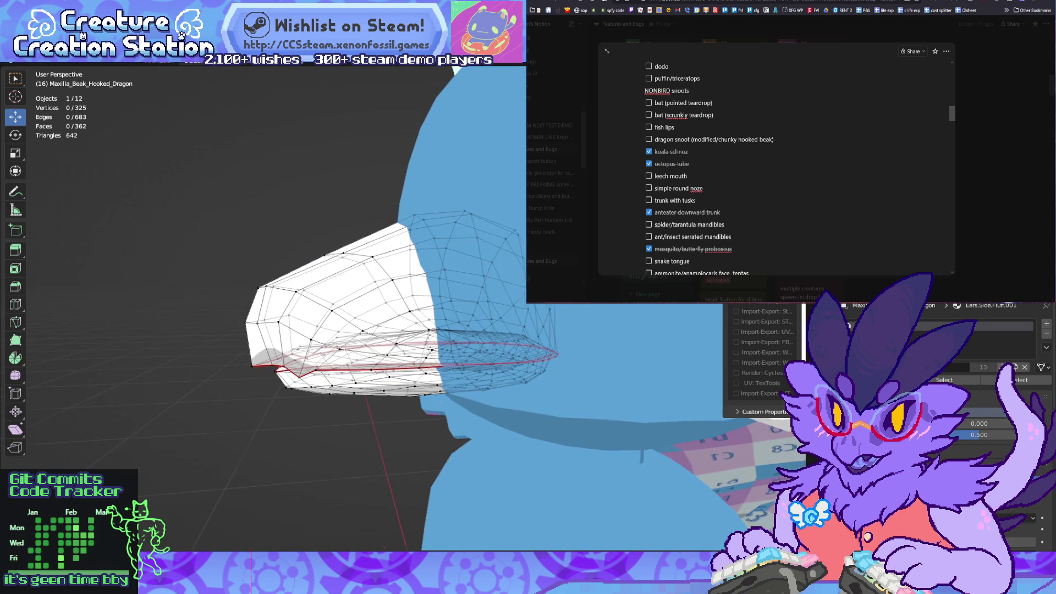
{"action": "key", "text": "KP_1"}
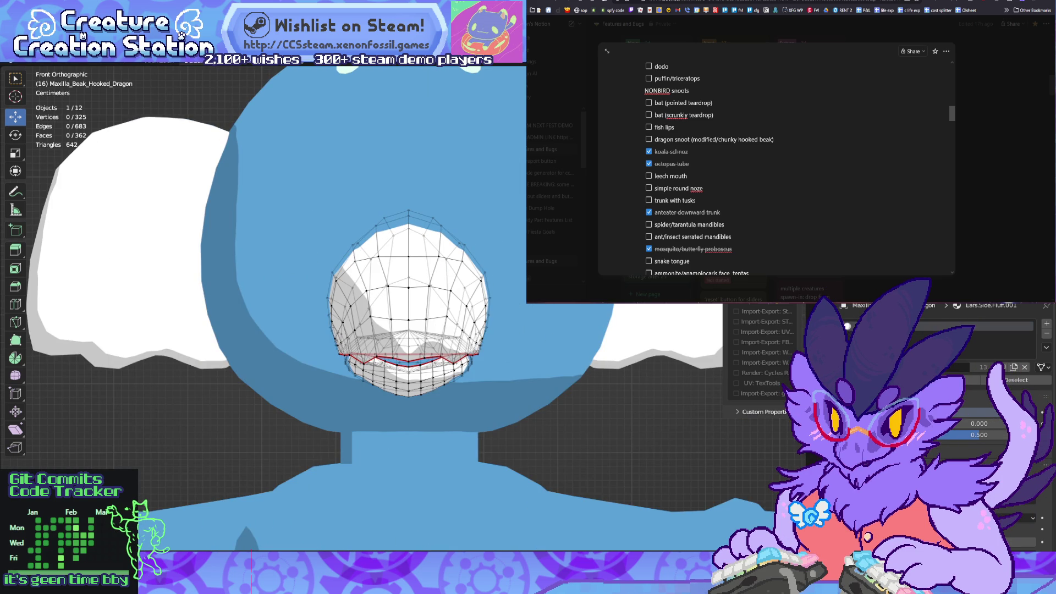
Step: Push the snout's tip vertex along Y for a blunter front, then return to Object Mode
{"action": "scroll", "coordinate": [408, 308], "scroll_direction": "down", "scroll_amount": 5}
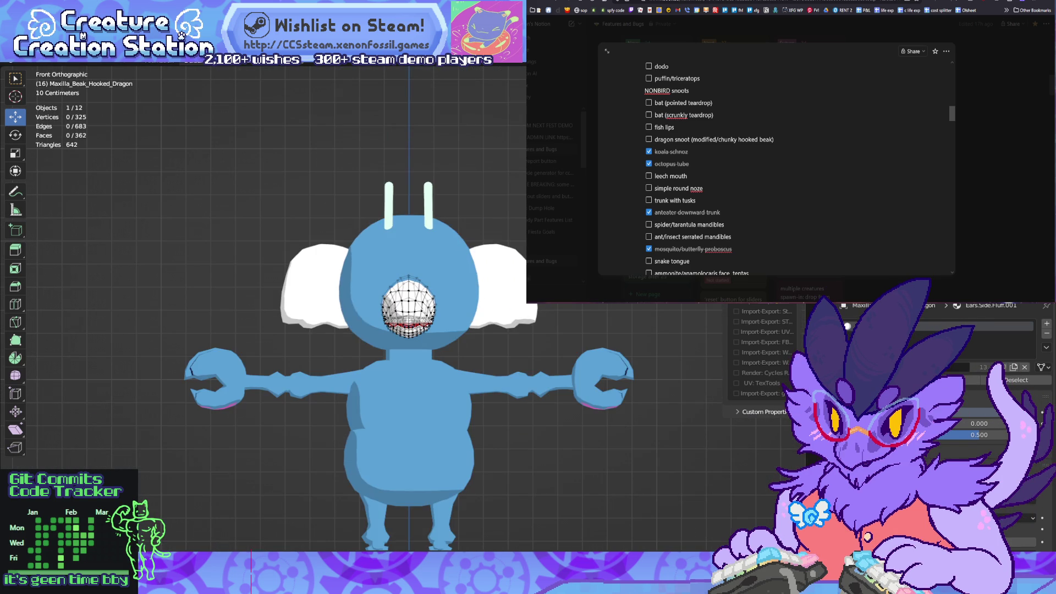
{"action": "key", "text": "Tab"}
{"action": "mouse_move", "coordinate": [408, 308]}
{"action": "middle_mouse_down"}
{"action": "mouse_move", "coordinate": [286, 292]}
{"action": "mouse_move", "coordinate": [396, 292]}
{"action": "mouse_move", "coordinate": [225, 305]}
{"action": "middle_mouse_up"}
{"action": "scroll", "coordinate": [440, 308], "scroll_direction": "up", "scroll_amount": 2}
{"action": "key", "text": "Tab"}
{"action": "scroll", "coordinate": [385, 308], "scroll_direction": "up", "scroll_amount": 4}
{"action": "middle_click_drag", "start_coordinate": [330, 275], "coordinate": [352, 281]}
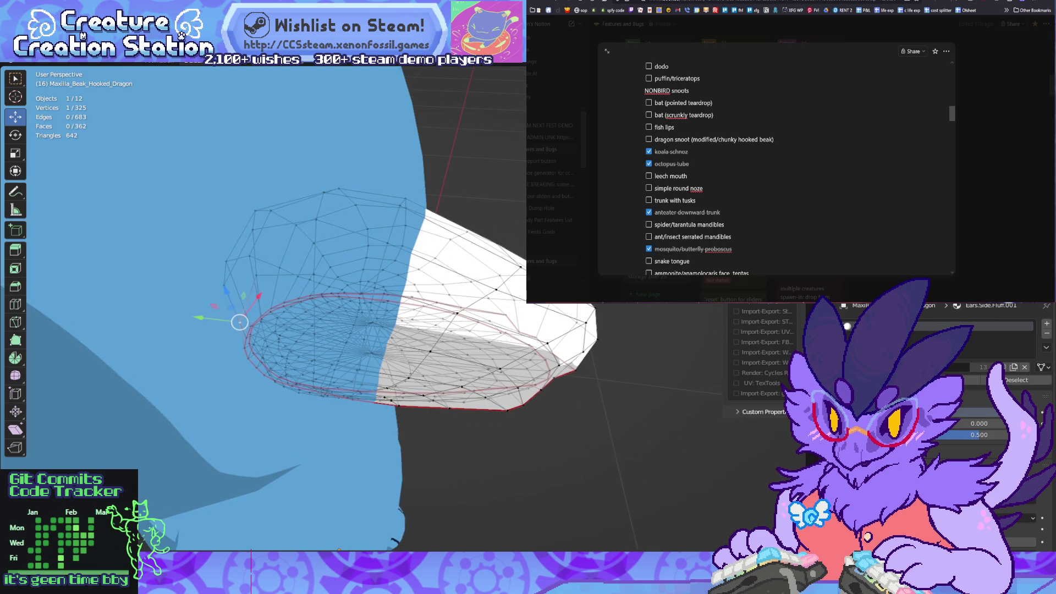
{"action": "key", "text": "g"}
{"action": "key", "text": "y"}
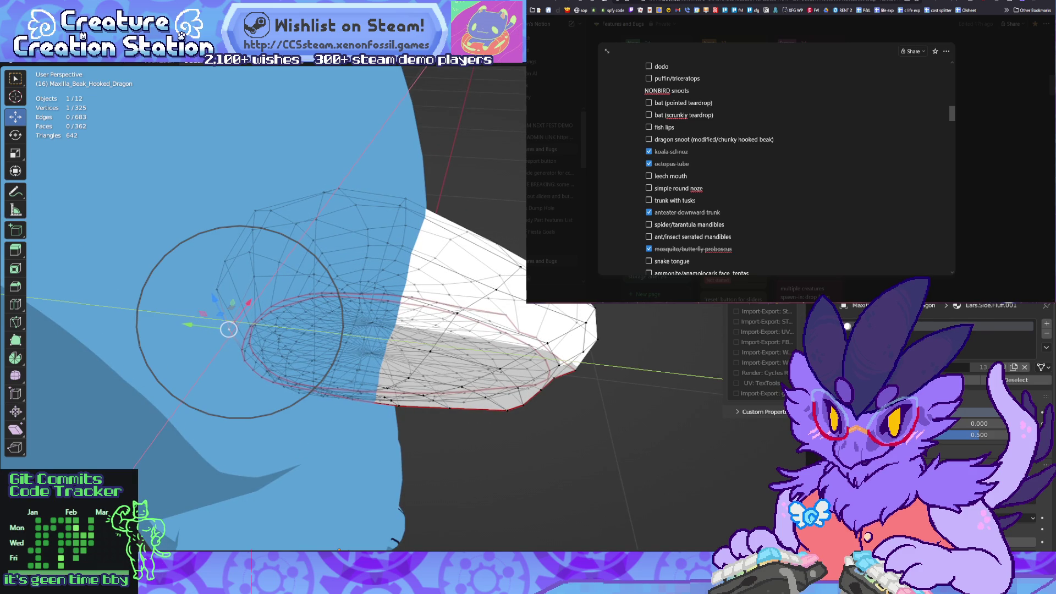
{"action": "key", "text": "Return"}
{"action": "middle_click_drag", "start_coordinate": [330, 275], "coordinate": [396, 292]}
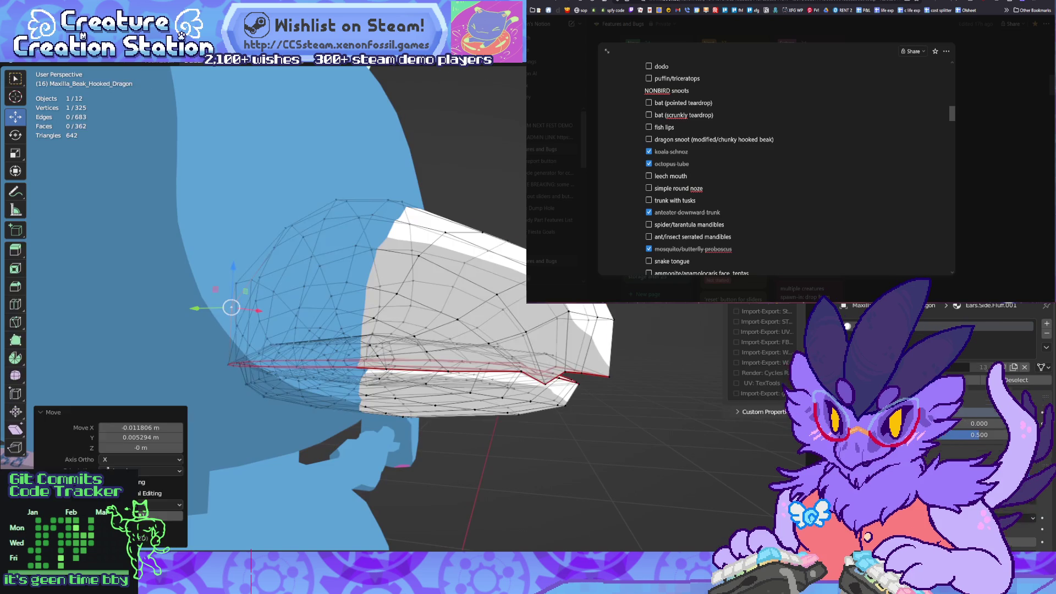
{"action": "key", "text": "Tab"}
{"action": "scroll", "coordinate": [264, 308], "scroll_direction": "down", "scroll_amount": 5}
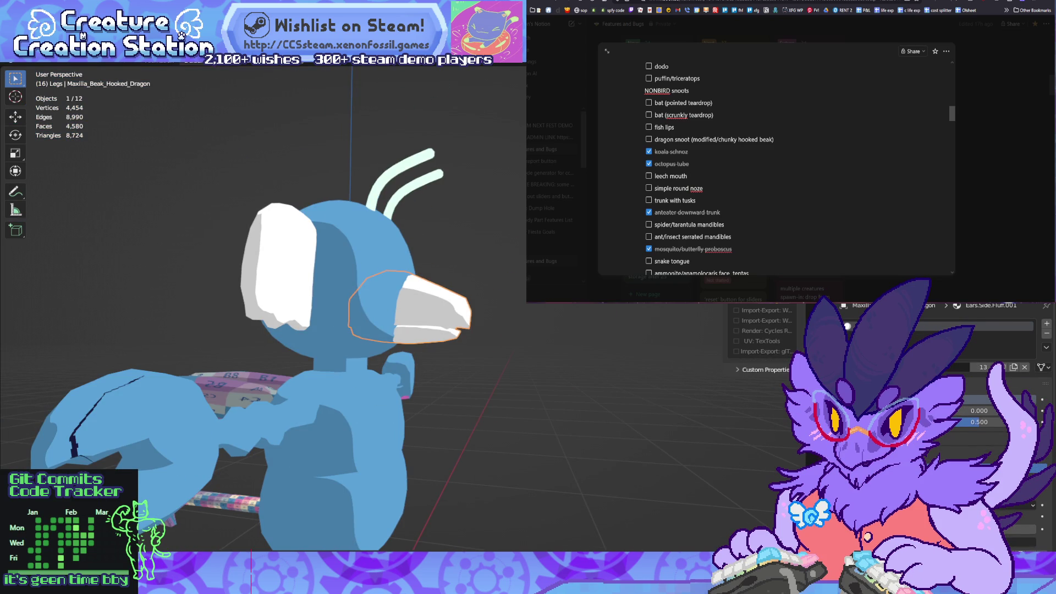
Step: Nudge the snout object into place on the face and restore the full animation workspace
{"action": "key", "text": "ctrl+z"}
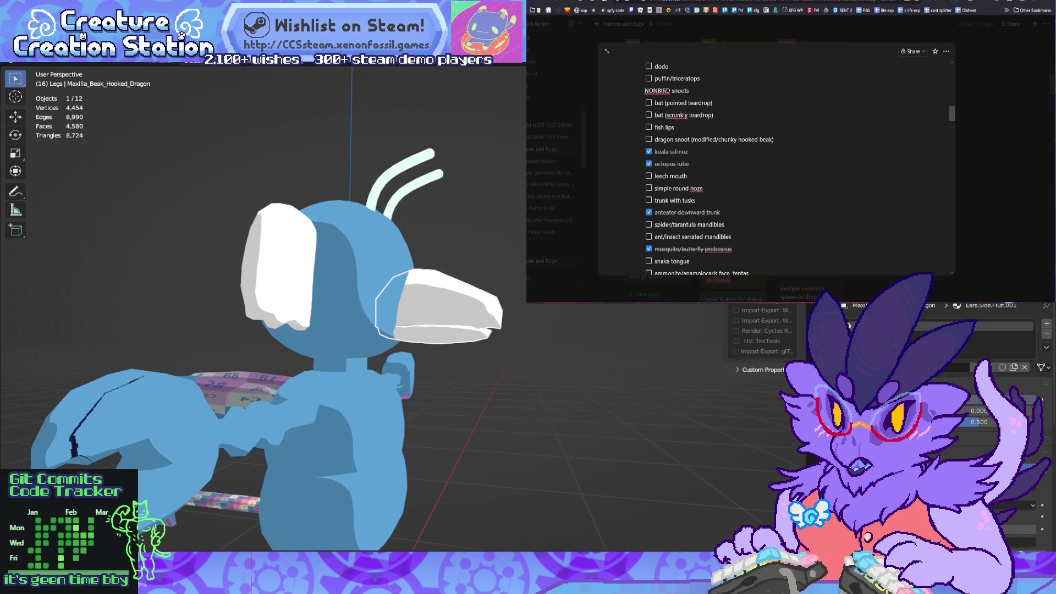
{"action": "key", "text": "ctrl+z"}
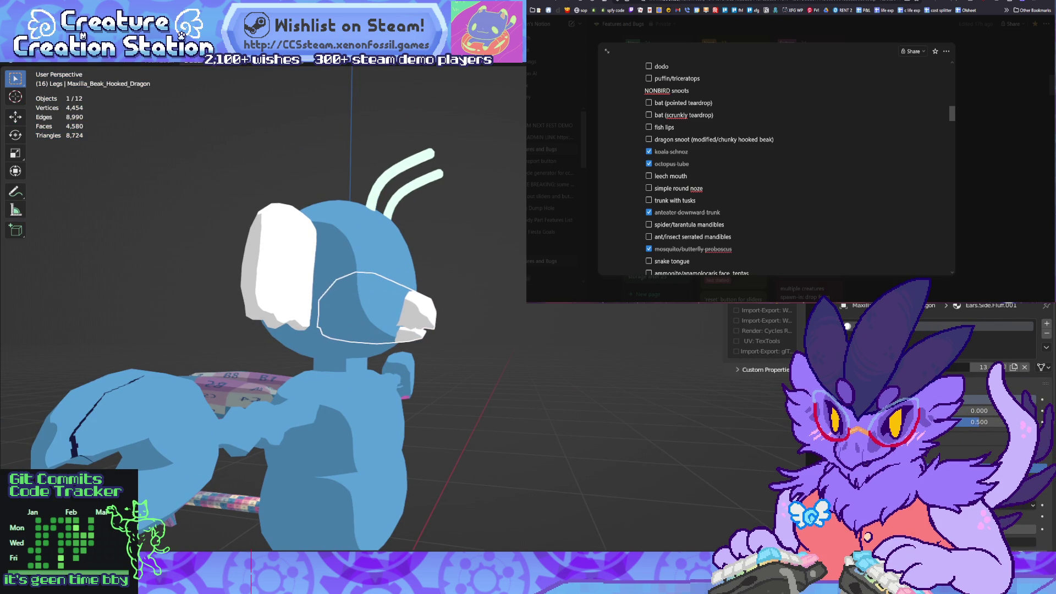
{"action": "key", "text": "ctrl+z"}
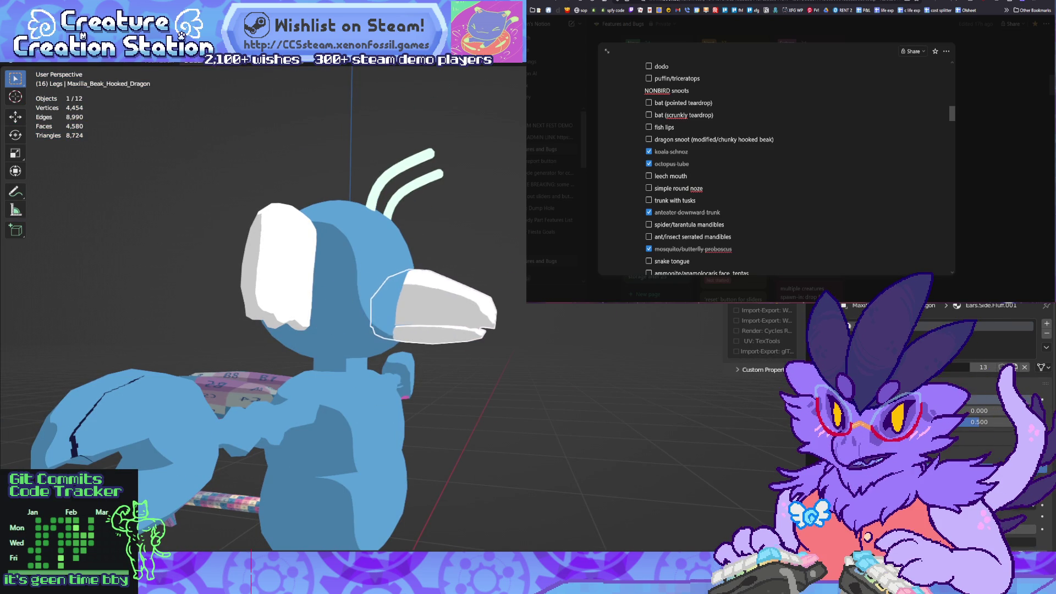
{"action": "middle_click_drag", "start_coordinate": [264, 308], "coordinate": [473, 283]}
{"action": "scroll", "coordinate": [335, 308], "scroll_direction": "up", "scroll_amount": 2}
{"action": "scroll", "coordinate": [336, 308], "scroll_direction": "down", "scroll_amount": 3}
{"action": "scroll", "coordinate": [336, 308], "scroll_direction": "up", "scroll_amount": 3}
{"action": "scroll", "coordinate": [336, 308], "scroll_direction": "down", "scroll_amount": 3}
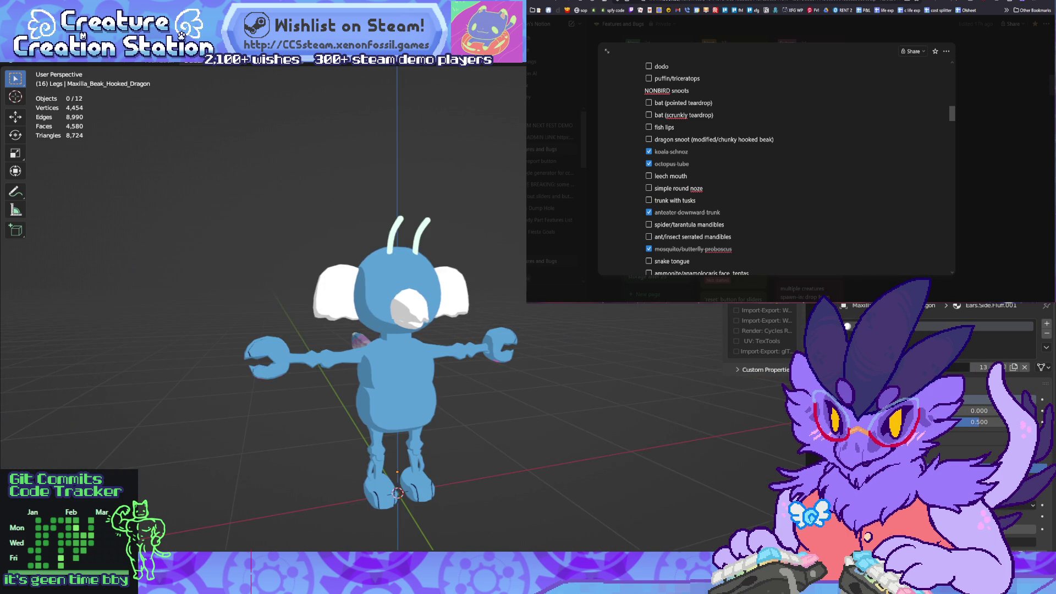
{"action": "scroll", "coordinate": [385, 330], "scroll_direction": "up", "scroll_amount": 2}
{"action": "mouse_move", "coordinate": [385, 330]}
{"action": "middle_mouse_down"}
{"action": "mouse_move", "coordinate": [451, 330]}
{"action": "mouse_move", "coordinate": [385, 332]}
{"action": "middle_mouse_up"}
{"action": "key", "text": "ctrl+space"}
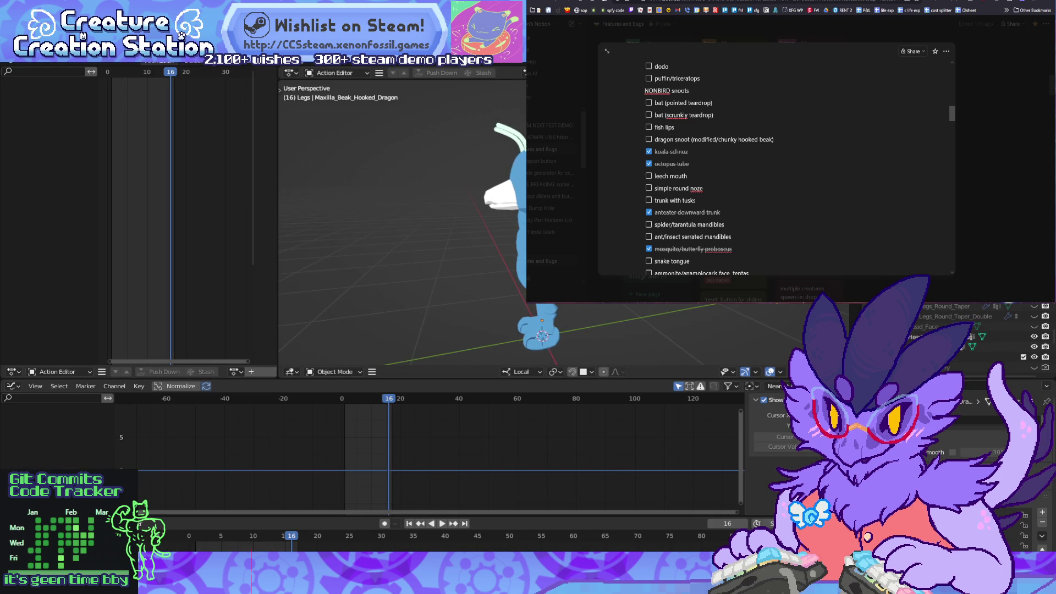
Step: Make Armature.Furry the active object and turn the character toward the camera
{"action": "key", "text": "ctrl+space"}
{"action": "key", "text": "ctrl+space"}
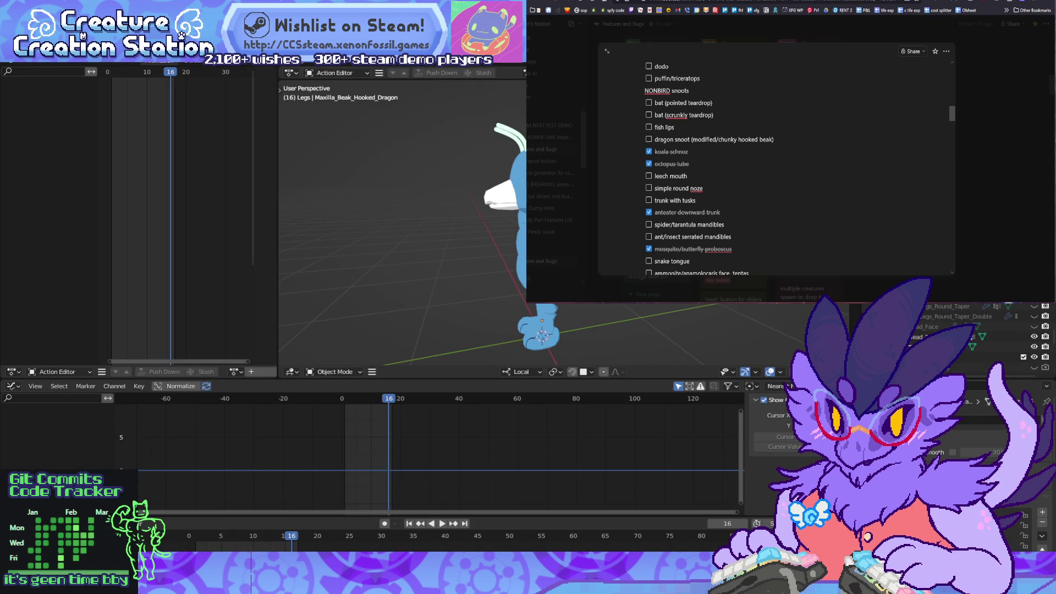
{"action": "left_click", "coordinate": [946, 368]}
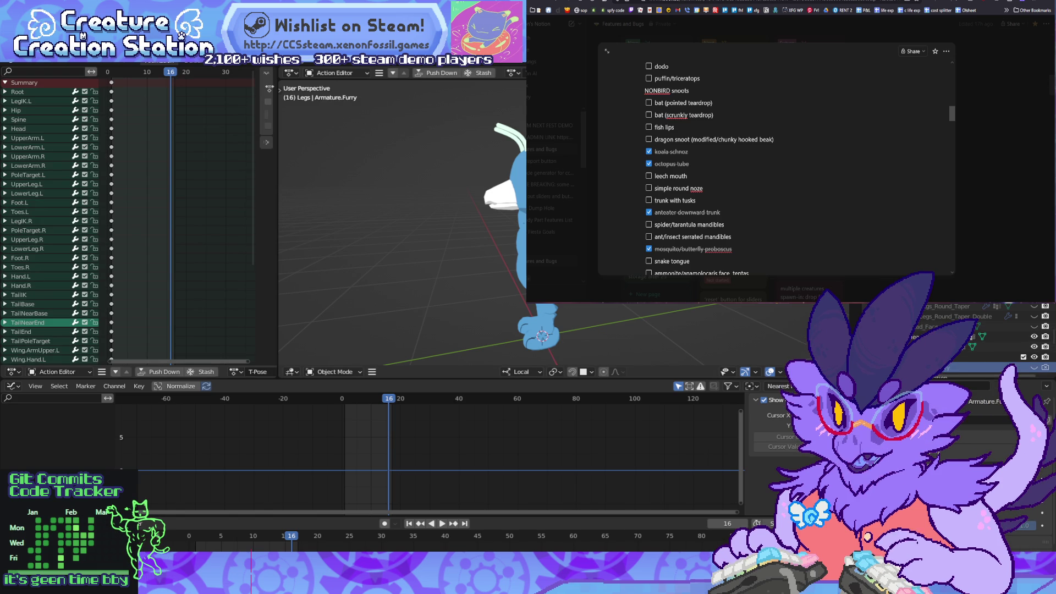
{"action": "middle_click_drag", "start_coordinate": [402, 231], "coordinate": [451, 223]}
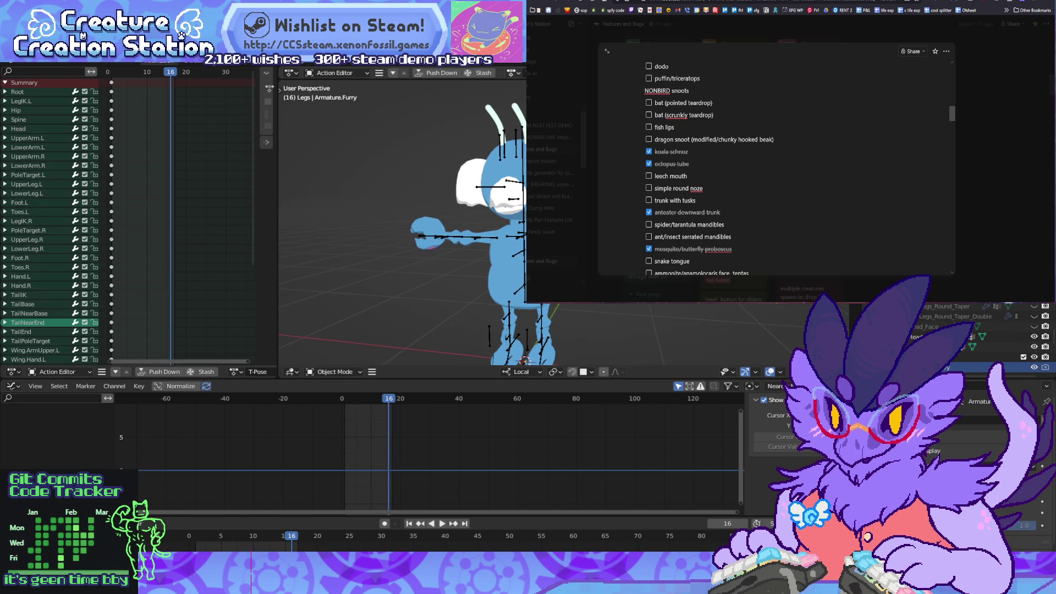
Step: Assign and play the Talk_Head action, then switch the rig to Talk_Arms
{"action": "left_click", "coordinate": [517, 147]}
{"action": "left_click", "coordinate": [513, 73]}
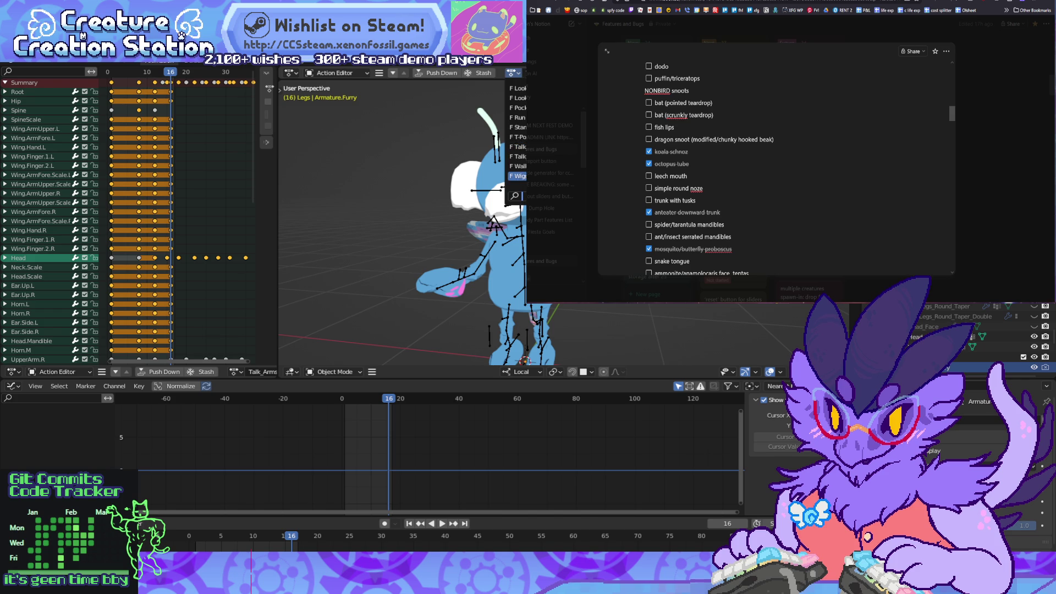
{"action": "left_click", "coordinate": [517, 156]}
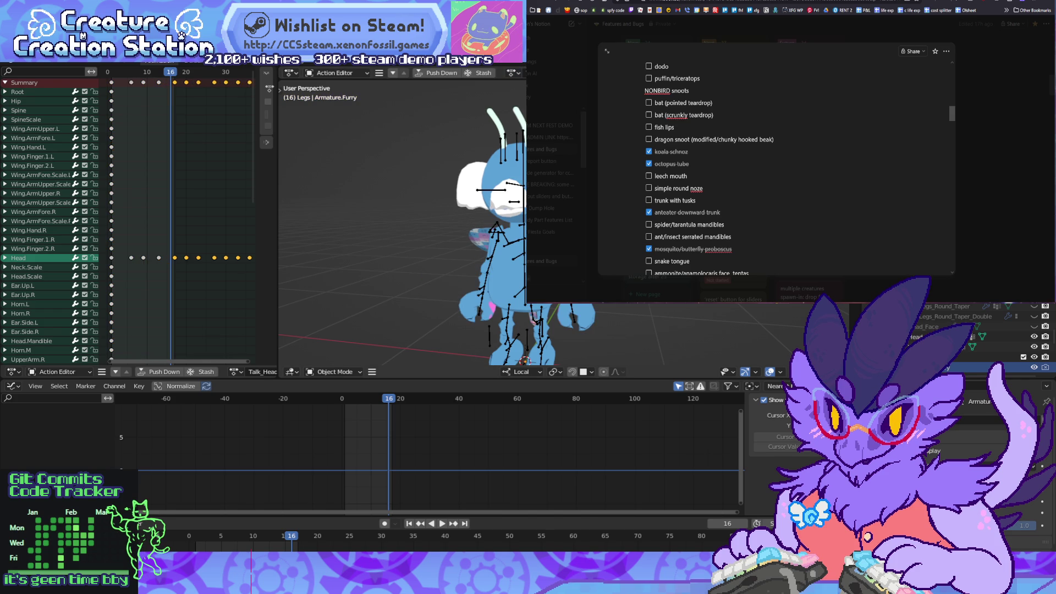
{"action": "key", "text": "space"}
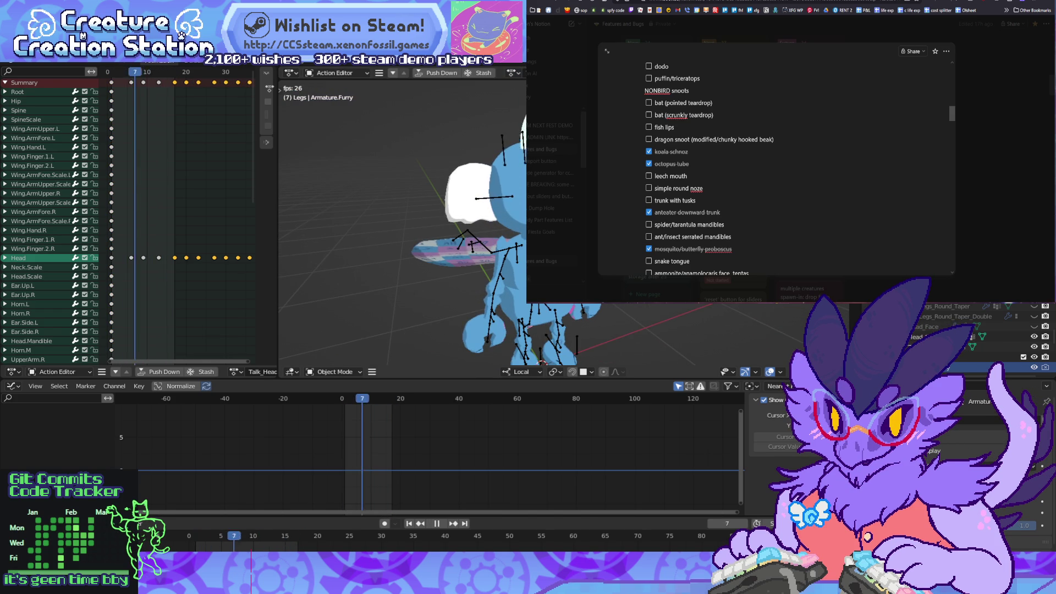
{"action": "scroll", "coordinate": [176, 220], "scroll_direction": "down", "scroll_amount": 3}
{"action": "scroll", "coordinate": [177, 220], "scroll_direction": "up", "scroll_amount": 1}
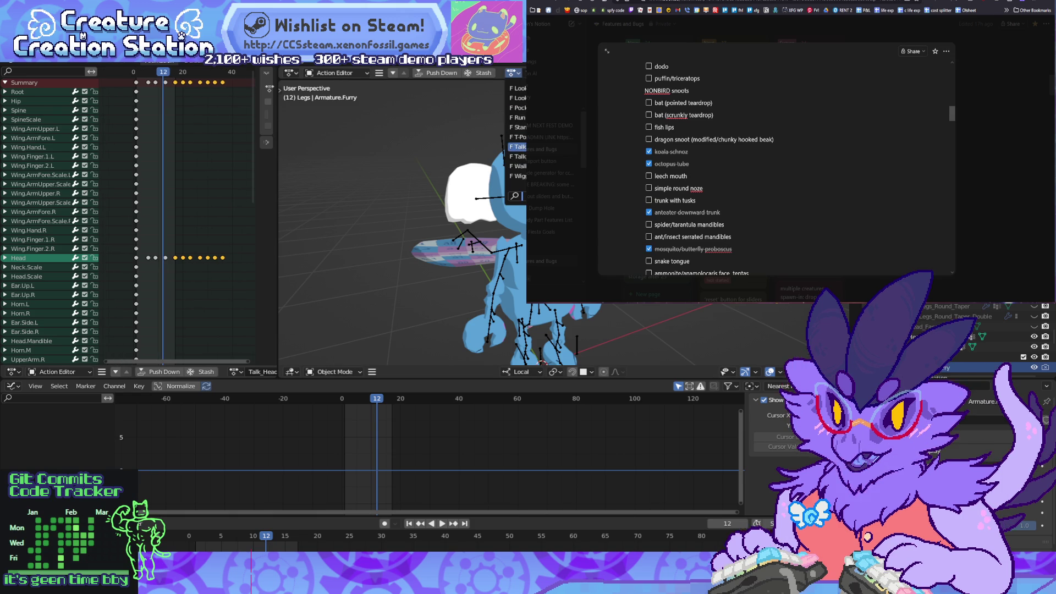
{"action": "left_click", "coordinate": [517, 147]}
{"action": "scroll", "coordinate": [177, 220], "scroll_direction": "down", "scroll_amount": 2}
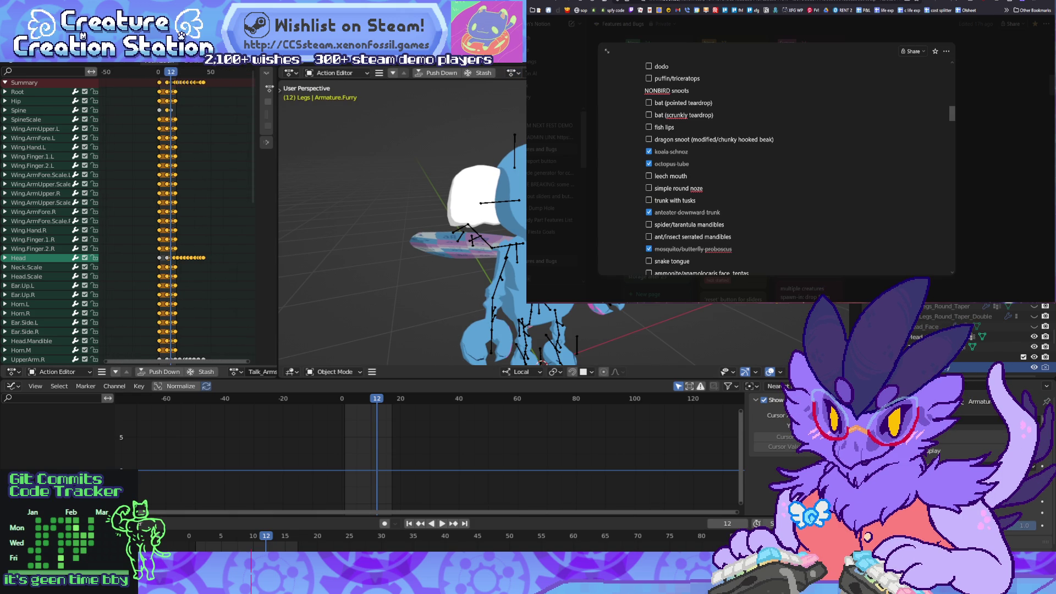
{"action": "scroll", "coordinate": [177, 220], "scroll_direction": "up", "scroll_amount": 5}
{"action": "middle_click_drag", "start_coordinate": [176, 248], "coordinate": [128, 95]}
Step: Frame all Talk_Arms keyframes in the Action Editor and play the animation, checking the last keyframe
{"action": "scroll", "coordinate": [127, 220], "scroll_direction": "down", "scroll_amount": 10}
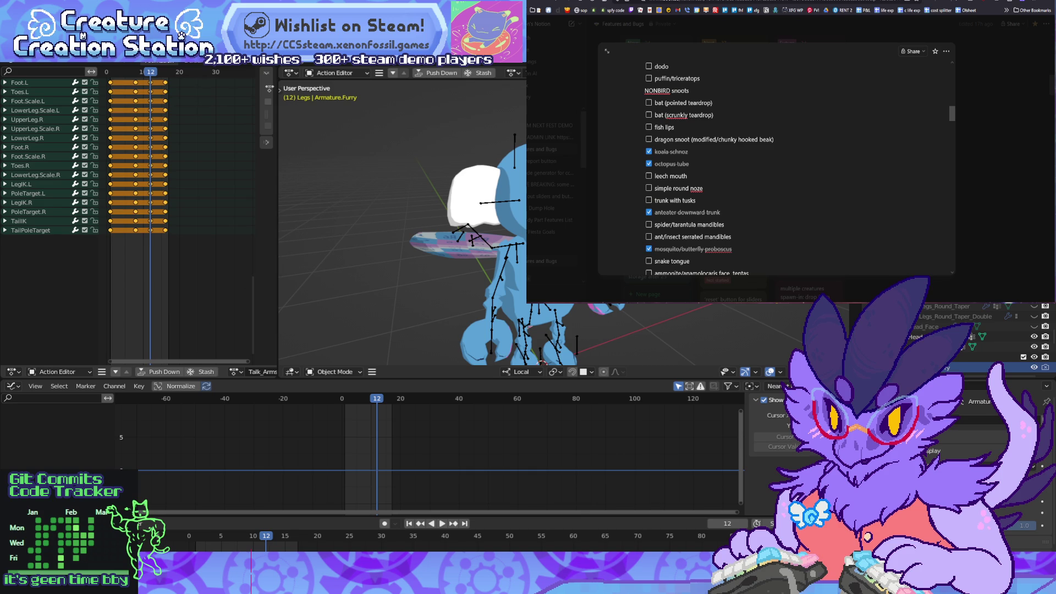
{"action": "middle_click_drag", "start_coordinate": [165, 138], "coordinate": [106, 330]}
{"action": "key", "text": "Home"}
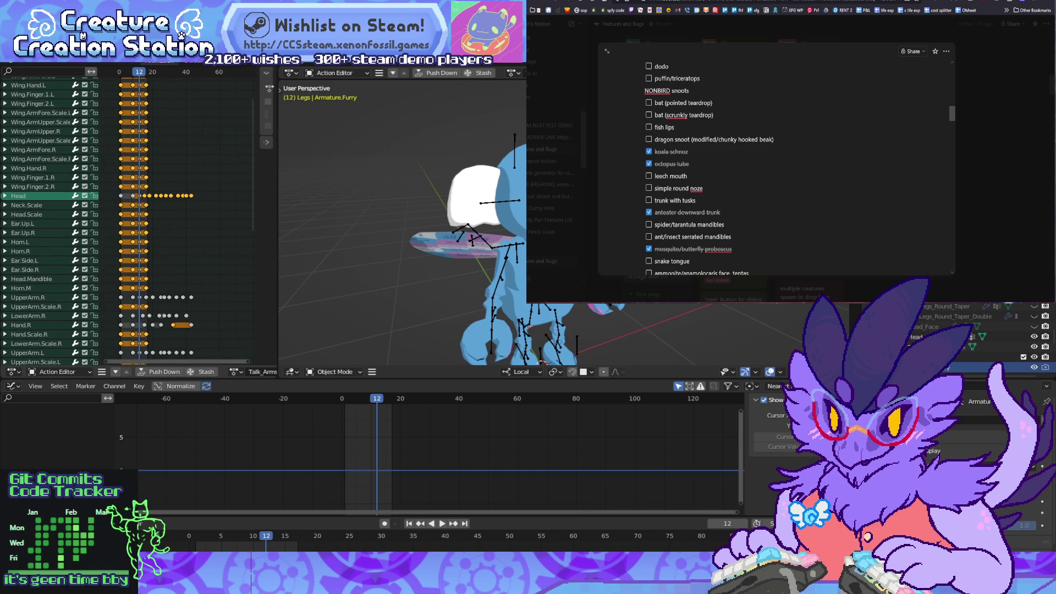
{"action": "scroll", "coordinate": [181, 220], "scroll_direction": "left", "scroll_amount": 2, "text": "ctrl"}
{"action": "key", "text": "space"}
{"action": "key", "text": "space"}
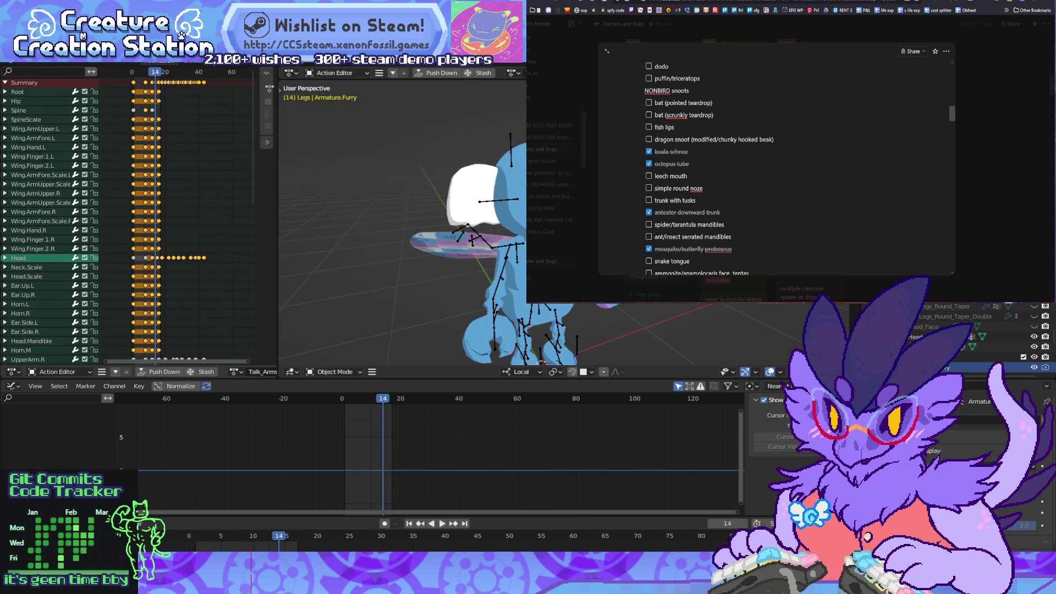
{"action": "key", "text": "shift+Right"}
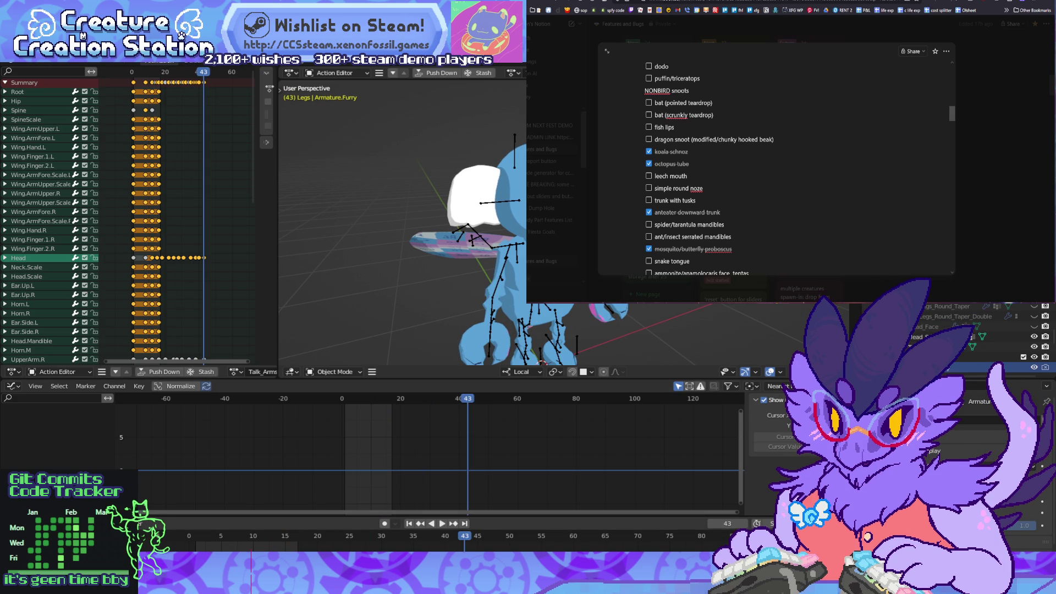
{"action": "key", "text": "space"}
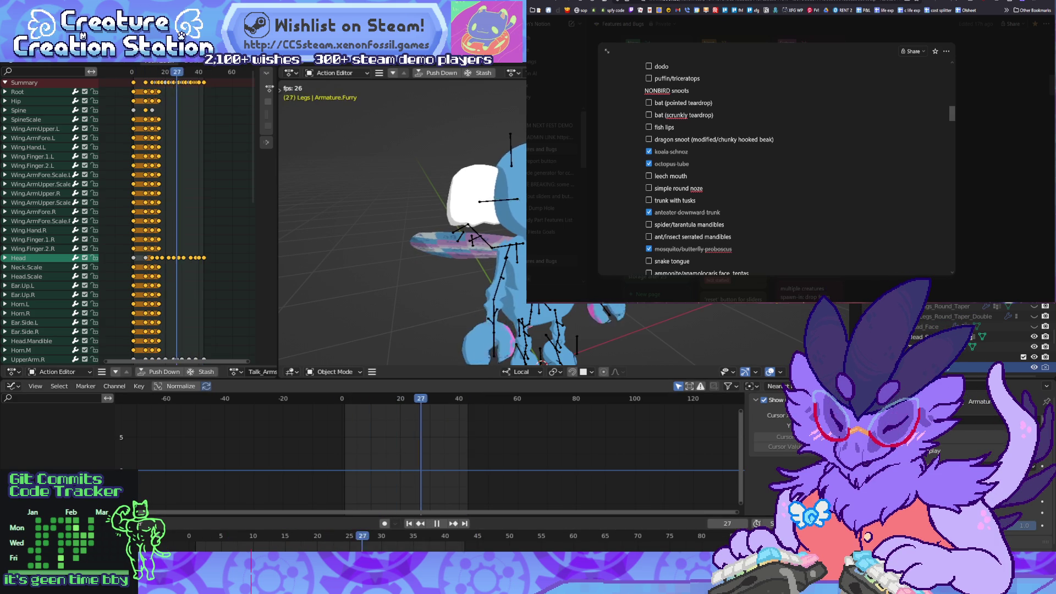
{"action": "key", "text": "space"}
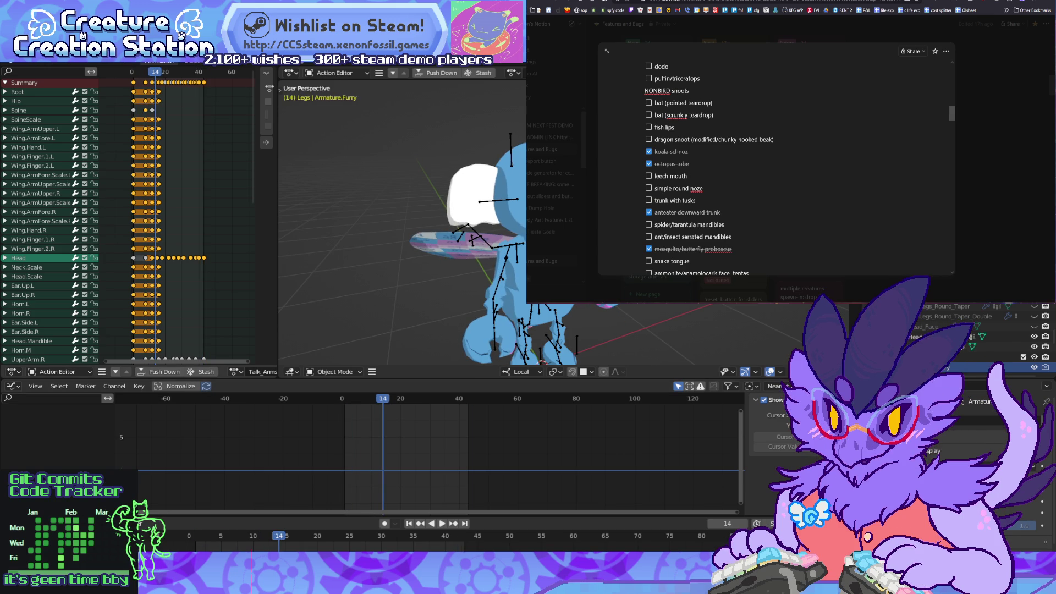
{"action": "key", "text": "space"}
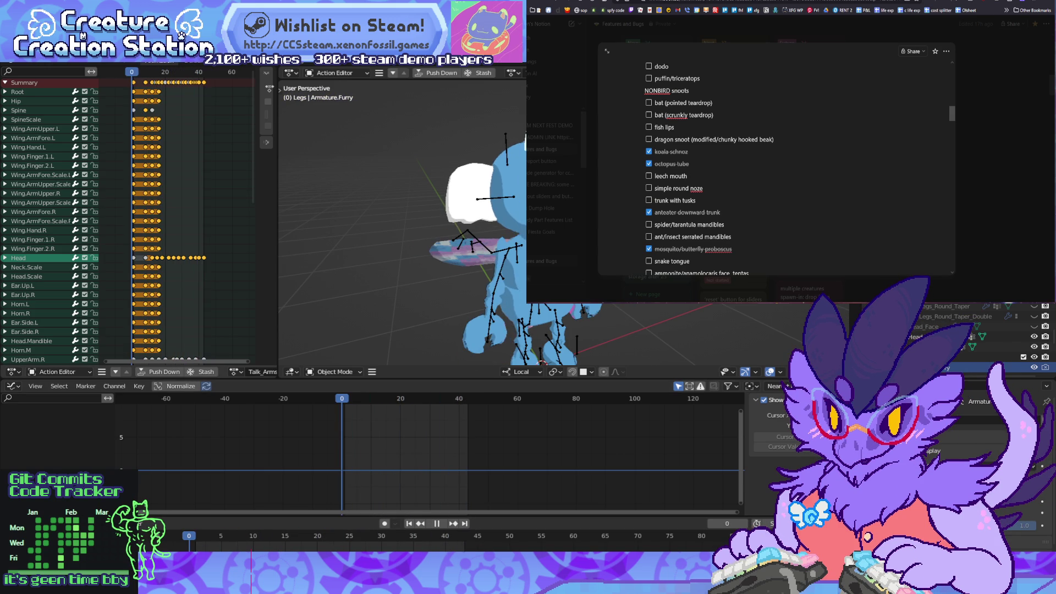
{"action": "key", "text": "space"}
Step: Box-select the keyframes around the start frame, replay them, then select the whole rig and meshes
{"action": "scroll", "coordinate": [182, 220], "scroll_direction": "down", "scroll_amount": 4}
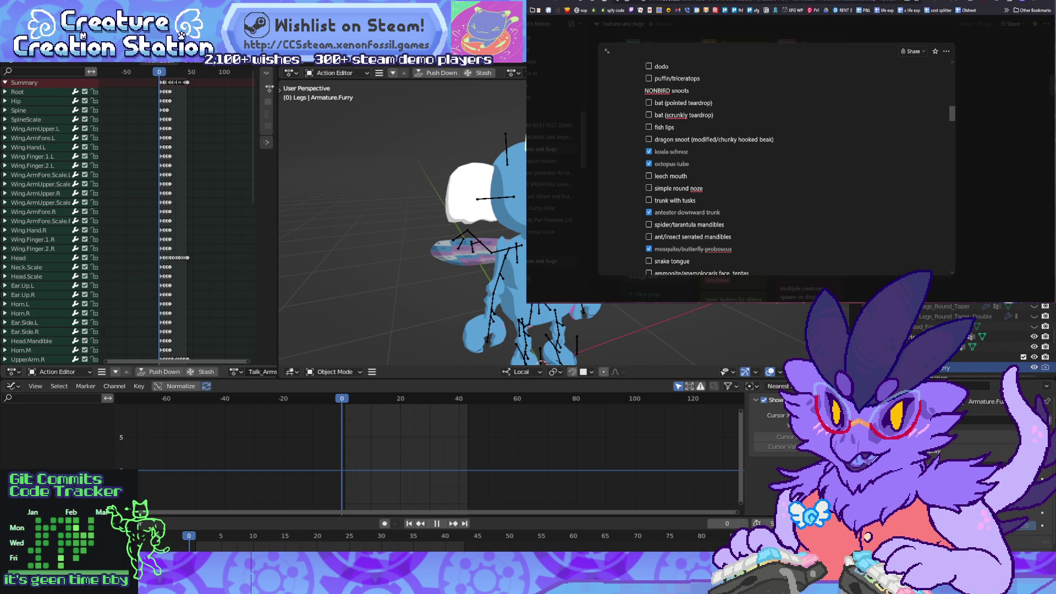
{"action": "mouse_move", "coordinate": [154, 81]}
{"action": "left_mouse_down"}
{"action": "mouse_move", "coordinate": [154, 330]}
{"action": "mouse_move", "coordinate": [139, 364]}
{"action": "left_mouse_up"}
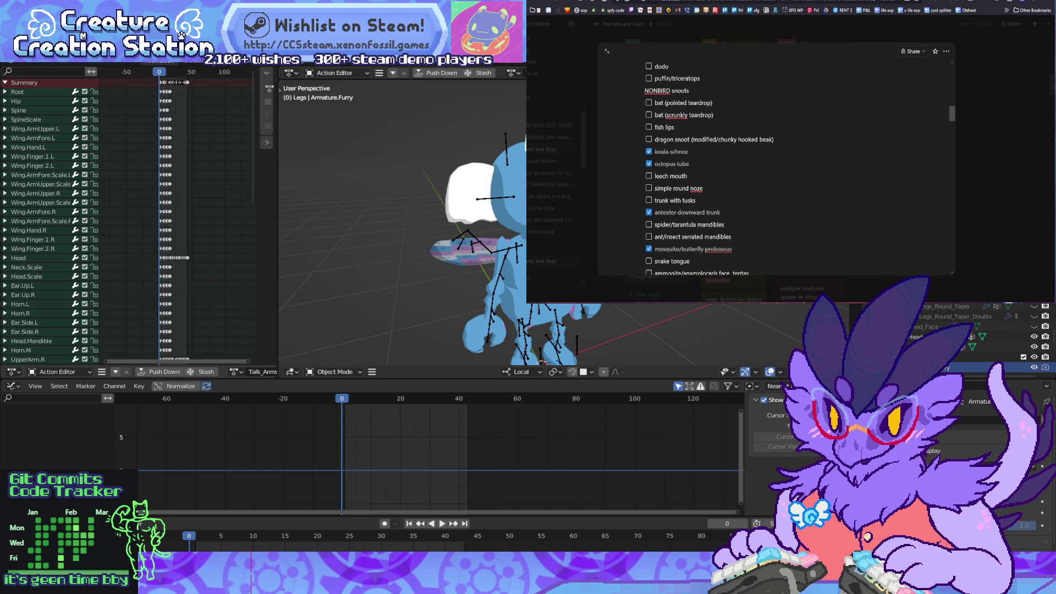
{"action": "key", "text": "space"}
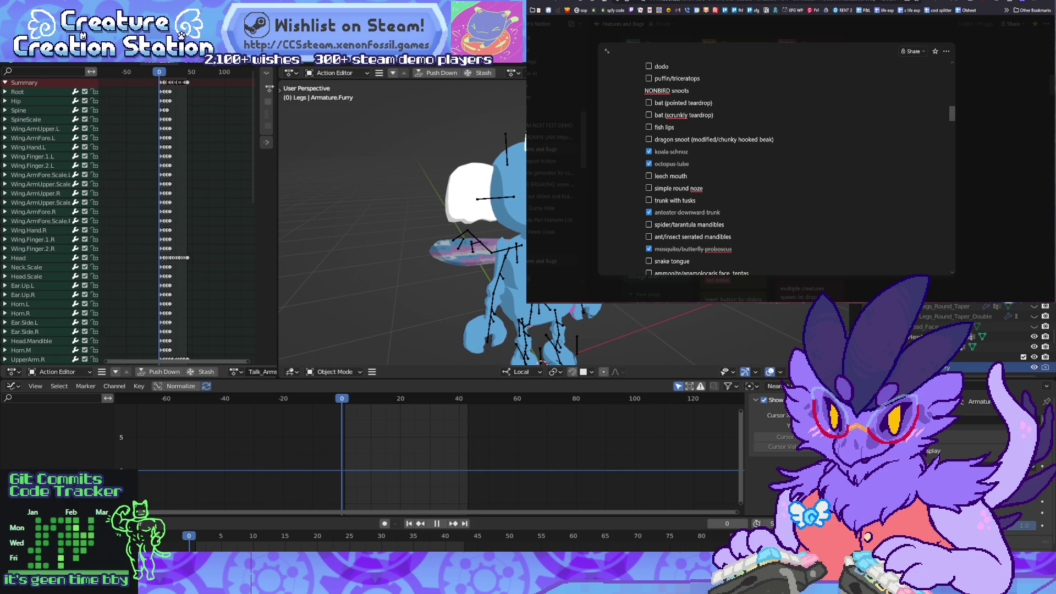
{"action": "key", "text": "space"}
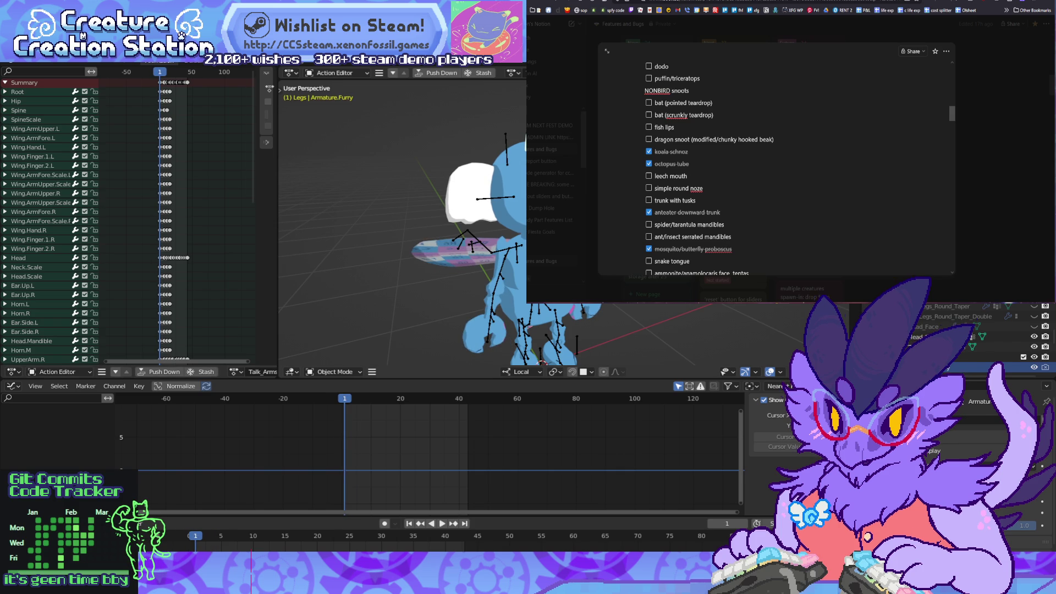
{"action": "key", "text": "a"}
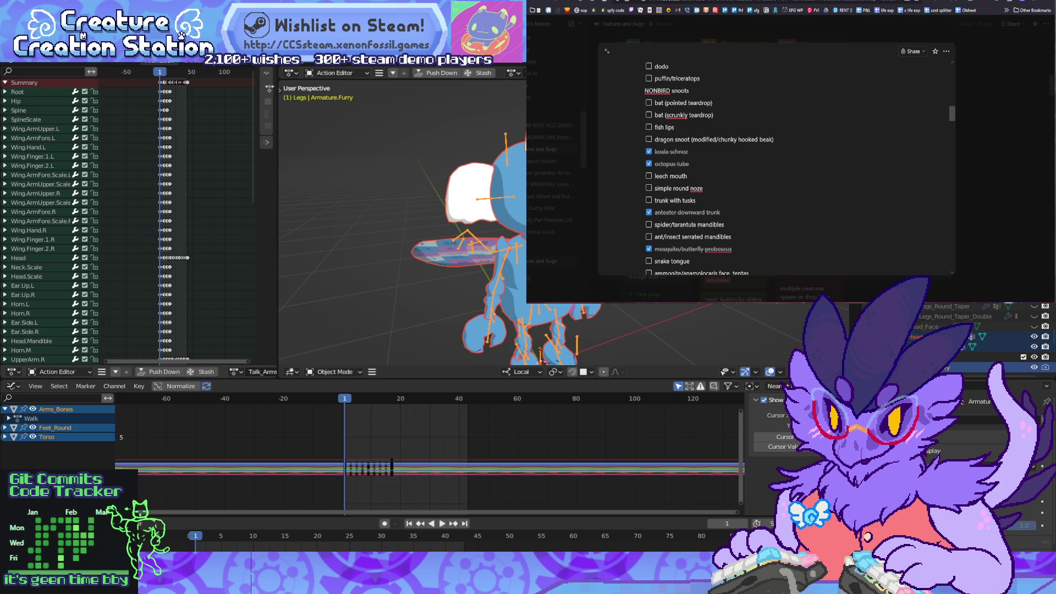
Step: Step through Talk_Arms frame by frame up to frame 42, then bring up the Set Parent To menu
{"action": "key", "text": "space"}
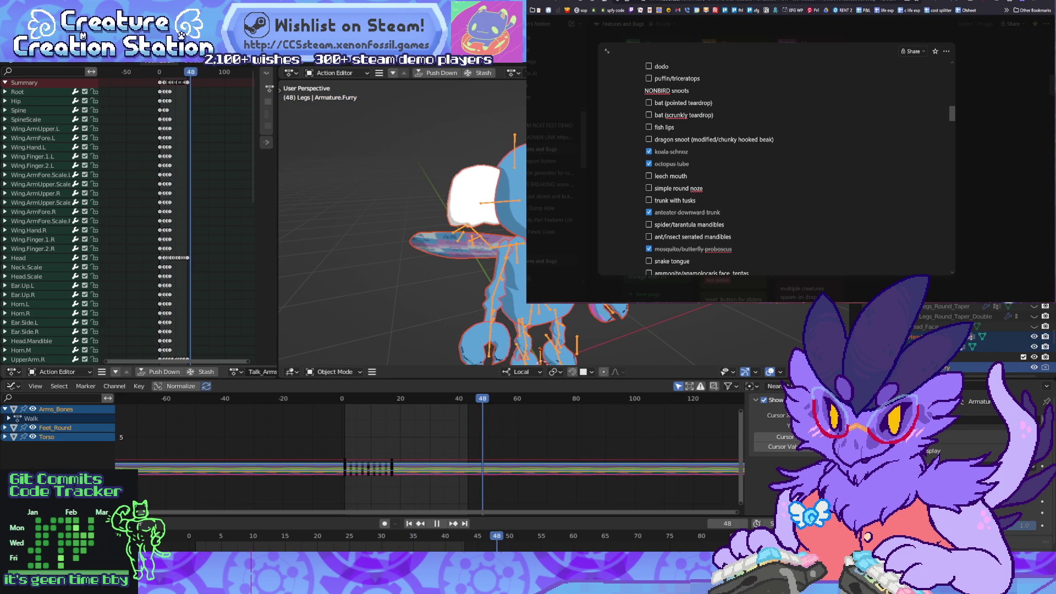
{"action": "key", "text": "space"}
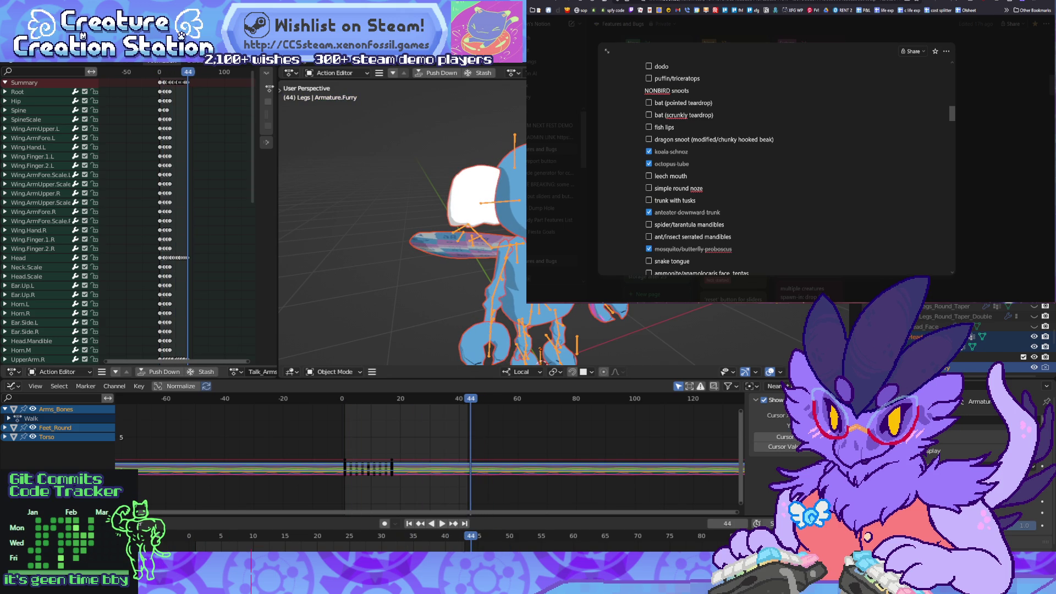
{"action": "key", "text": "Right"}
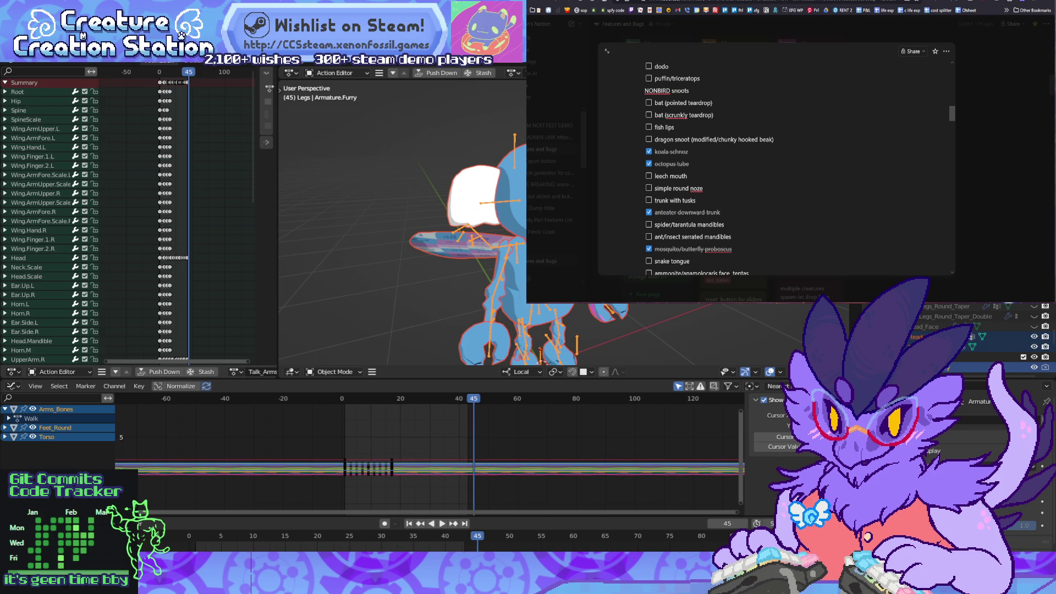
{"action": "key", "text": "Left"}
{"action": "key", "text": "Left"}
{"action": "key", "text": "Left"}
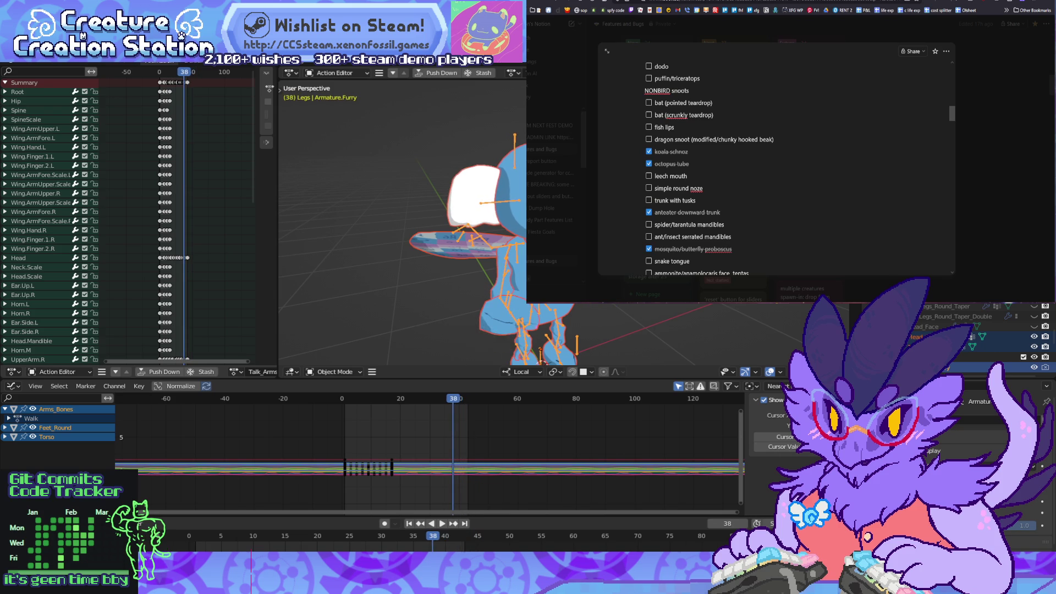
{"action": "key", "text": "Left"}
{"action": "key", "text": "Left"}
{"action": "key", "text": "Left"}
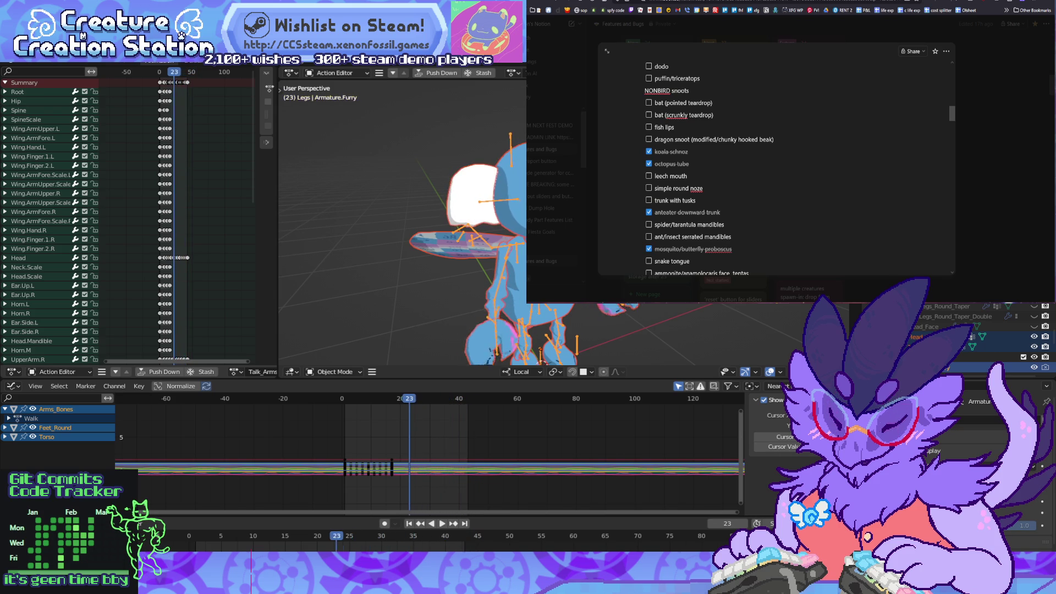
{"action": "key", "text": "Left"}
{"action": "key", "text": "Left"}
{"action": "key", "text": "Left"}
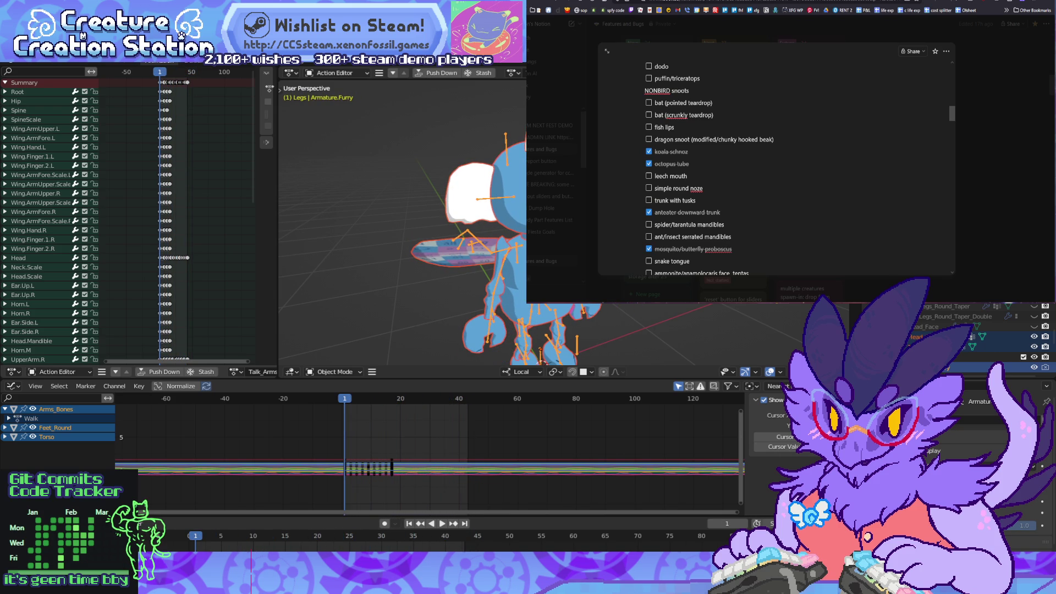
{"action": "key", "text": "Right"}
{"action": "key", "text": "Right"}
{"action": "key", "text": "Right"}
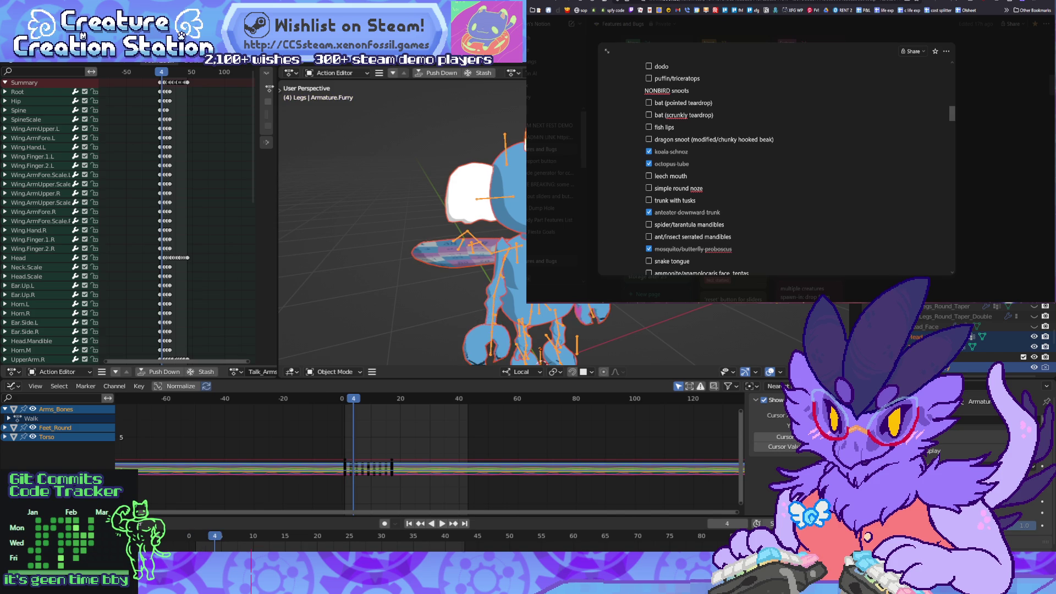
{"action": "key", "text": "Right"}
{"action": "key", "text": "Right"}
{"action": "key", "text": "Right"}
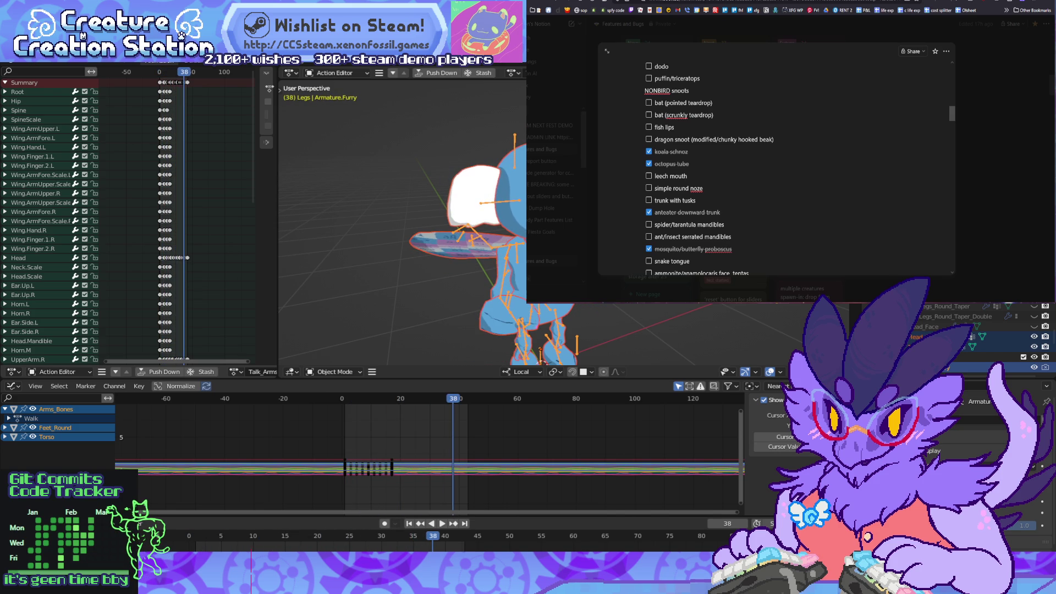
{"action": "key", "text": "Right"}
{"action": "key", "text": "Right"}
{"action": "key", "text": "Right"}
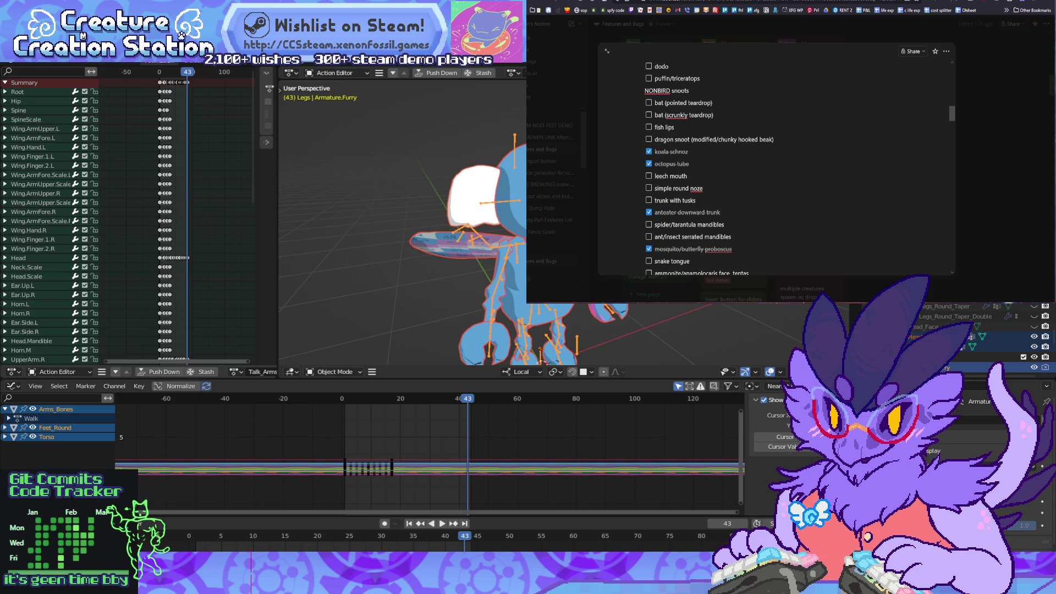
{"action": "key", "text": "space"}
{"action": "key", "text": "space"}
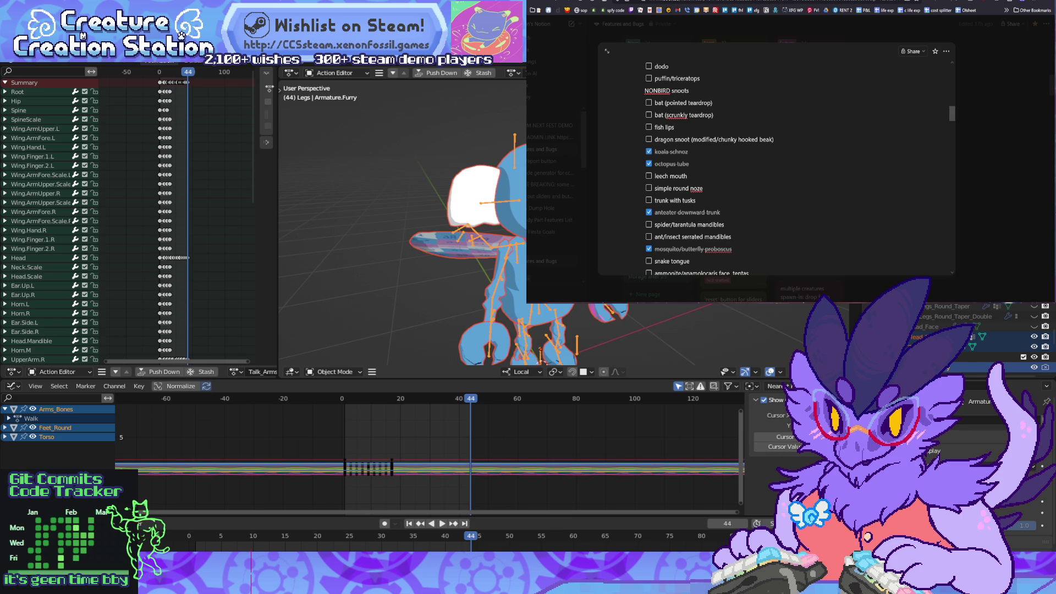
{"action": "key", "text": "ctrl+p"}
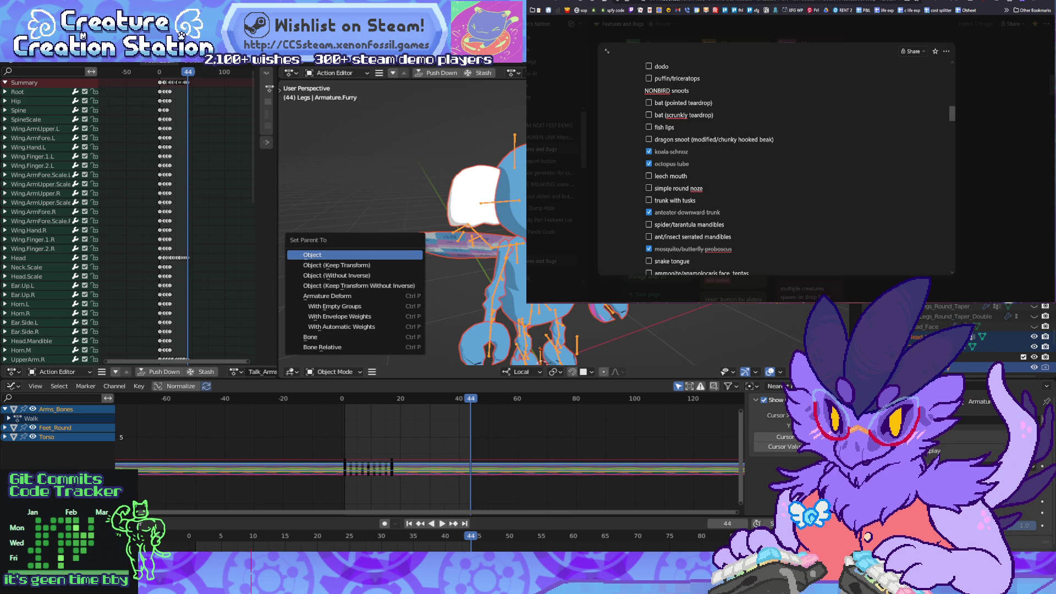
Step: Dismiss the parent menu, undo the pasted duplicate objects, and widen the keyframe editor
{"action": "key", "text": "Return"}
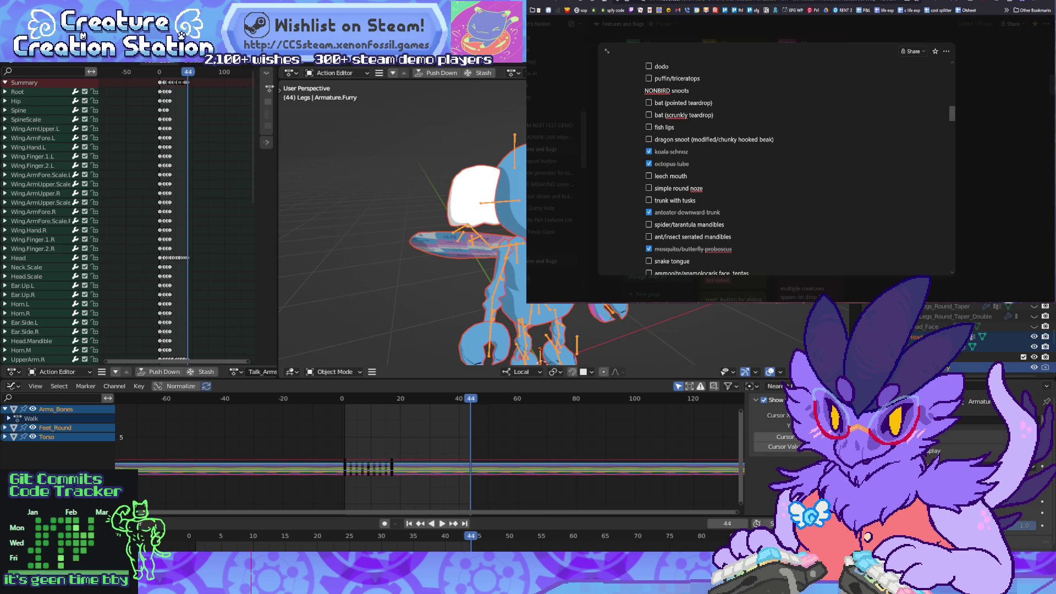
{"action": "key", "text": "ctrl+v"}
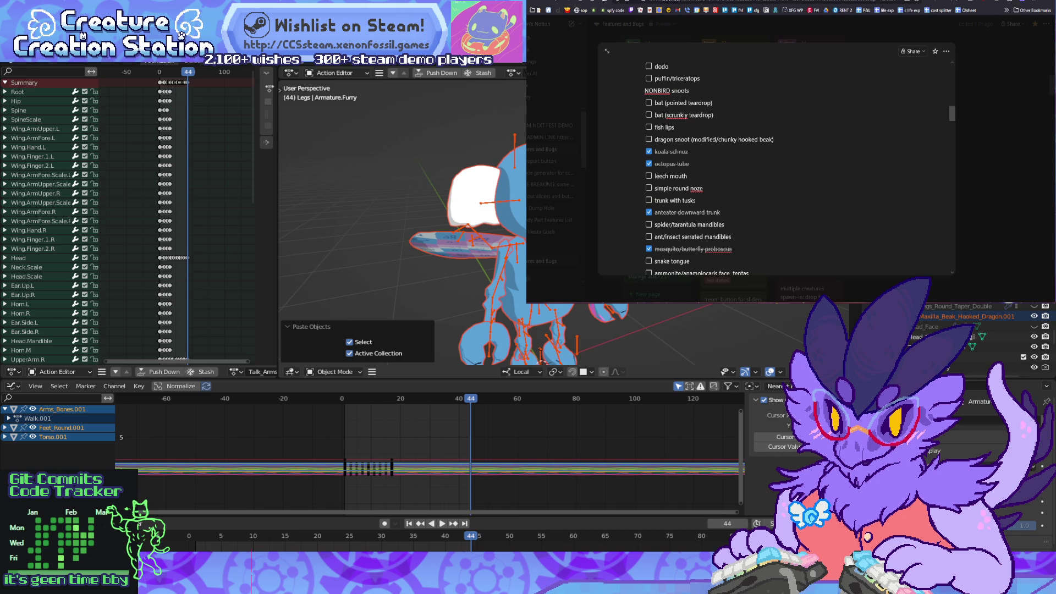
{"action": "key", "text": "ctrl+z"}
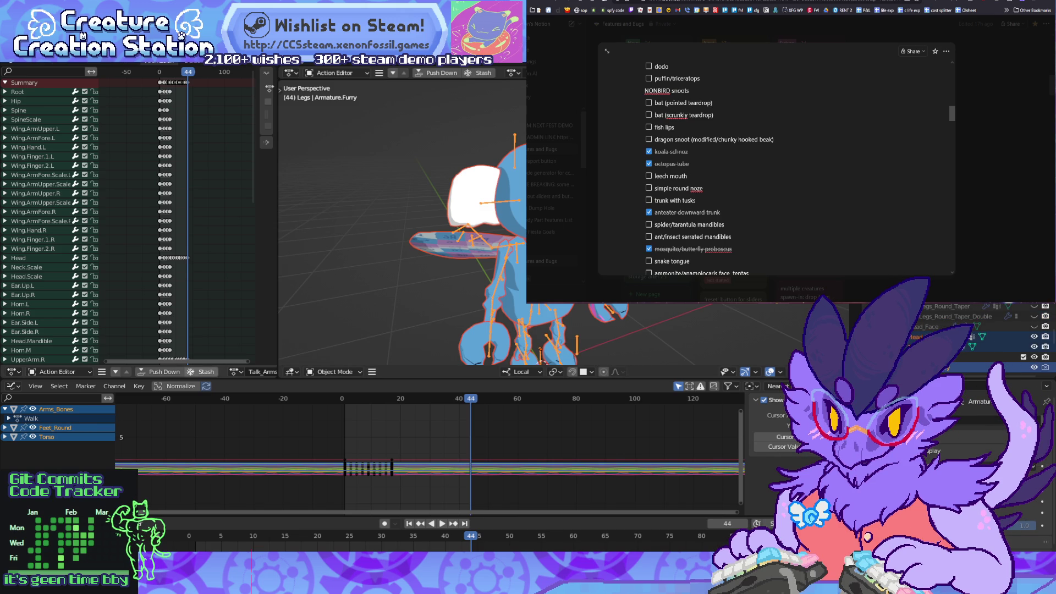
{"action": "mouse_move", "coordinate": [278, 220]}
{"action": "left_mouse_down"}
{"action": "mouse_move", "coordinate": [476, 220]}
{"action": "mouse_move", "coordinate": [410, 220]}
{"action": "left_mouse_up"}
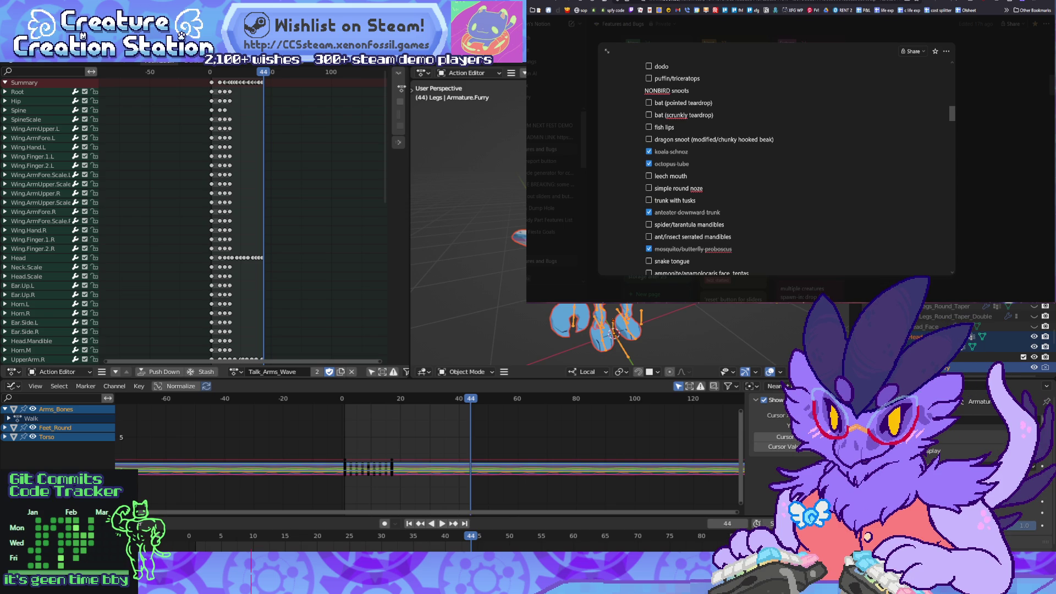
Step: Go to frame 1, box-select every channel's frame-1 keys, and switch the armature into Pose Mode
{"action": "key", "text": "ctrl+v"}
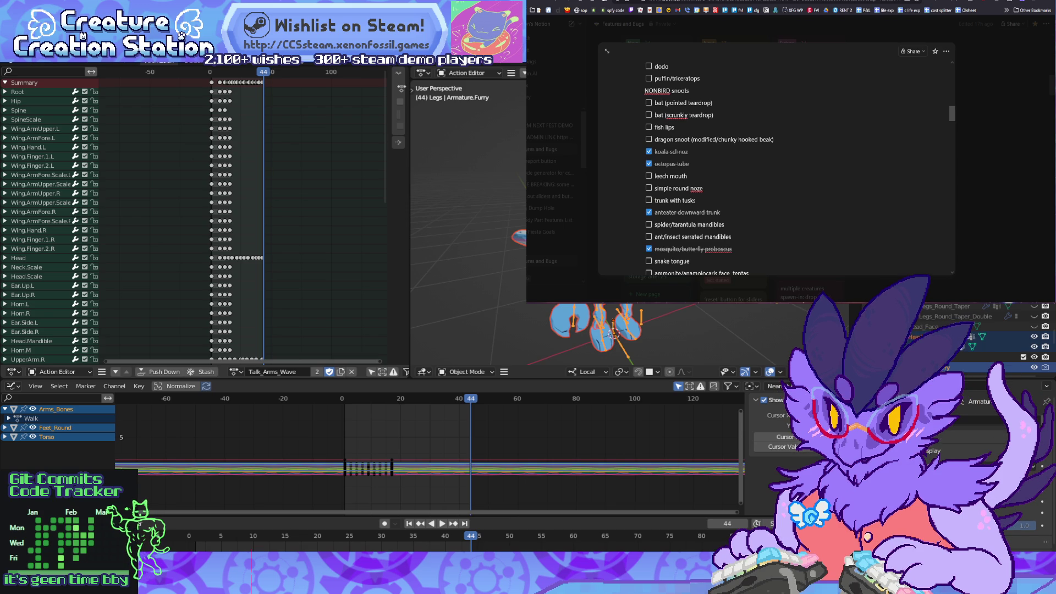
{"action": "key", "text": "space"}
{"action": "key", "text": "Right"}
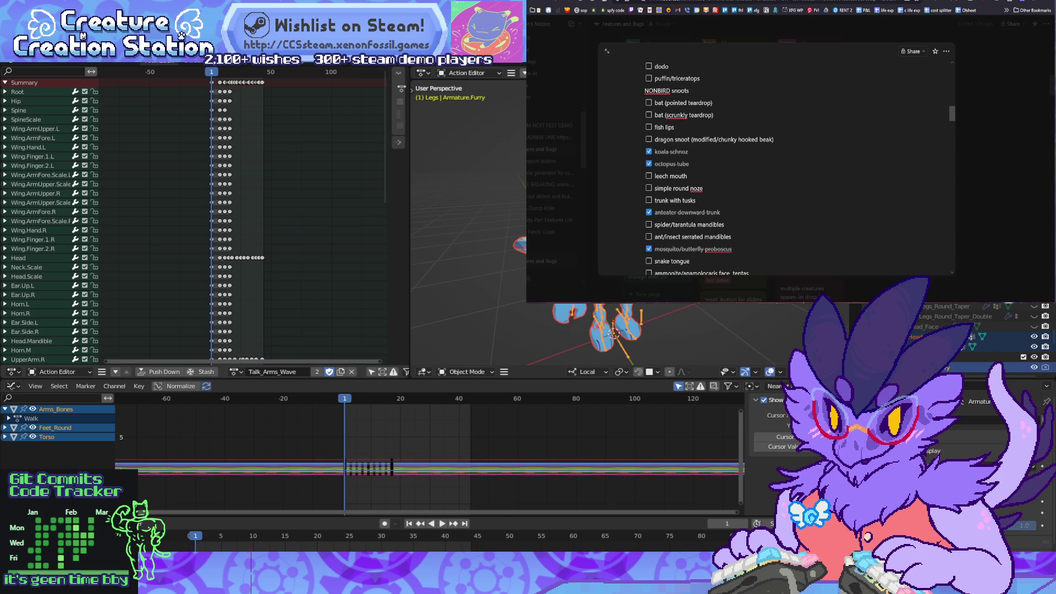
{"action": "mouse_move", "coordinate": [198, 81]}
{"action": "left_mouse_down"}
{"action": "mouse_move", "coordinate": [199, 360]}
{"action": "mouse_move", "coordinate": [225, 360]}
{"action": "mouse_move", "coordinate": [215, 347]}
{"action": "left_mouse_up"}
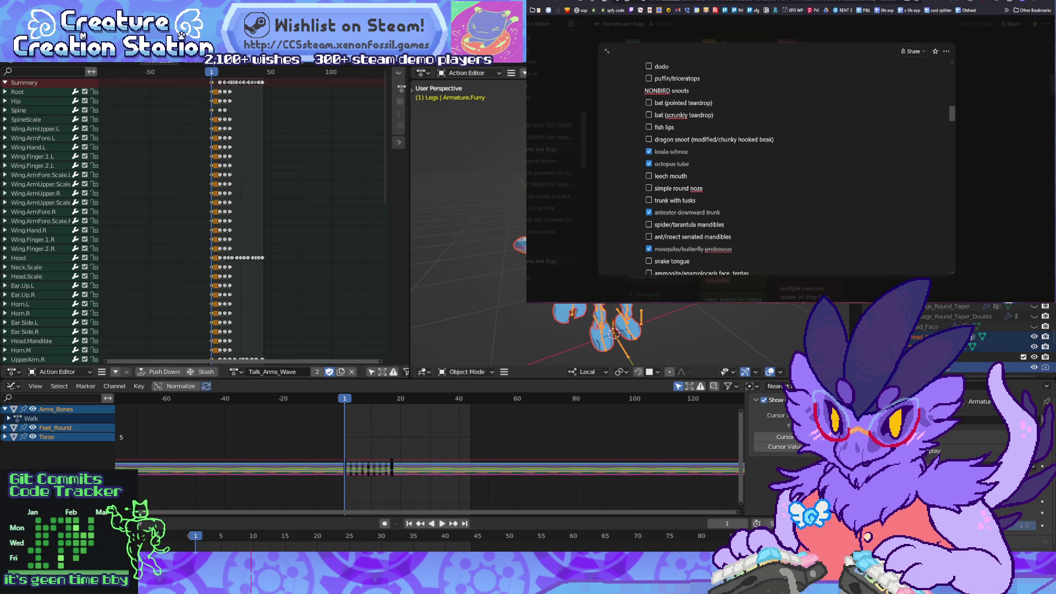
{"action": "left_click", "coordinate": [466, 372]}
{"action": "left_click", "coordinate": [468, 337]}
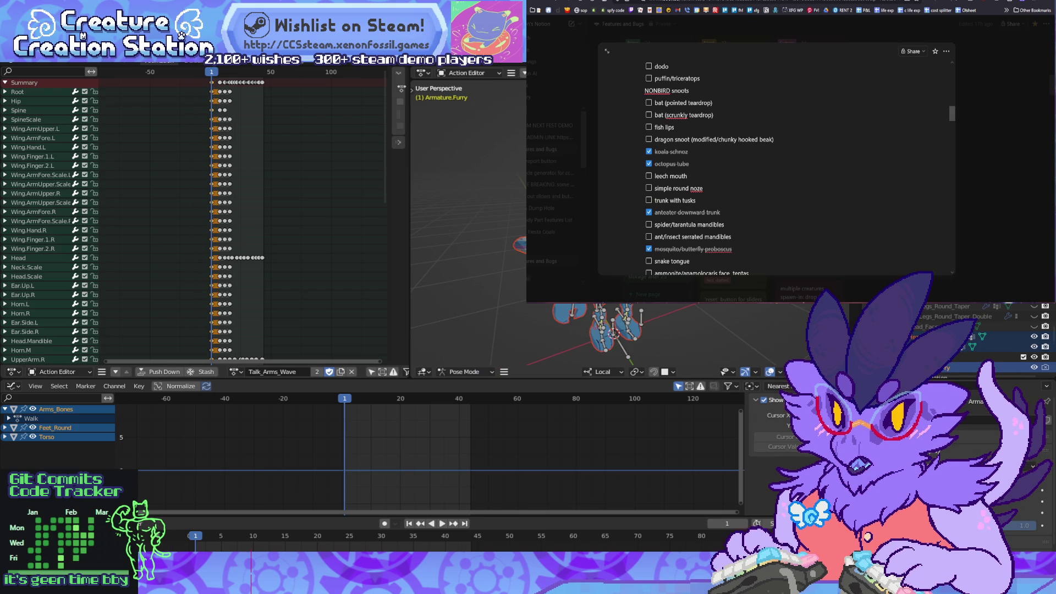
Step: Copy the frame-1 pose, paste and keyframe it at frame 44, then play back to check the loop
{"action": "key", "text": "a"}
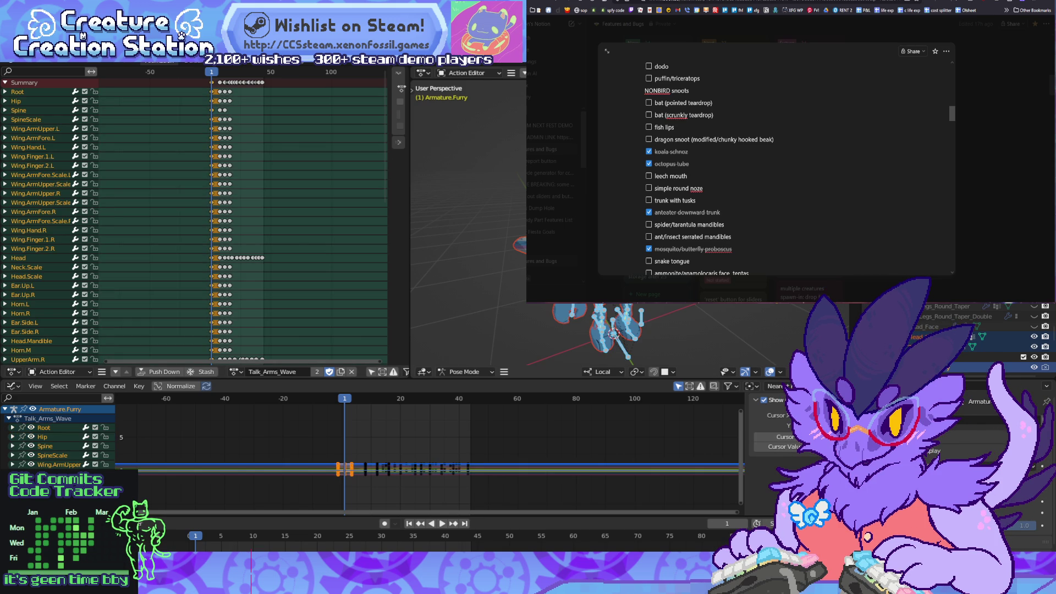
{"action": "key", "text": "space"}
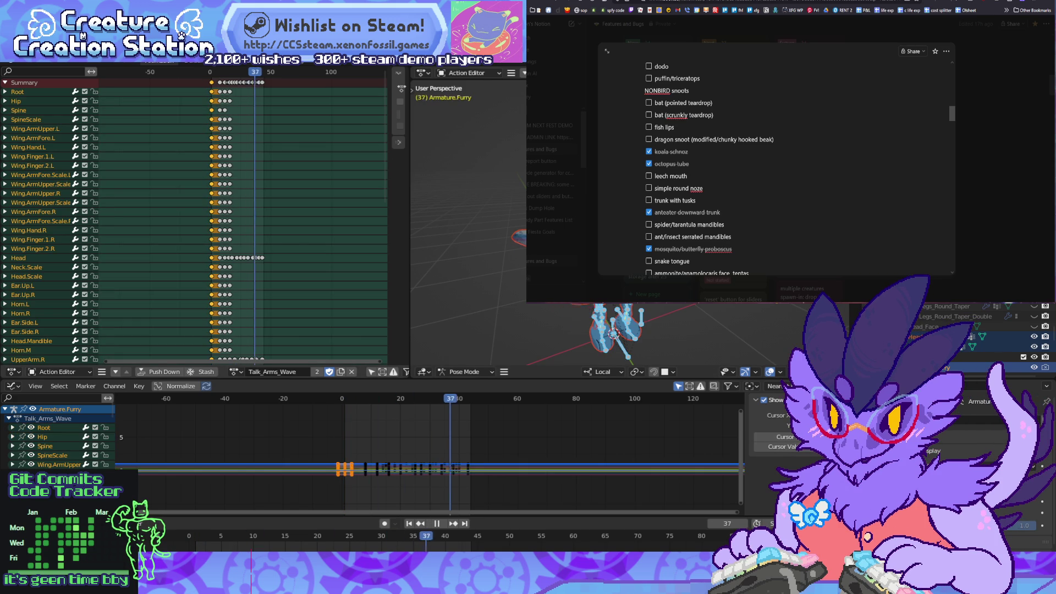
{"action": "key", "text": "space"}
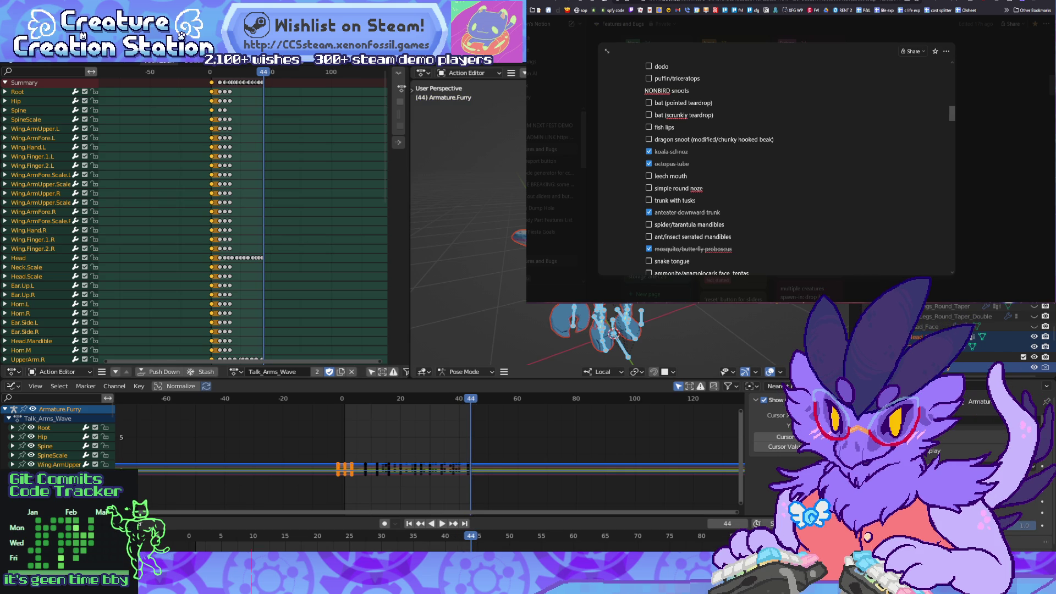
{"action": "key", "text": "ctrl+v"}
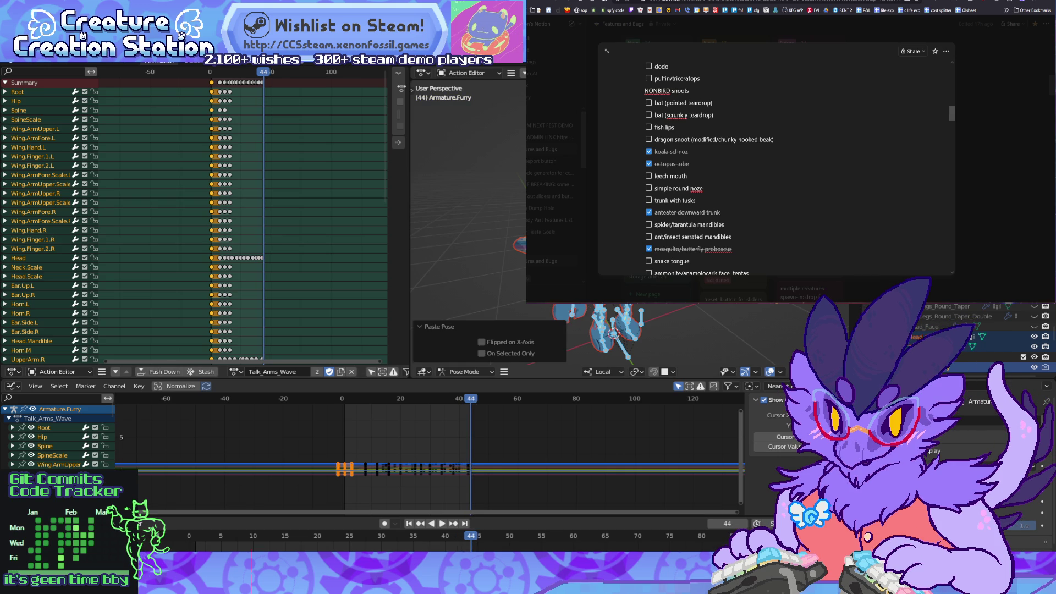
{"action": "key", "text": "i"}
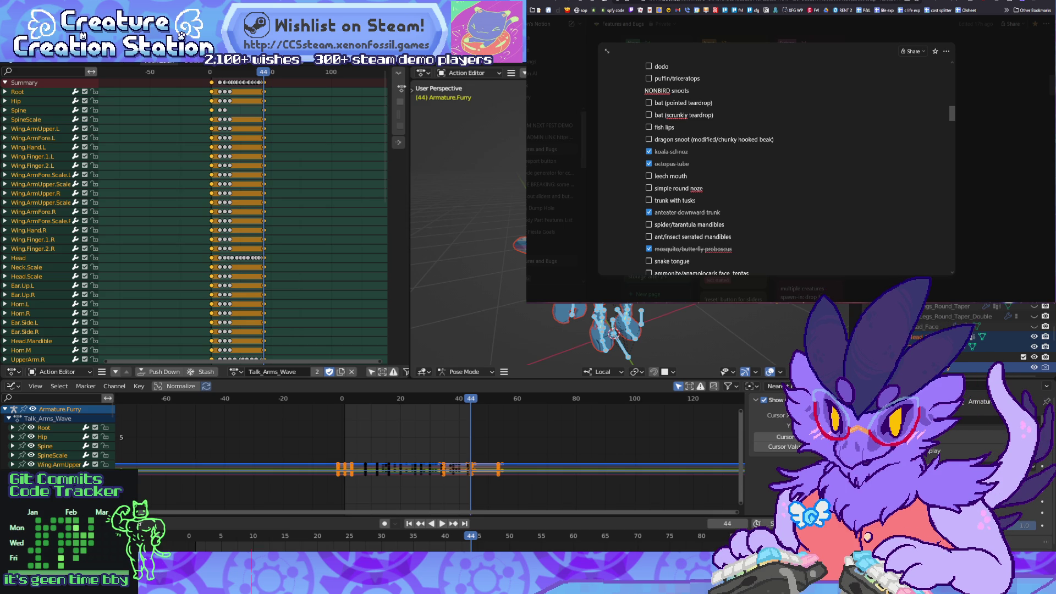
{"action": "key", "text": "space"}
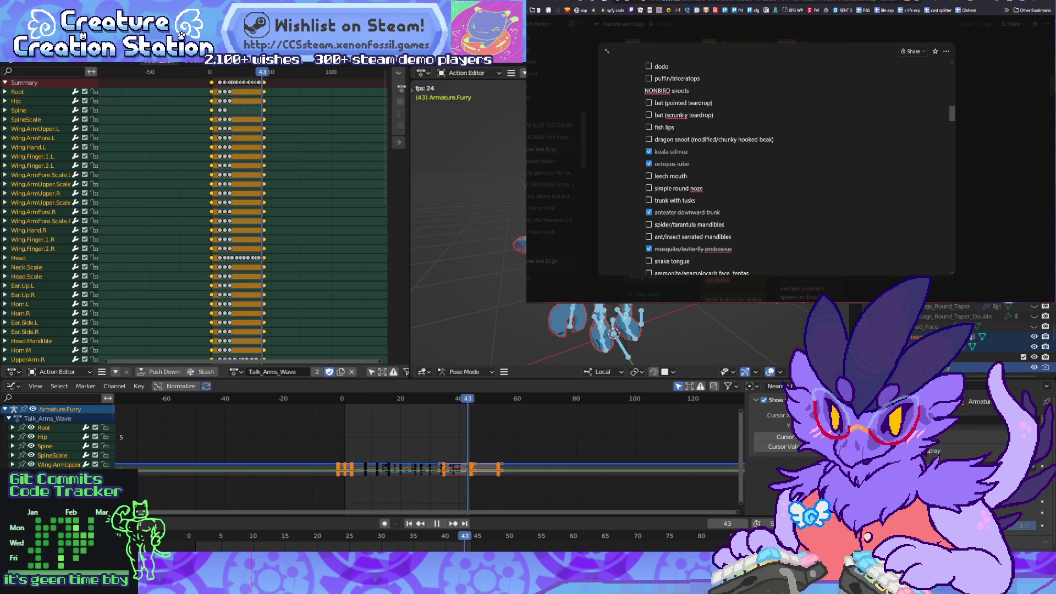
{"action": "key", "text": "alt+a"}
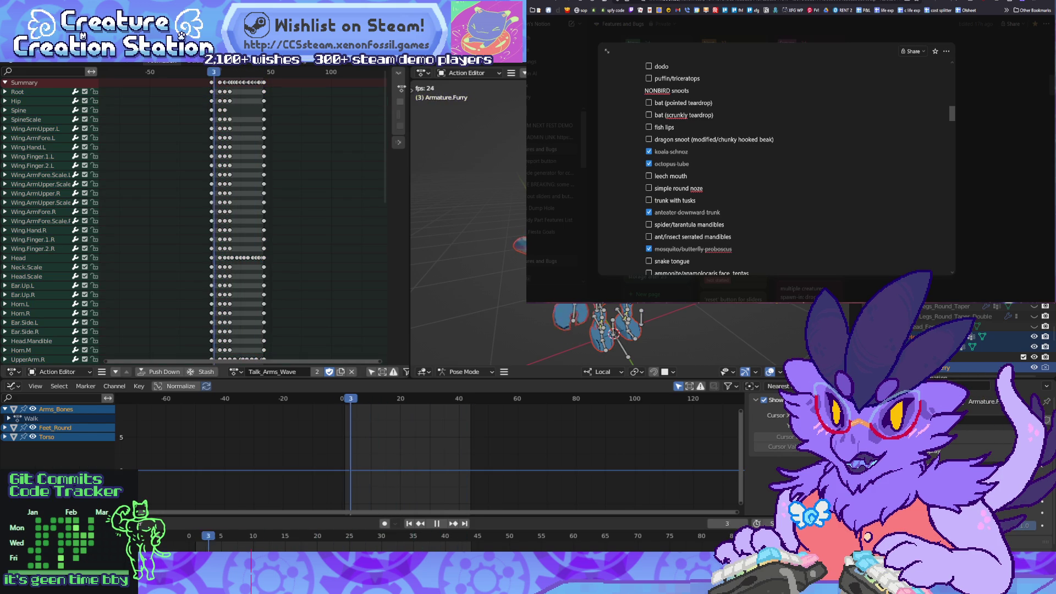
Step: Fit all Talk_Arms_Wave keys in view, move the final keyframe column one frame later, and replay
{"action": "key", "text": "a"}
{"action": "key", "text": "alt+a"}
{"action": "key", "text": "Escape"}
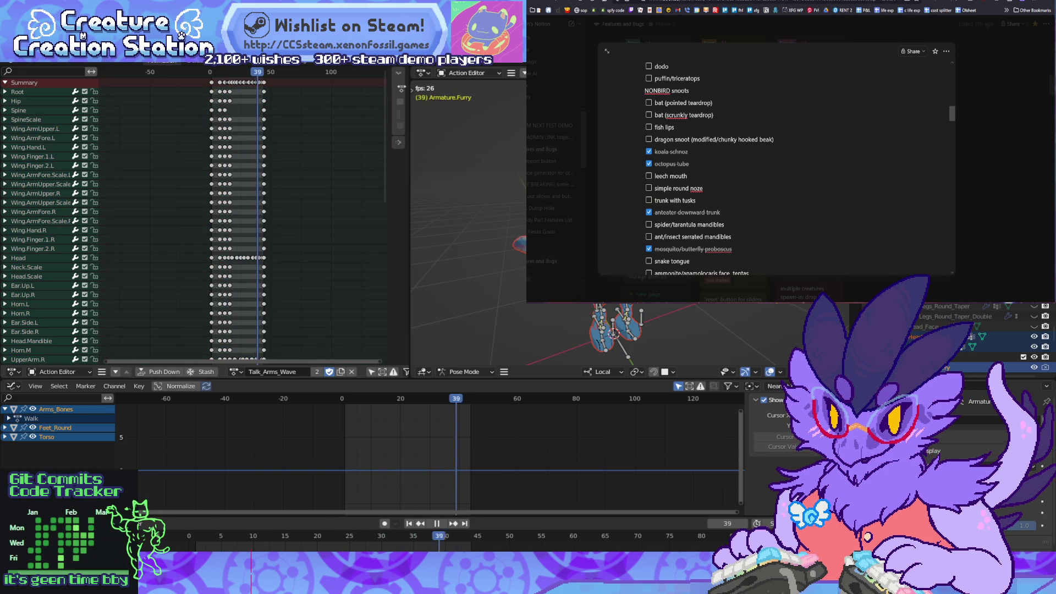
{"action": "key", "text": "Home"}
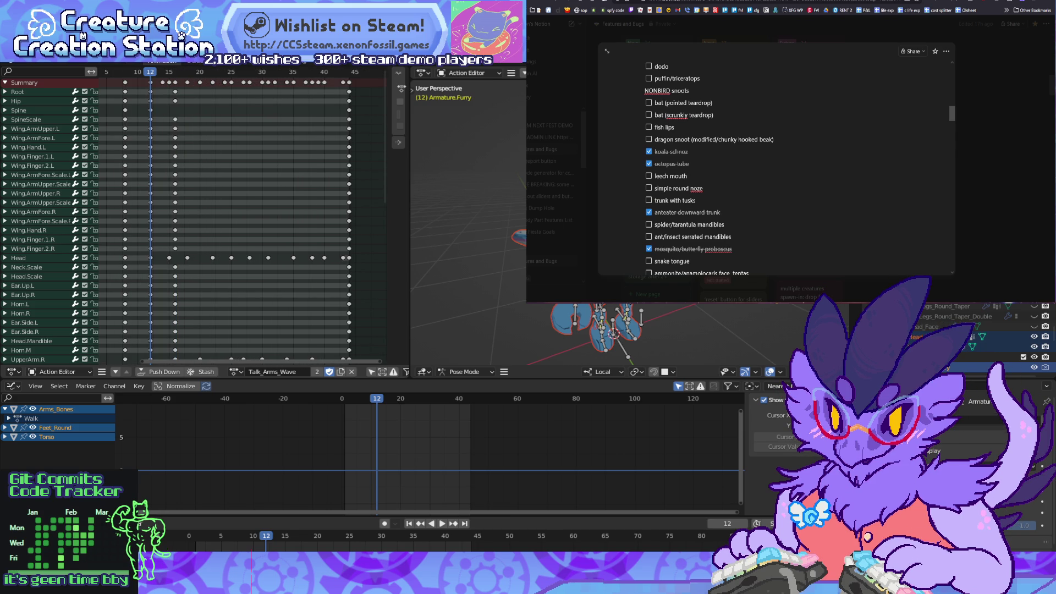
{"action": "left_click_drag", "start_coordinate": [364, 81], "coordinate": [354, 115]}
{"action": "left_click_drag", "start_coordinate": [345, 161], "coordinate": [345, 363]}
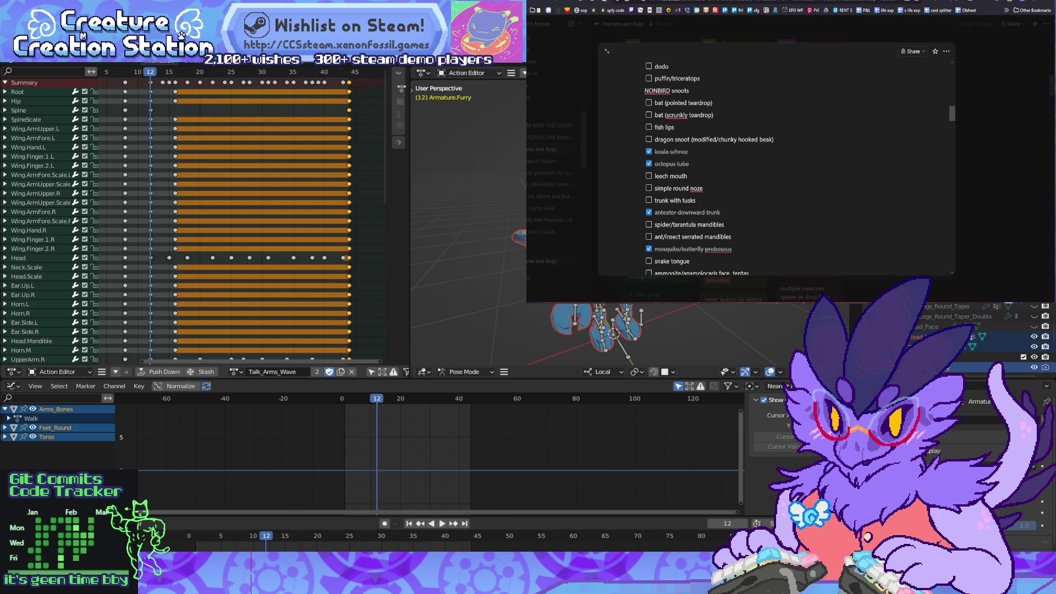
{"action": "scroll", "coordinate": [231, 220], "scroll_direction": "down", "scroll_amount": 3}
{"action": "scroll", "coordinate": [231, 220], "scroll_direction": "down", "scroll_amount": 10, "text": "shift"}
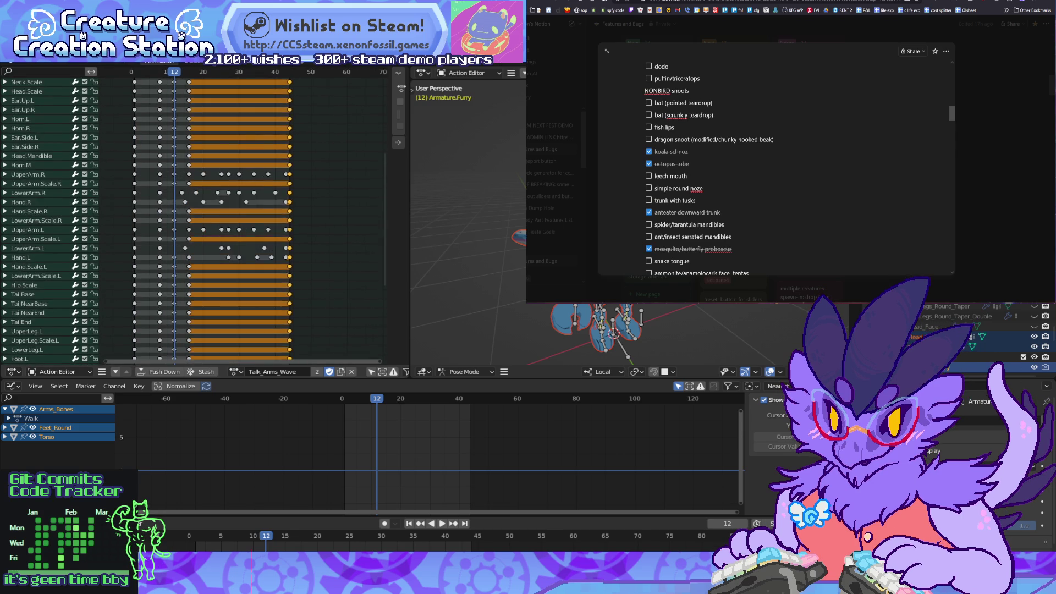
{"action": "scroll", "coordinate": [231, 220], "scroll_direction": "up", "scroll_amount": 10}
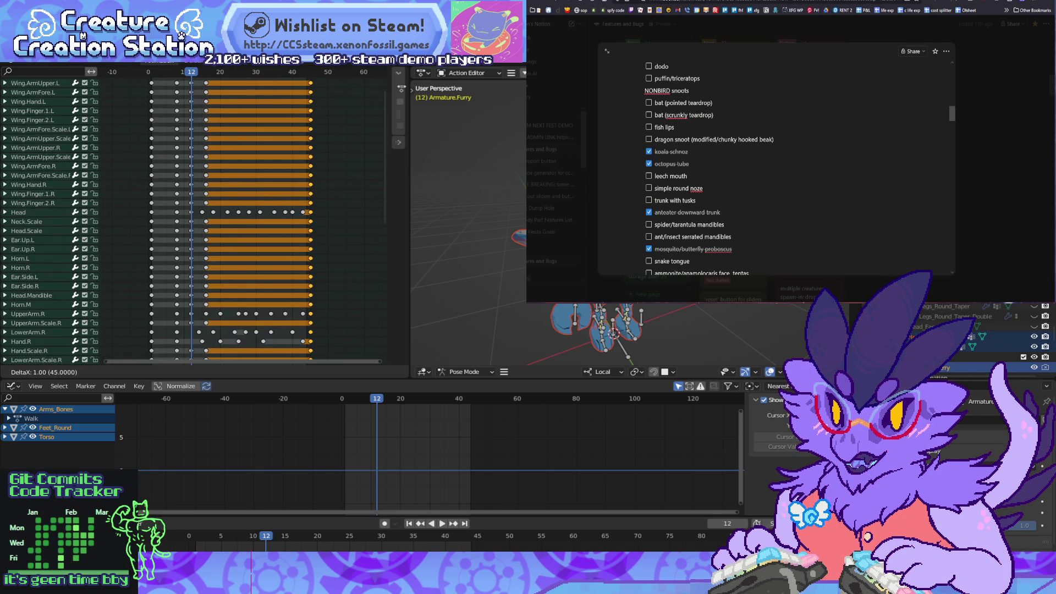
{"action": "key", "text": "Return"}
{"action": "key", "text": "space"}
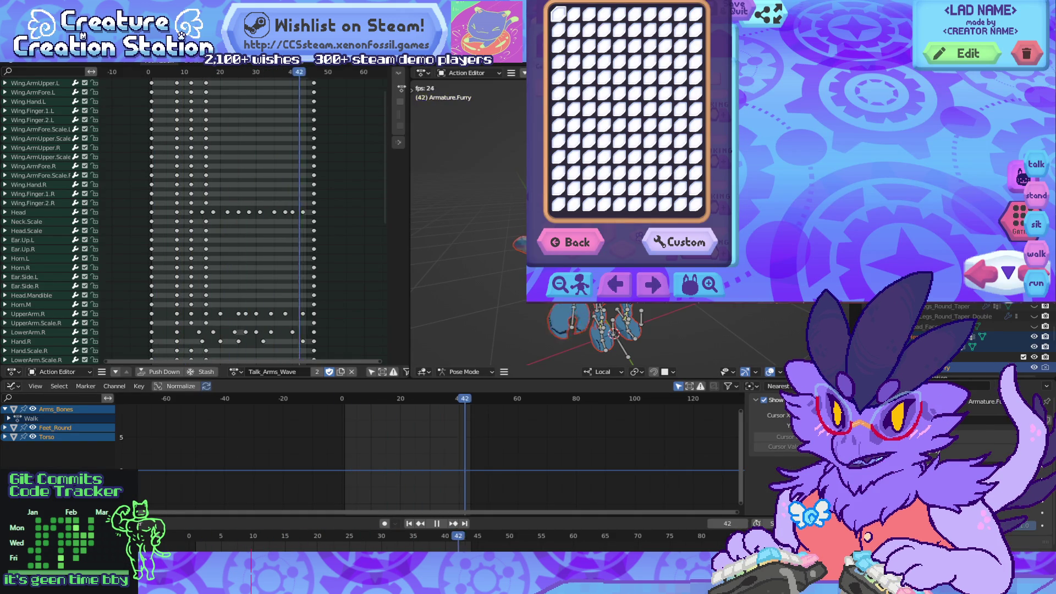
Step: Stop playback, let Unity re-import the character files, then return to Blender with the 3D view maximized
{"action": "key", "text": "space"}
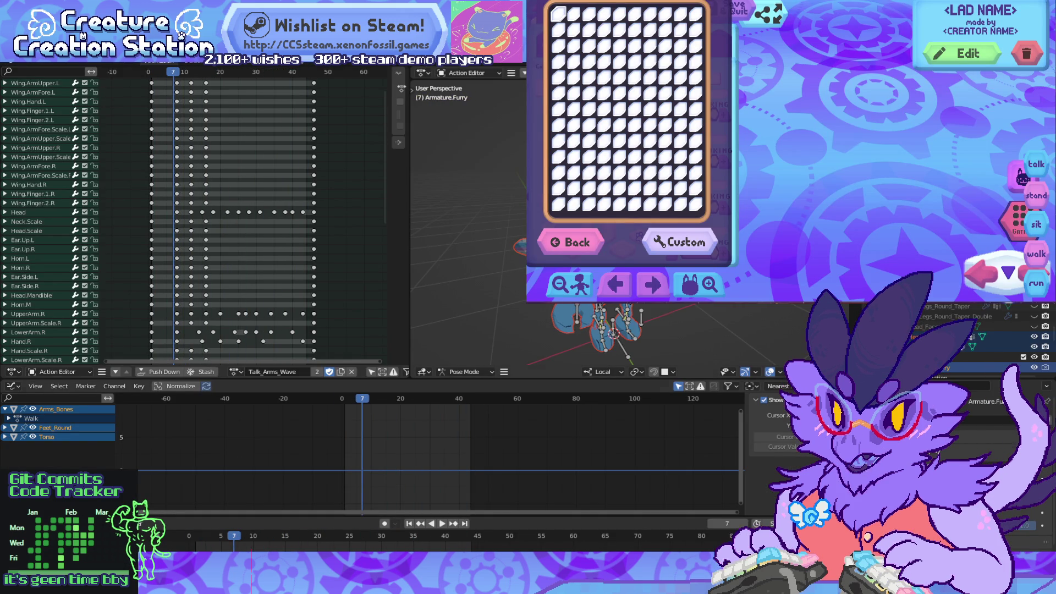
{"action": "key", "text": "alt+Tab"}
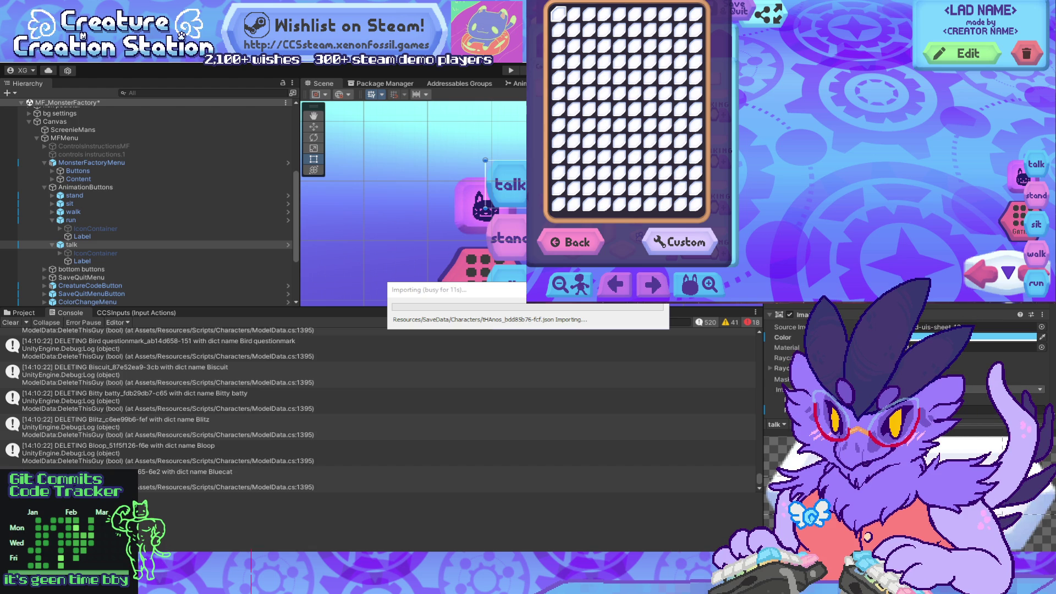
{"action": "key", "text": "alt+Tab"}
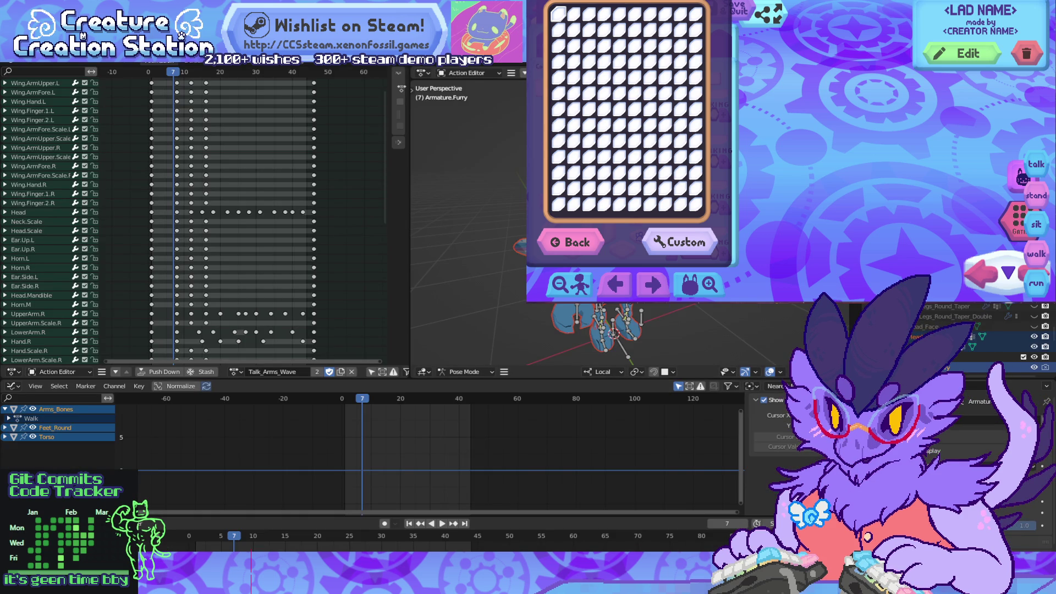
{"action": "key", "text": "ctrl+Page_Down"}
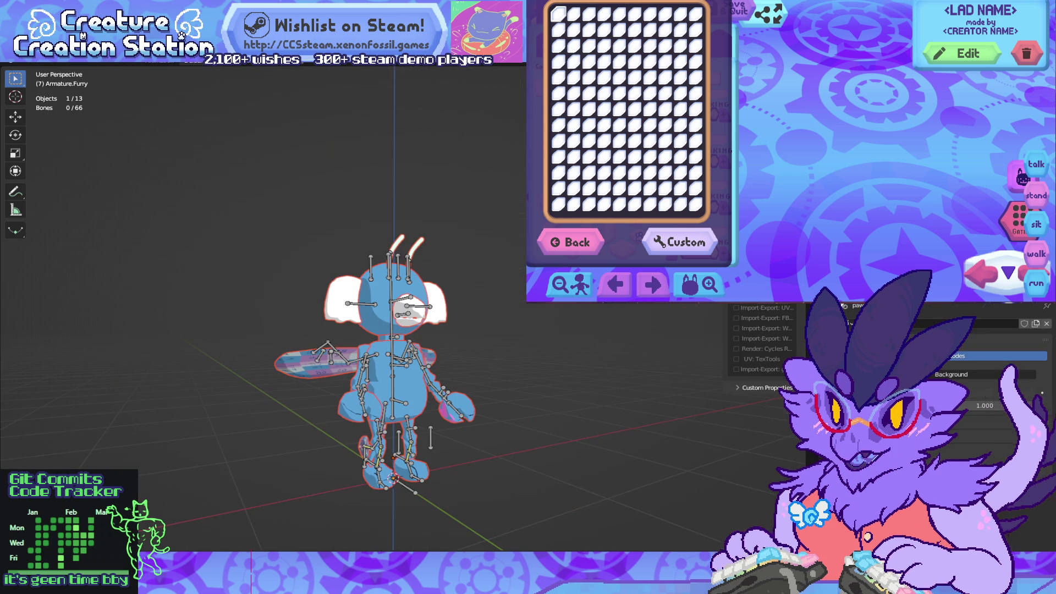
Step: In a full-screen side view with the bones hidden, select the creature's Arms_Bones arm mesh
{"action": "key", "text": "KP_6"}
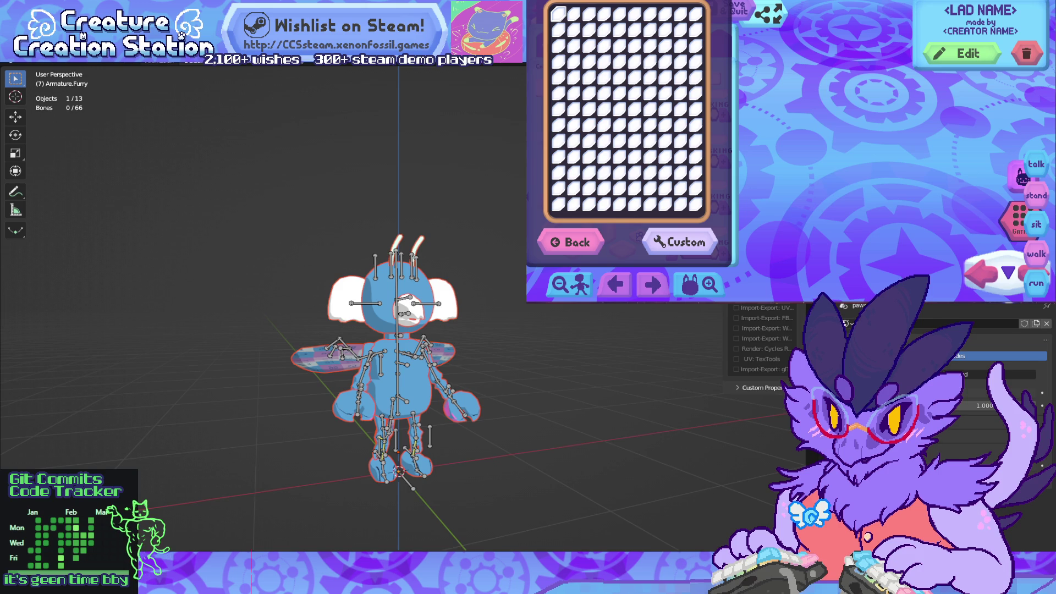
{"action": "key", "text": "ctrl+alt+space"}
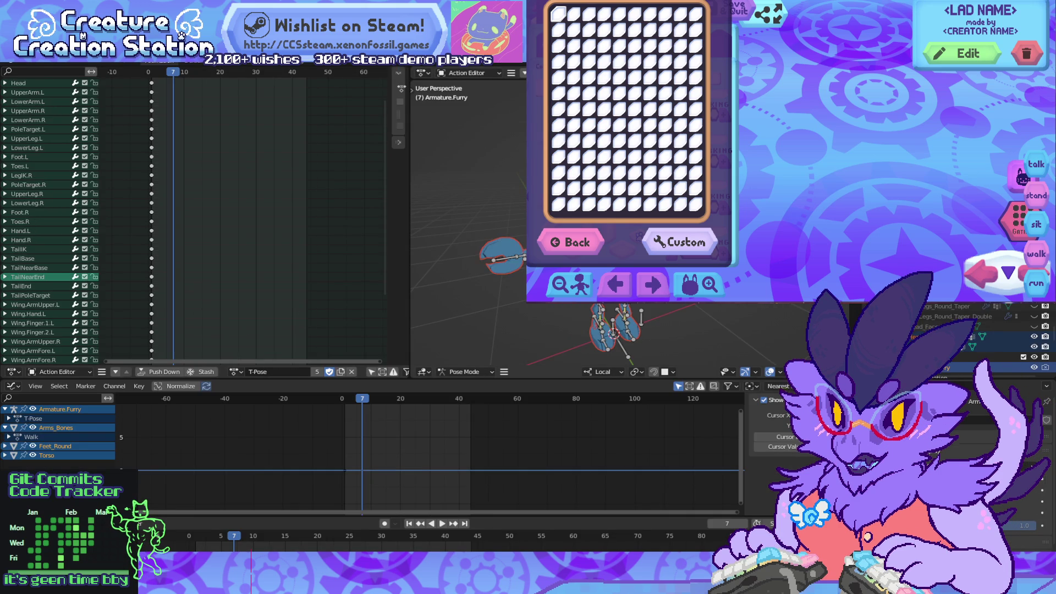
{"action": "key", "text": "ctrl+space"}
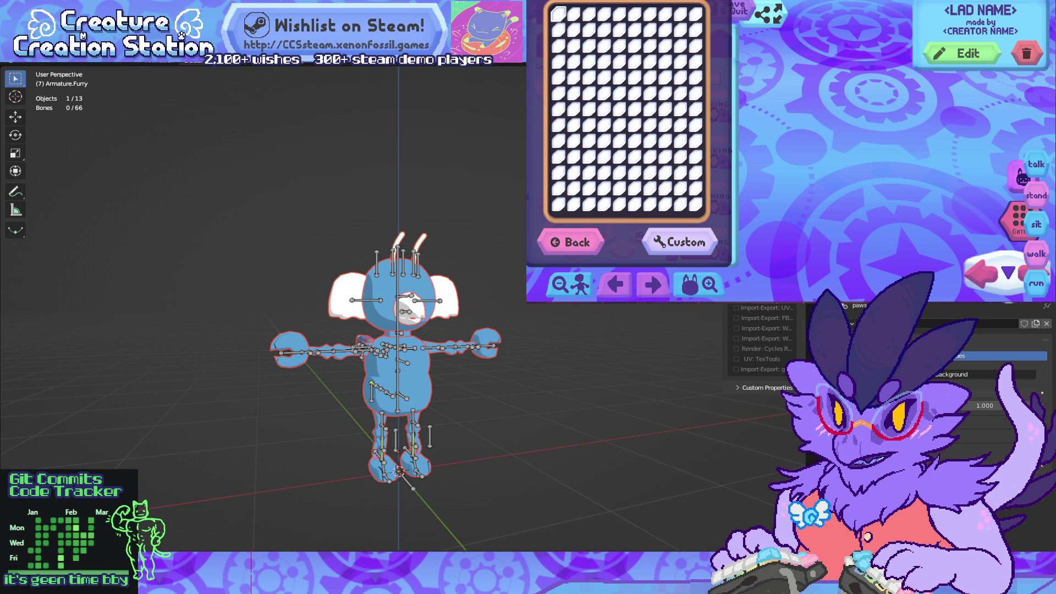
{"action": "key", "text": "h"}
{"action": "middle_click_drag", "start_coordinate": [398, 330], "coordinate": [275, 330]}
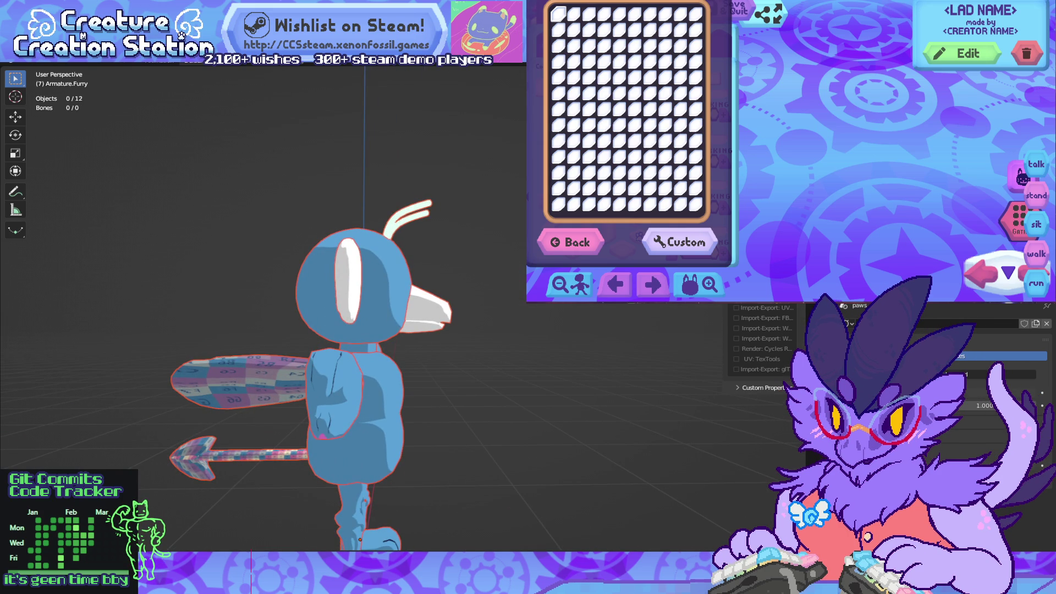
{"action": "left_click", "coordinate": [347, 380]}
Step: Orbit the viewport around to face the creature front-on
{"action": "middle_click_drag", "start_coordinate": [341, 330], "coordinate": [94, 330]}
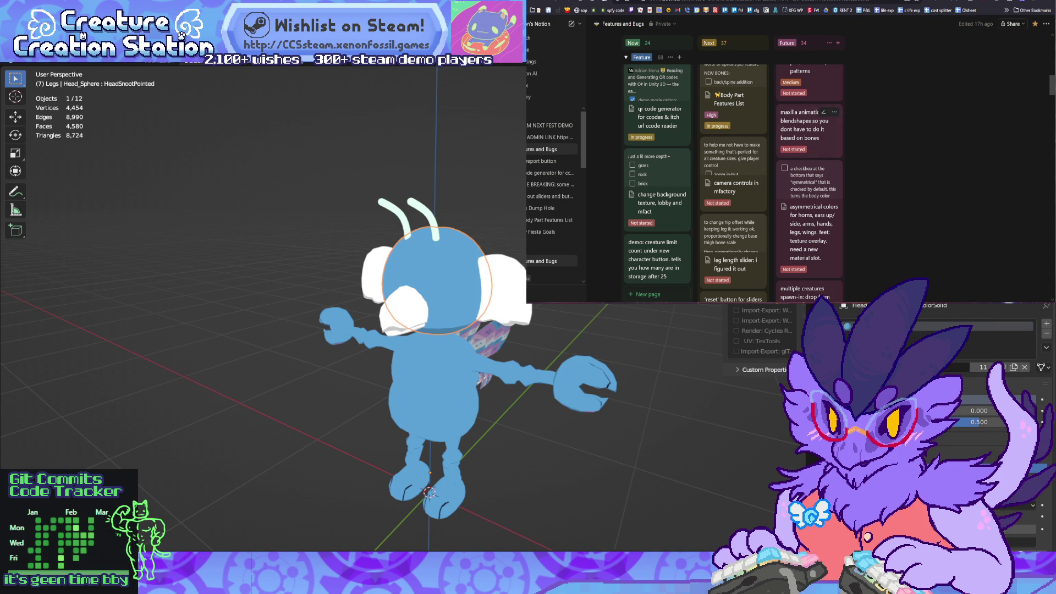
Step: Open the Body Part Features List card as a full page and scroll down to the NONBIRD snoots checklist
{"action": "left_click", "coordinate": [729, 99]}
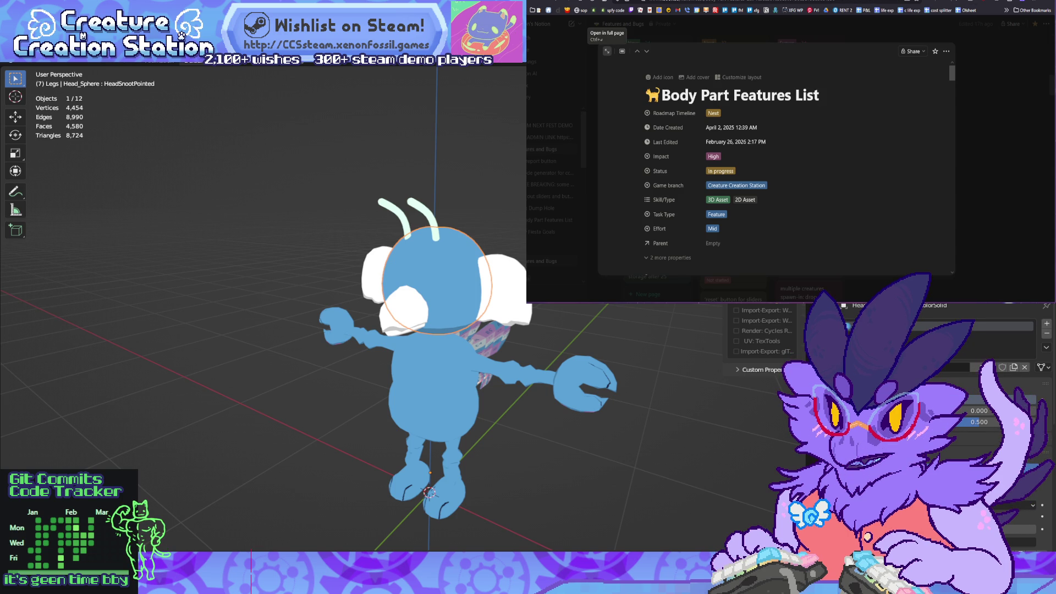
{"action": "left_click", "coordinate": [607, 51]}
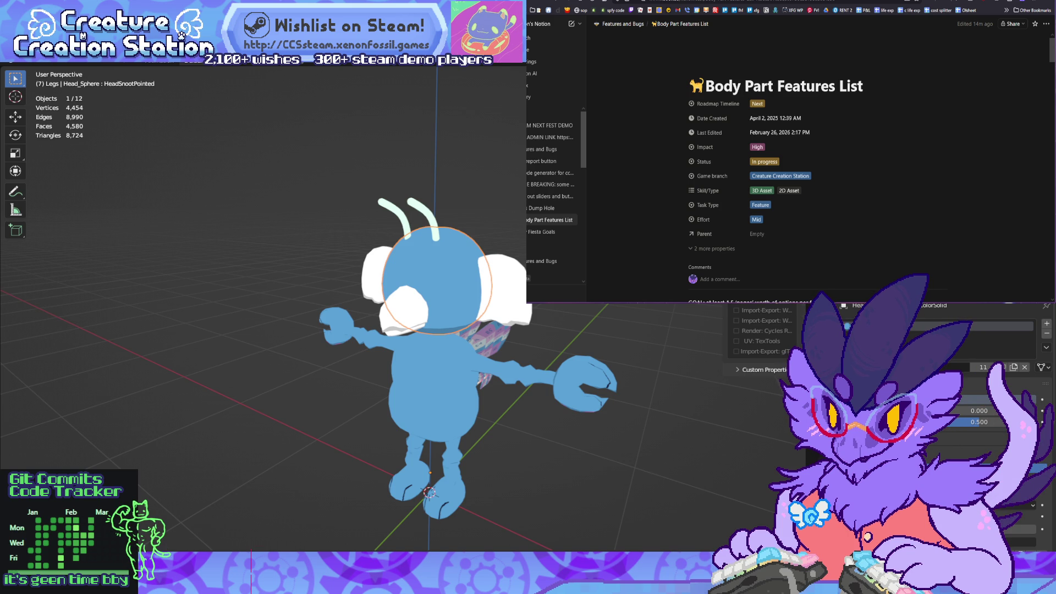
{"action": "scroll", "coordinate": [814, 165], "scroll_direction": "down", "scroll_amount": 10}
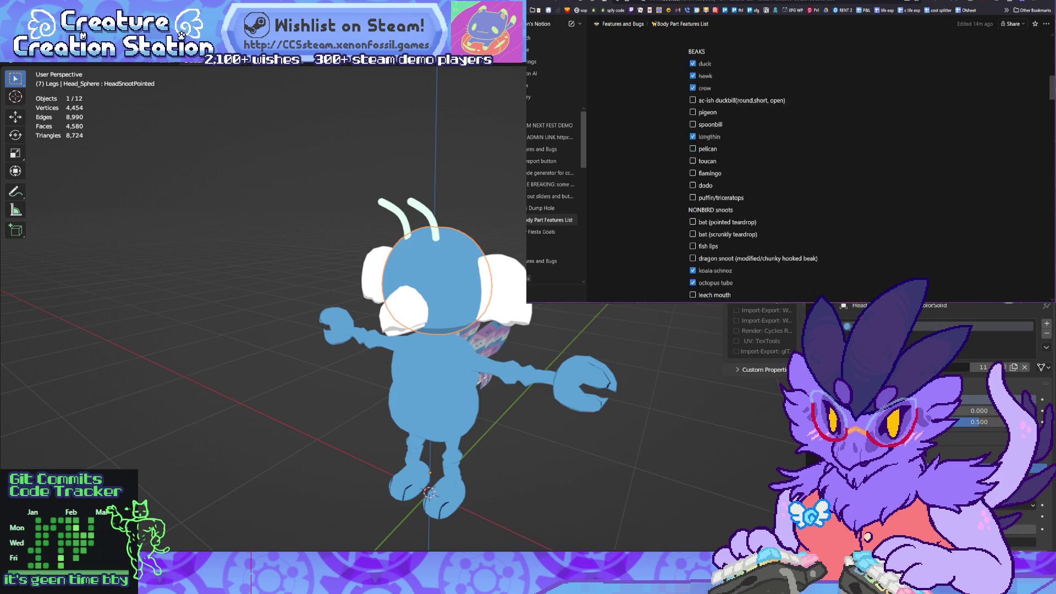
{"action": "scroll", "coordinate": [770, 165], "scroll_direction": "down", "scroll_amount": 3}
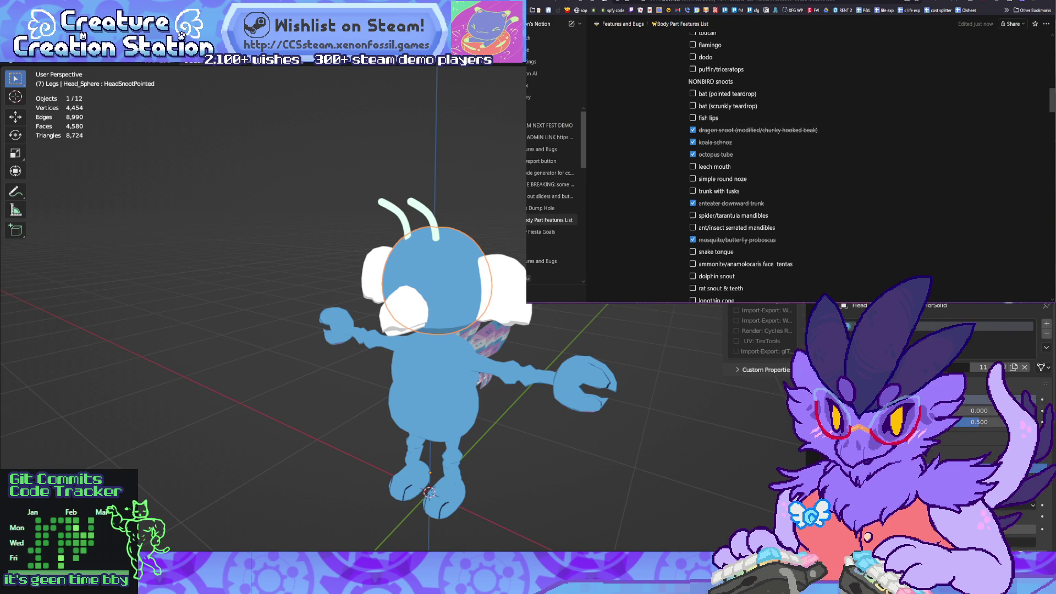
Step: Select the Maxilla_Pig snout and duplicate it in place as the Maxilla_Bat copy
{"action": "key", "text": "ctrl+z"}
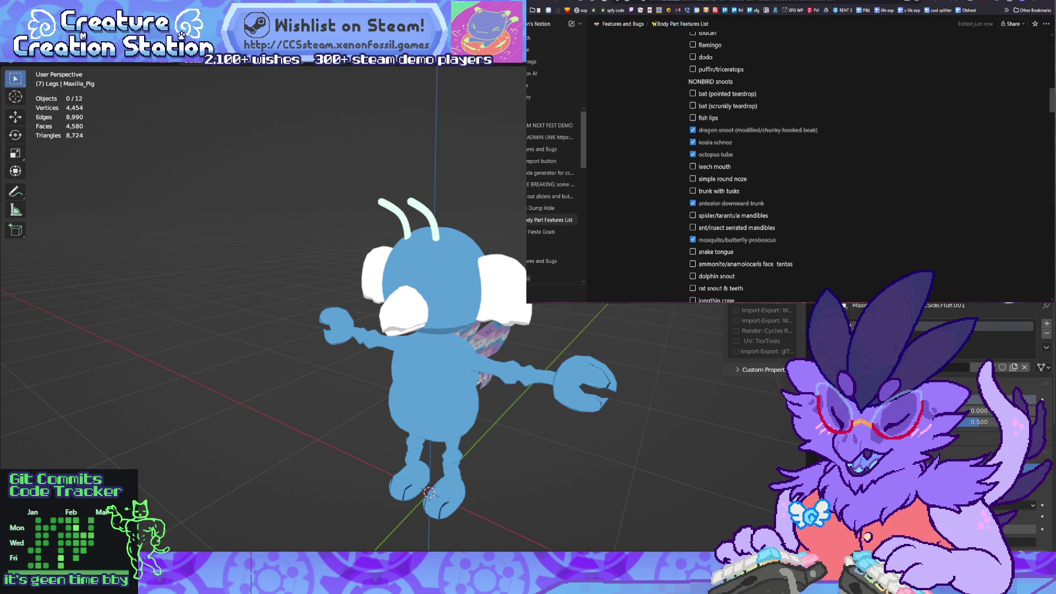
{"action": "mouse_move", "coordinate": [352, 308]}
{"action": "middle_mouse_down"}
{"action": "mouse_move", "coordinate": [363, 310]}
{"action": "mouse_move", "coordinate": [308, 324]}
{"action": "mouse_move", "coordinate": [341, 286]}
{"action": "middle_mouse_up"}
{"action": "key", "text": "ctrl+z"}
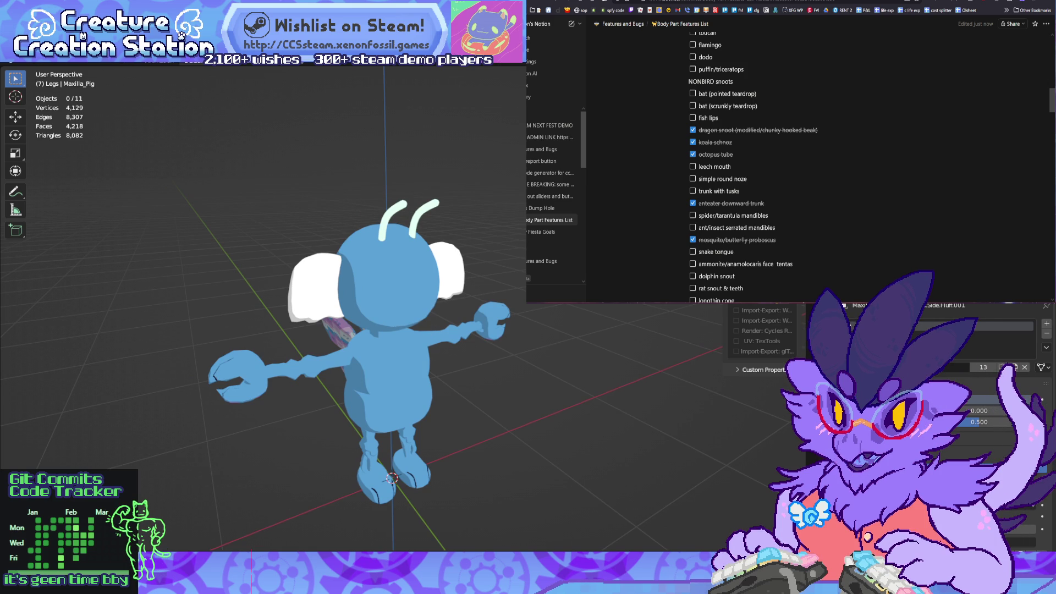
{"action": "key", "text": "ctrl+shift+z"}
{"action": "middle_click_drag", "start_coordinate": [341, 286], "coordinate": [451, 280]}
{"action": "left_click", "coordinate": [410, 311]}
{"action": "middle_click_drag", "start_coordinate": [410, 310], "coordinate": [495, 311]}
{"action": "key", "text": "shift+d"}
{"action": "key", "text": "Escape"}
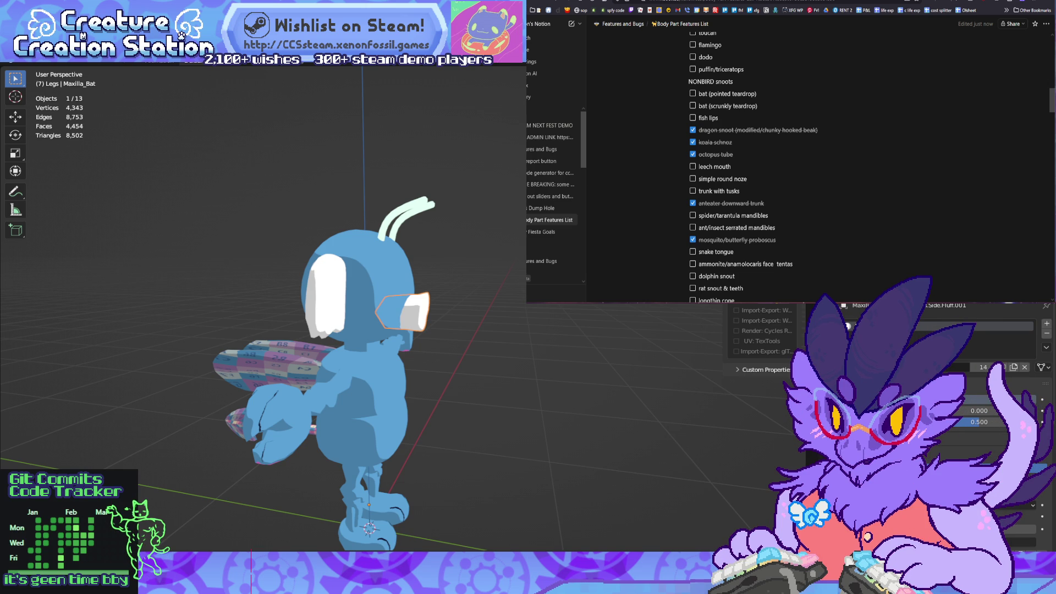
Step: In Edit Mode, raise the copy's top vertices about 0.047 m along Z into a teardrop point
{"action": "scroll", "coordinate": [363, 308], "scroll_direction": "up", "scroll_amount": 4}
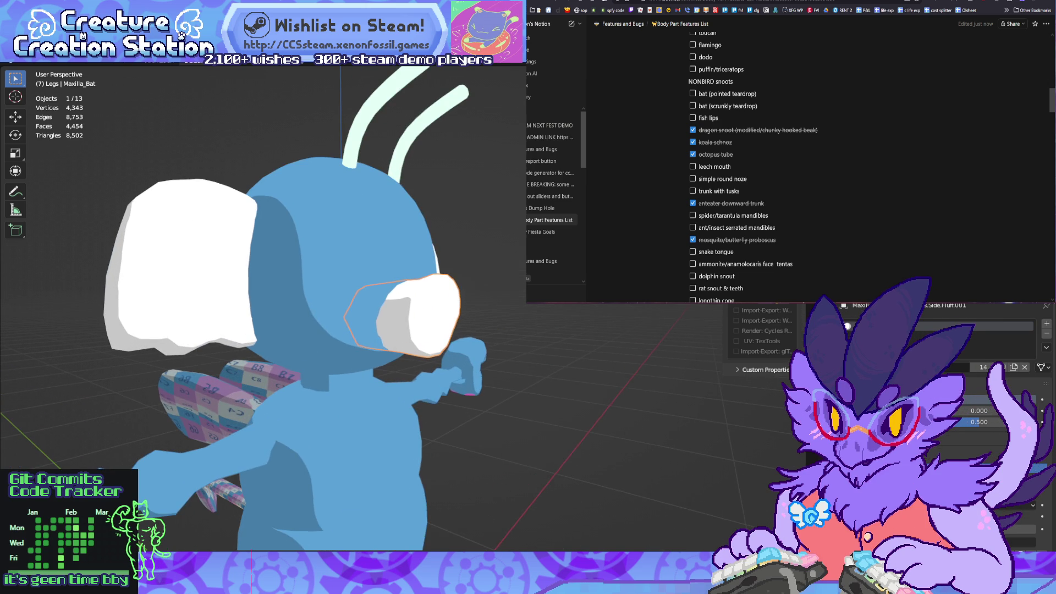
{"action": "key", "text": "Tab"}
{"action": "mouse_move", "coordinate": [363, 308]}
{"action": "middle_mouse_down"}
{"action": "mouse_move", "coordinate": [341, 308]}
{"action": "mouse_move", "coordinate": [385, 310]}
{"action": "mouse_move", "coordinate": [347, 305]}
{"action": "mouse_move", "coordinate": [370, 306]}
{"action": "middle_mouse_up"}
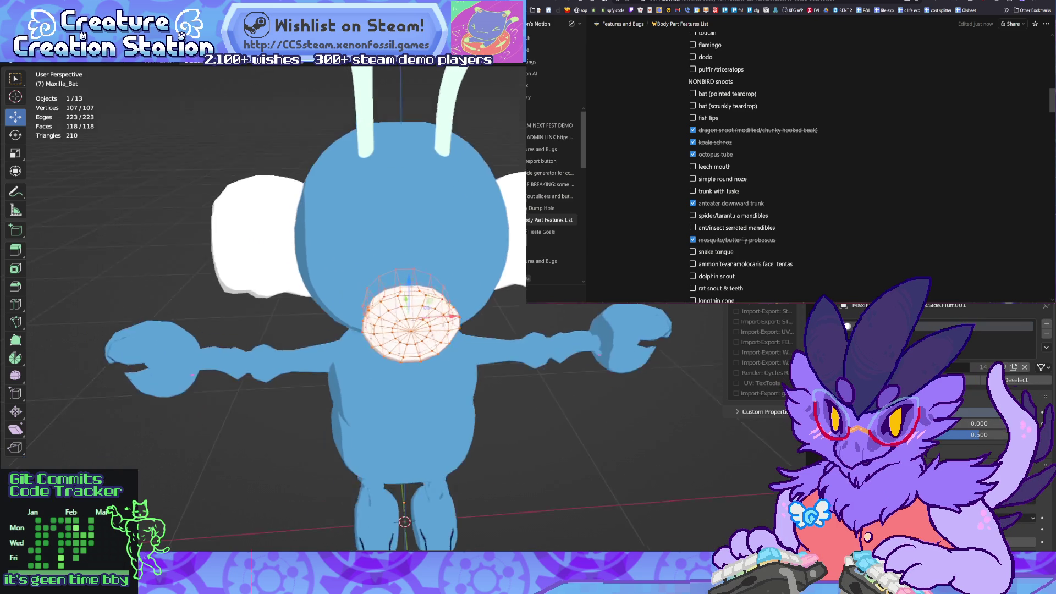
{"action": "scroll", "coordinate": [369, 306], "scroll_direction": "up", "scroll_amount": 3}
{"action": "key", "text": "alt+a"}
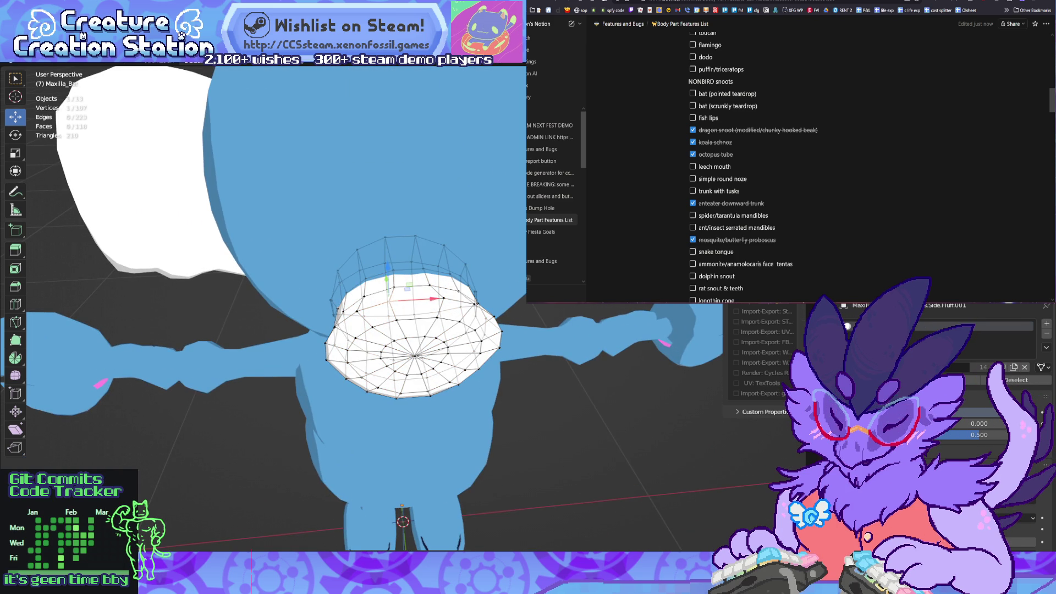
{"action": "middle_click_drag", "start_coordinate": [370, 306], "coordinate": [325, 306]}
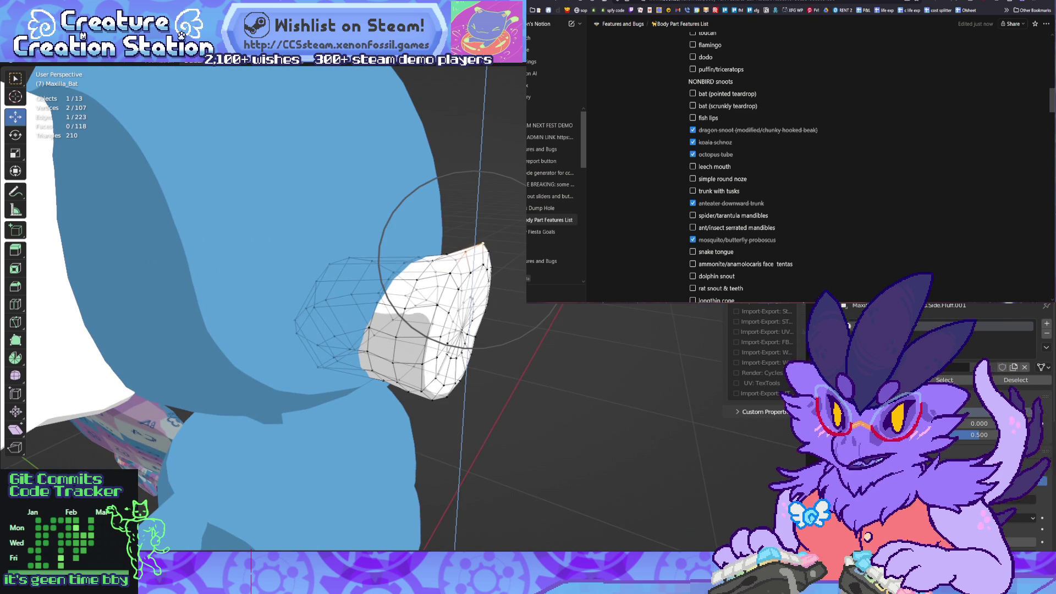
{"action": "key", "text": "Return"}
{"action": "middle_click_drag", "start_coordinate": [324, 307], "coordinate": [385, 306]}
{"action": "left_click", "coordinate": [969, 2]}
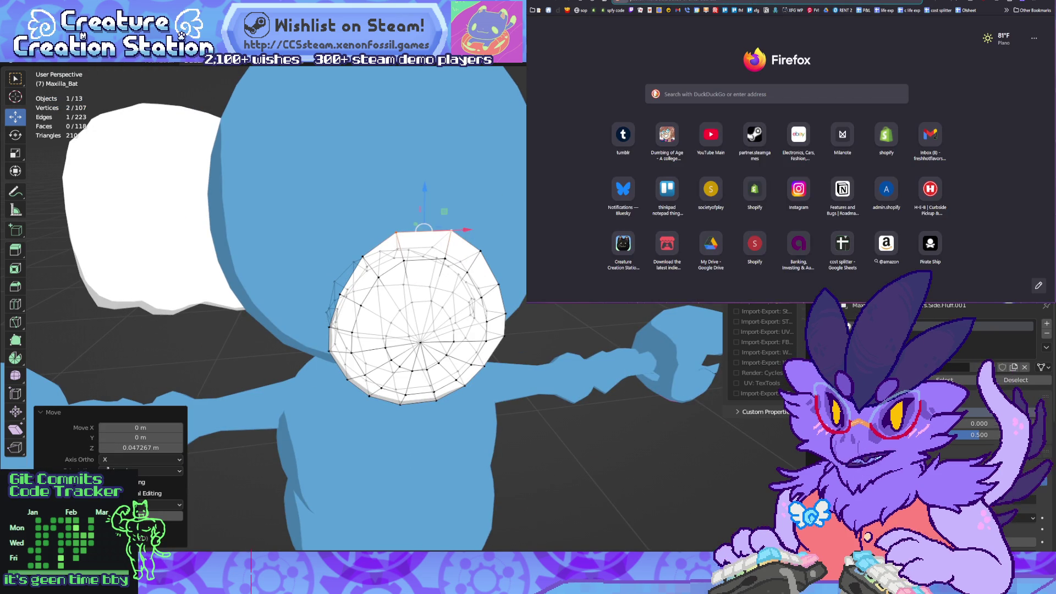
{"action": "type", "text": "bat nose"}
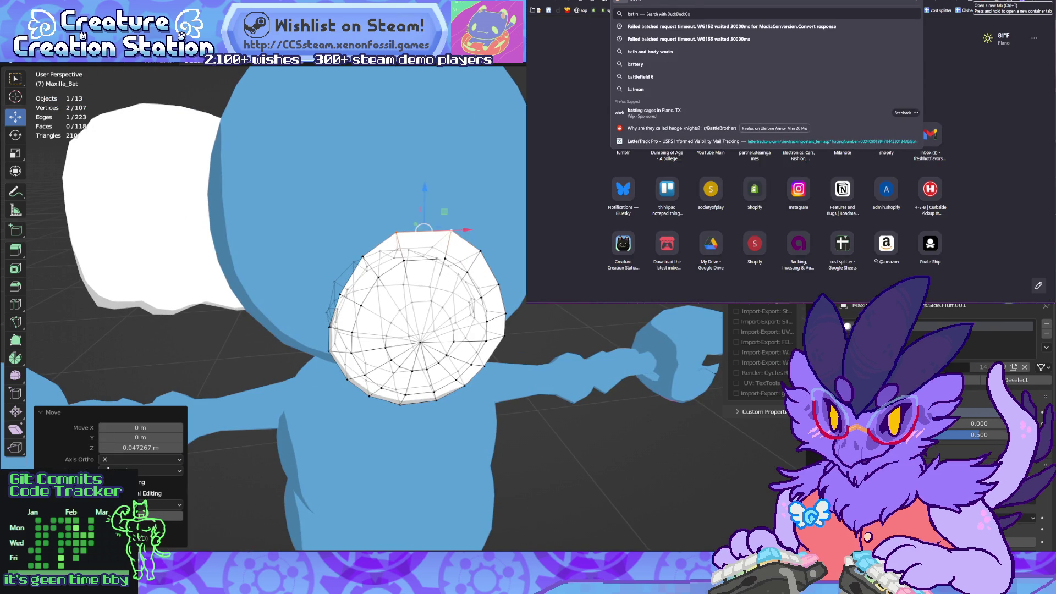
{"action": "key", "text": "Return"}
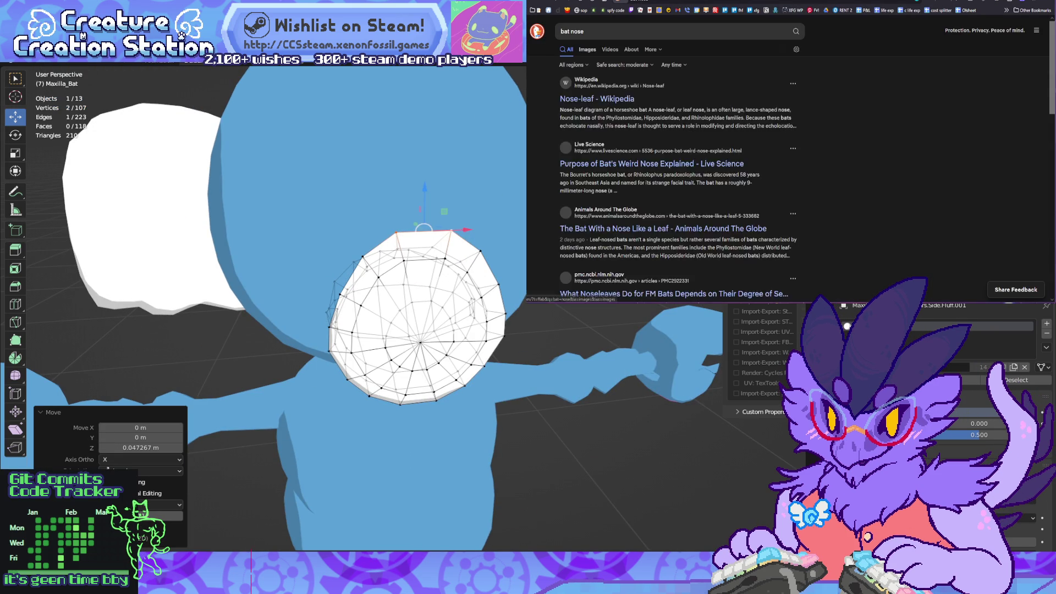
{"action": "key", "text": "i"}
{"action": "scroll", "coordinate": [583, 264], "scroll_direction": "down", "scroll_amount": 1}
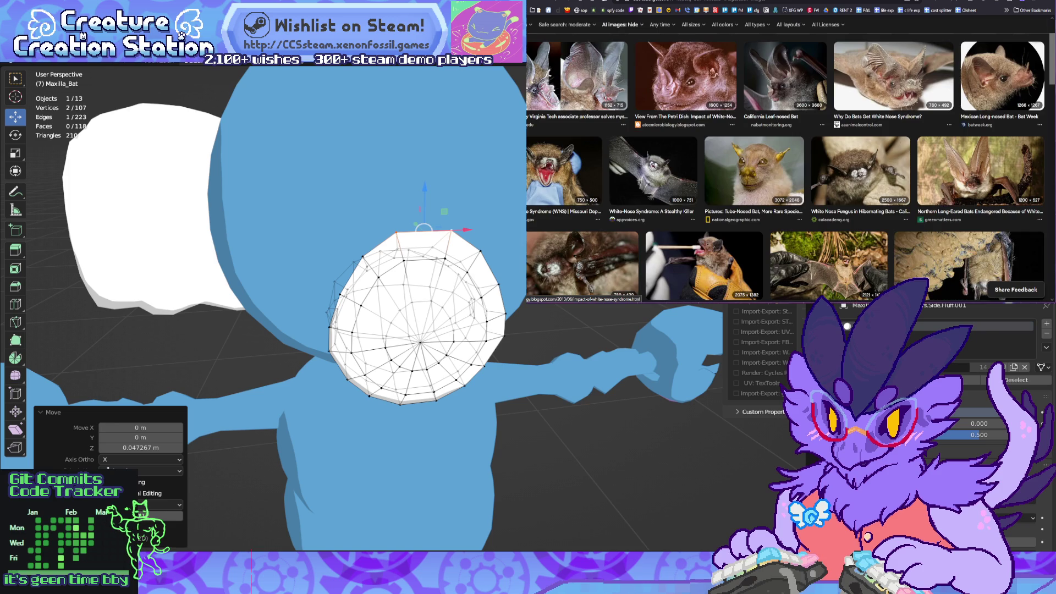
{"action": "key", "text": "alt+Left"}
{"action": "key", "text": "alt+Left"}
{"action": "key", "text": "alt+Left"}
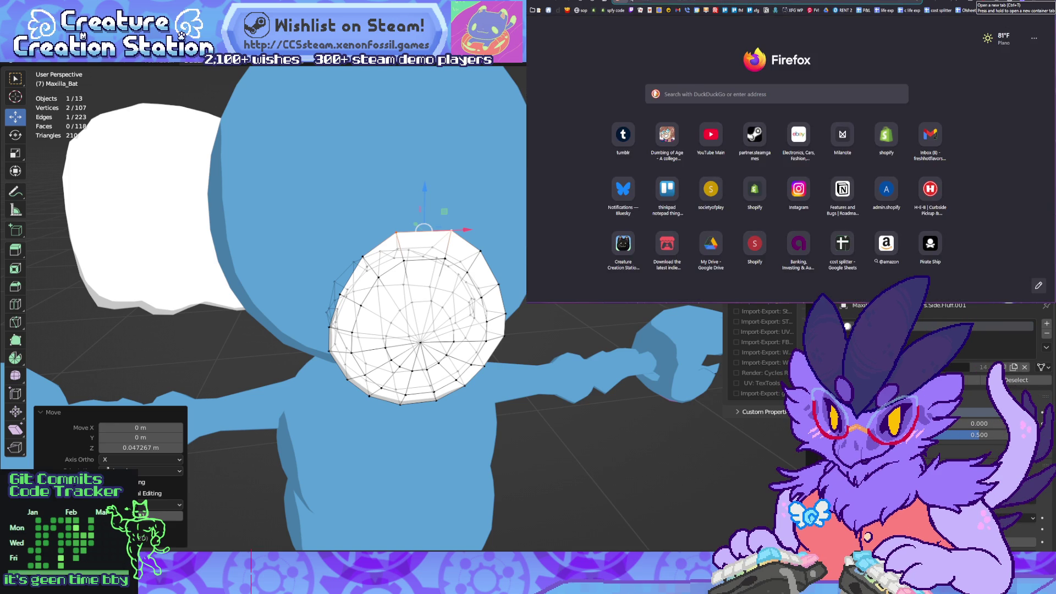
Step: Search DuckDuckGo for 'animal crossing bat villager' and show the image results
{"action": "type", "text": "animal crossing"}
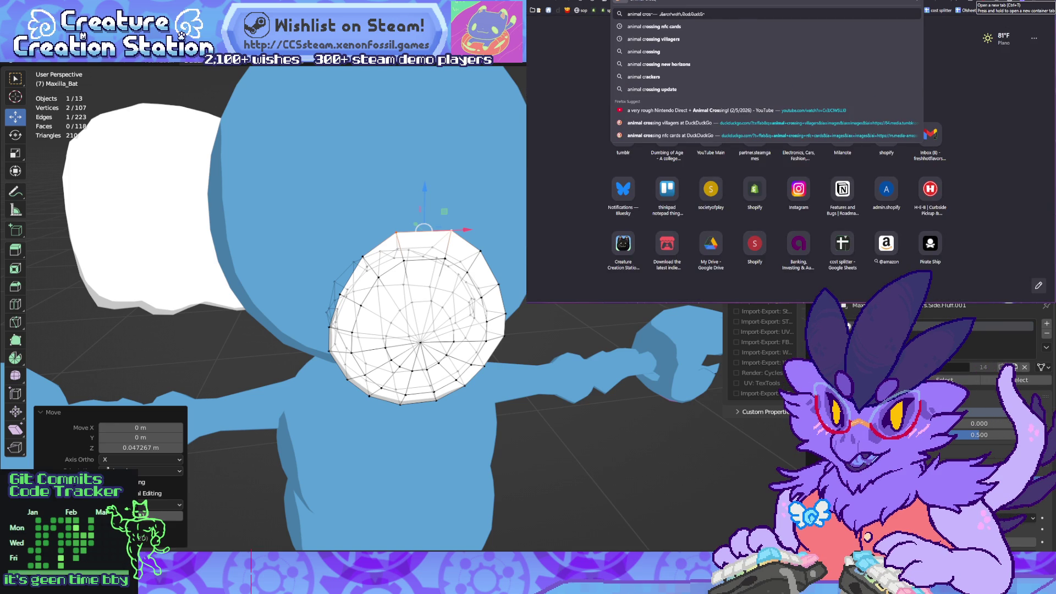
{"action": "type", "text": " bat vill"}
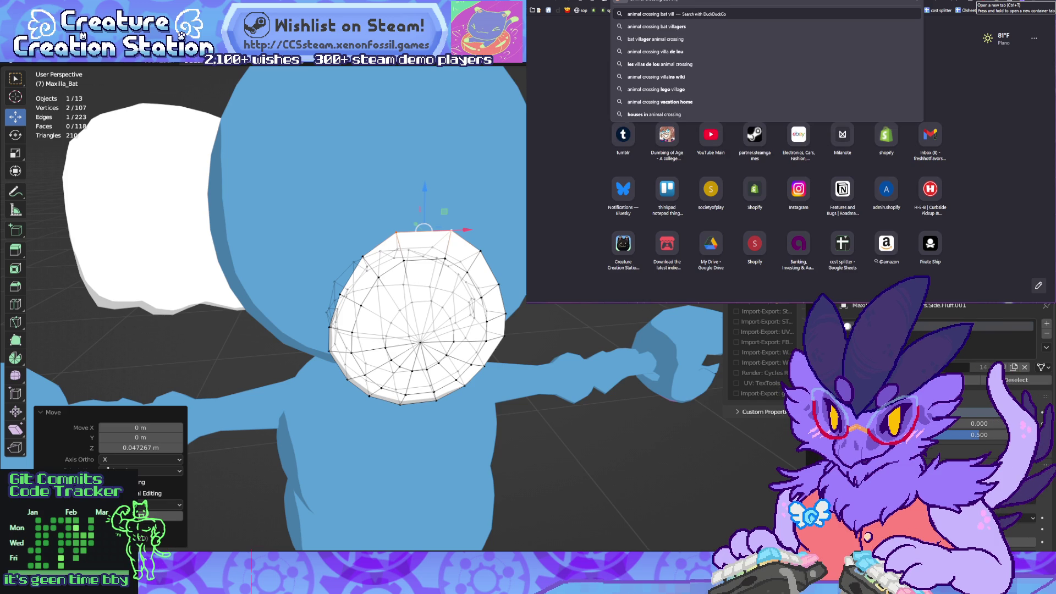
{"action": "type", "text": "ager"}
{"action": "key", "text": "Return"}
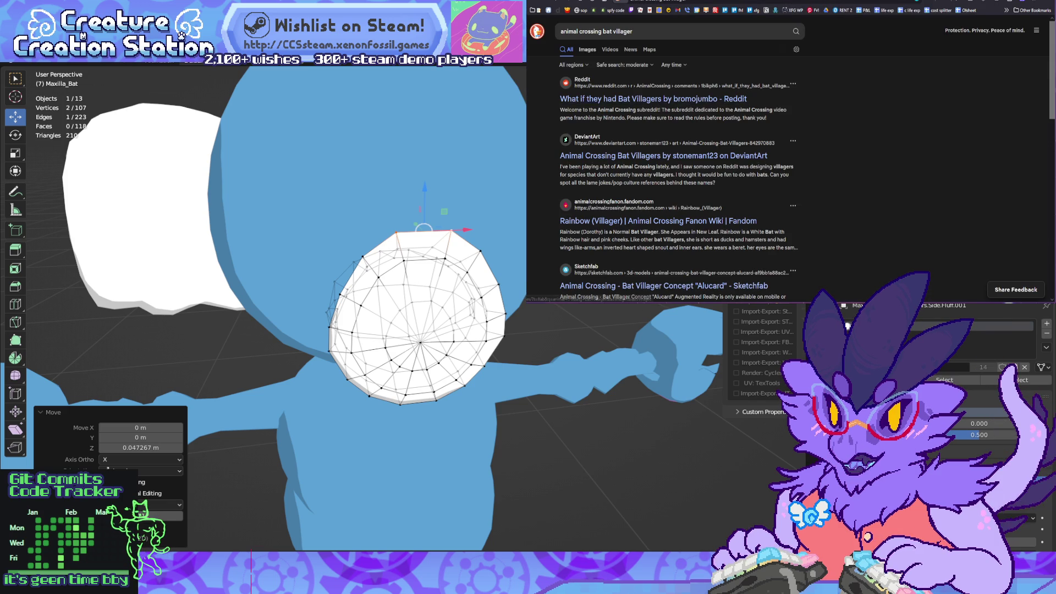
{"action": "left_click", "coordinate": [588, 50]}
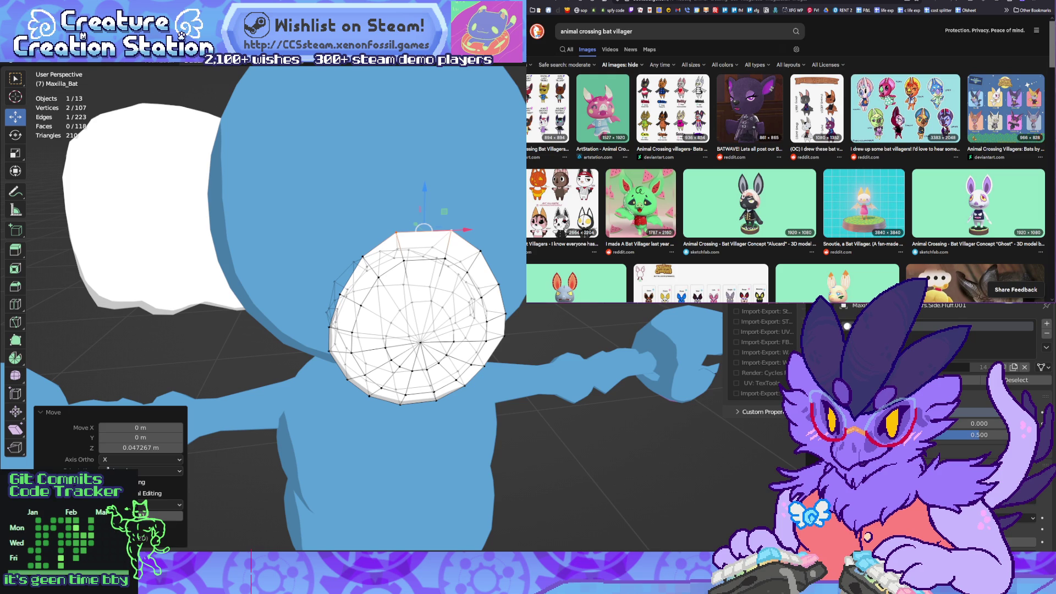
Step: Preview bat villager images: ArtStation, DeviantArt sheet, Custom Bat Villagers, green bat, Alucard model
{"action": "left_click", "coordinate": [603, 109]}
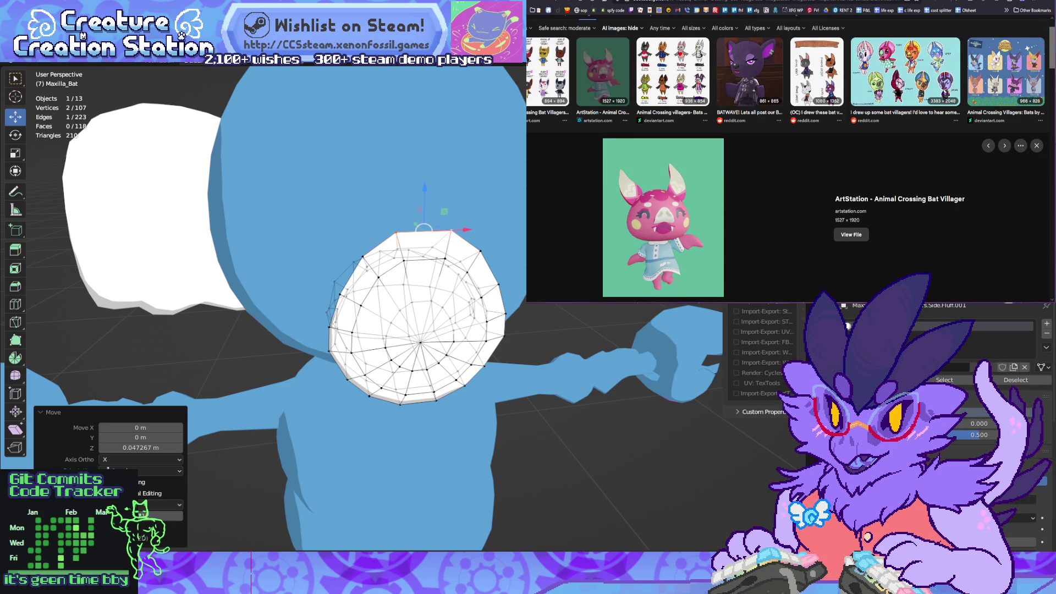
{"action": "key", "text": "Left"}
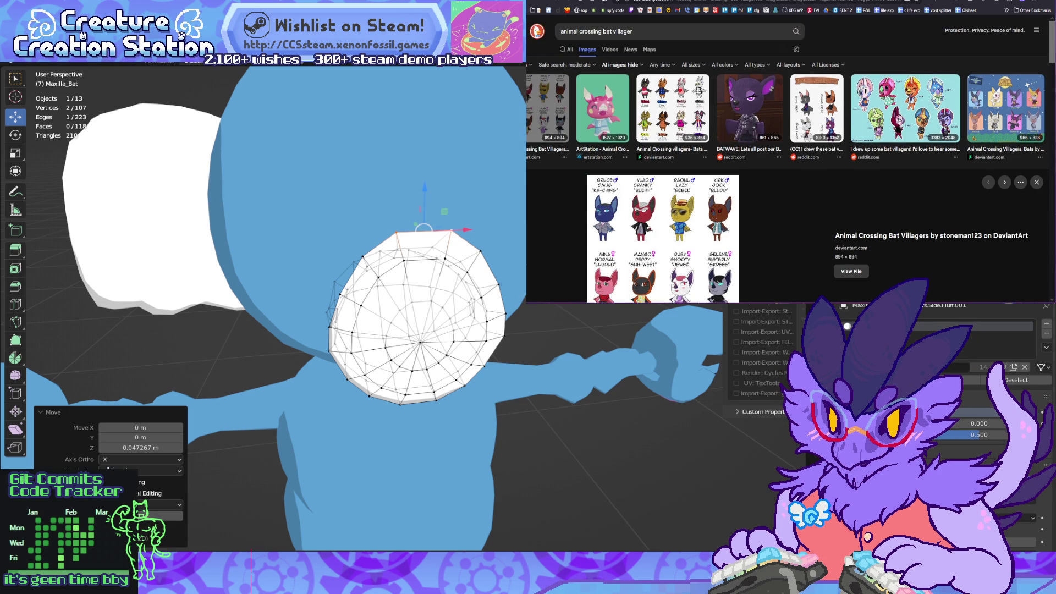
{"action": "scroll", "coordinate": [791, 182], "scroll_direction": "down", "scroll_amount": 2}
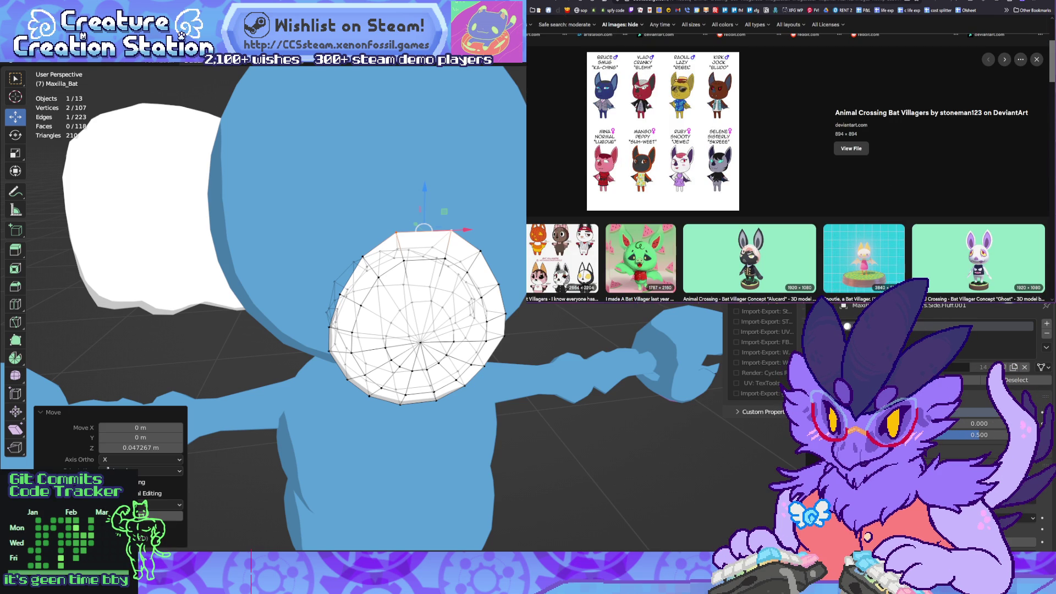
{"action": "scroll", "coordinate": [791, 181], "scroll_direction": "down", "scroll_amount": 2}
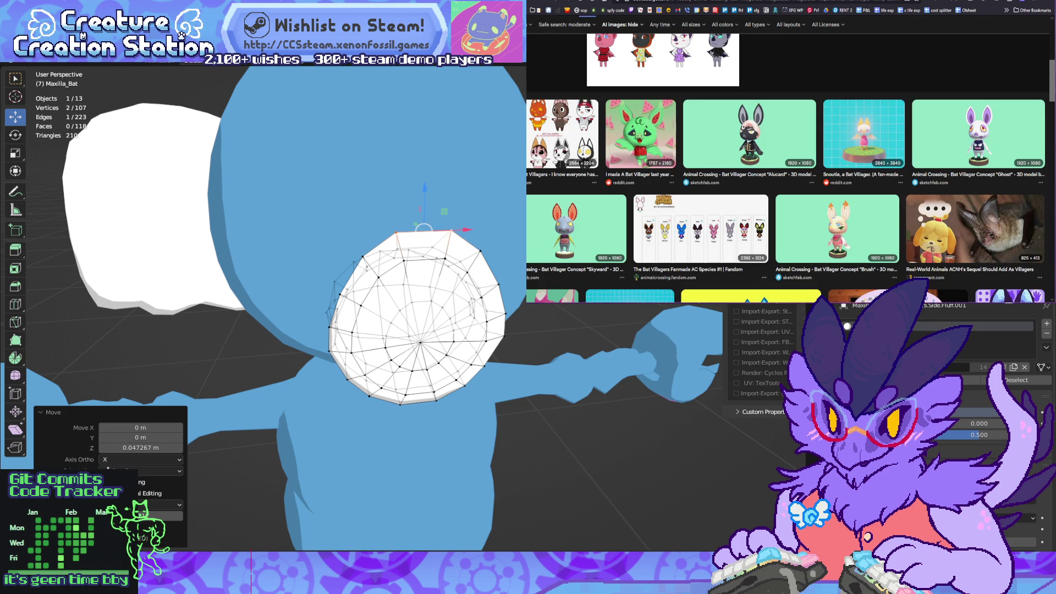
{"action": "left_click", "coordinate": [561, 133]}
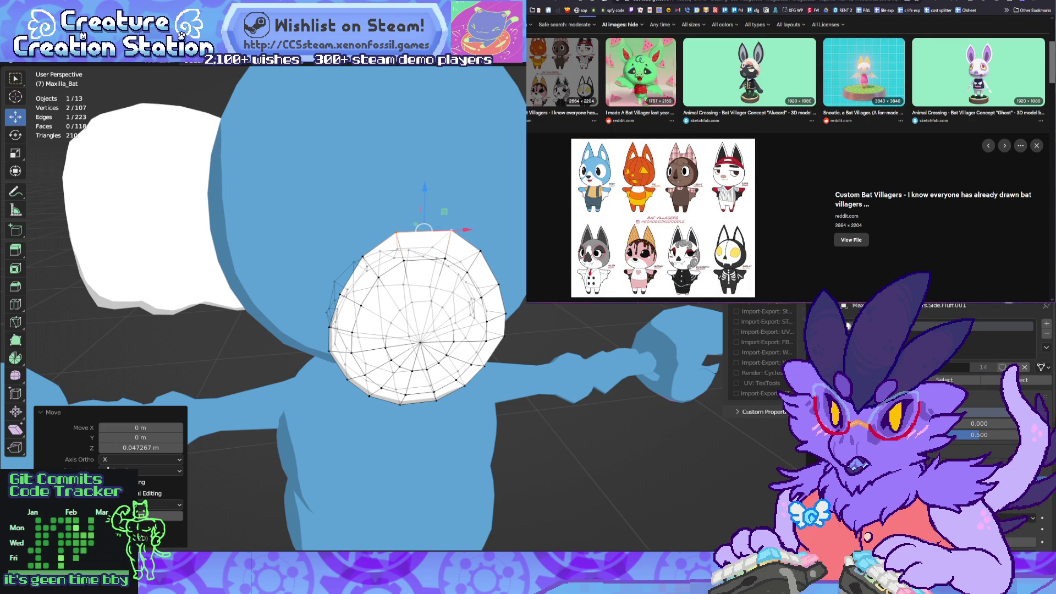
{"action": "key", "text": "Right"}
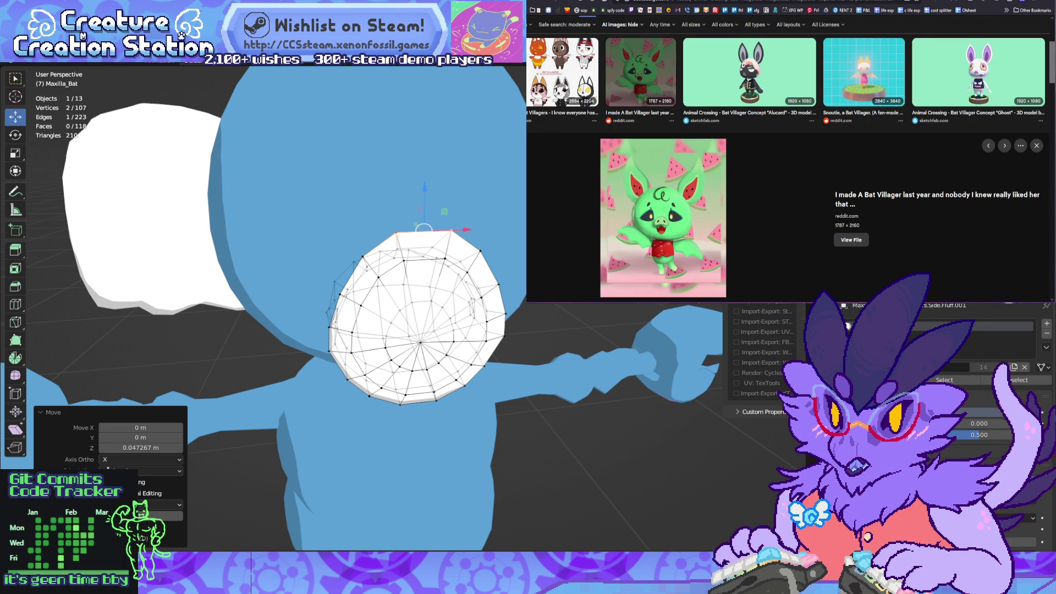
{"action": "key", "text": "Right"}
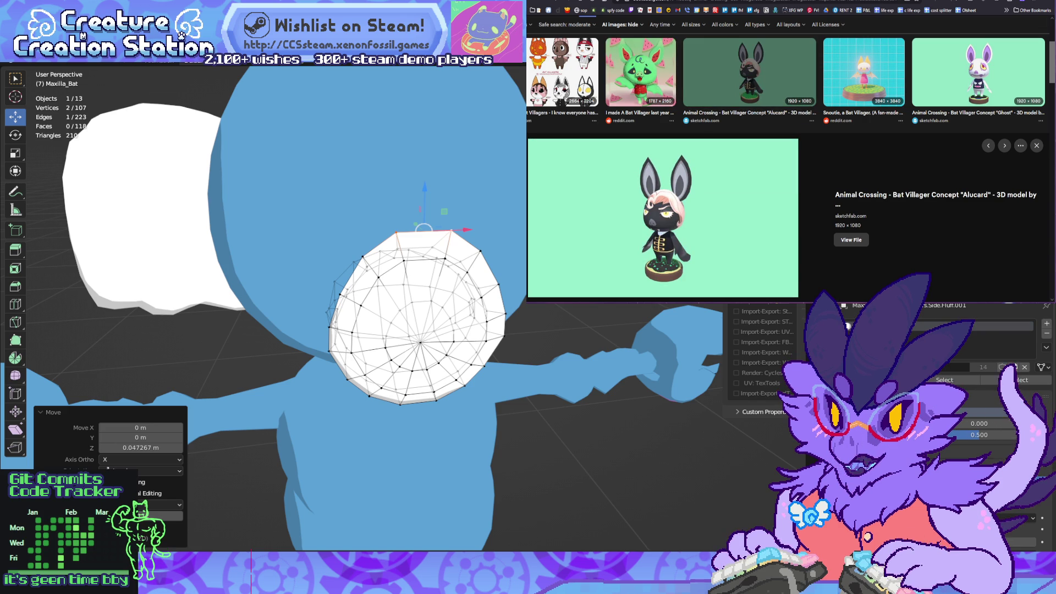
Step: Scroll further down and enlarge the Bat Villagers chart, then close the preview
{"action": "scroll", "coordinate": [903, 231], "scroll_direction": "down", "scroll_amount": 3}
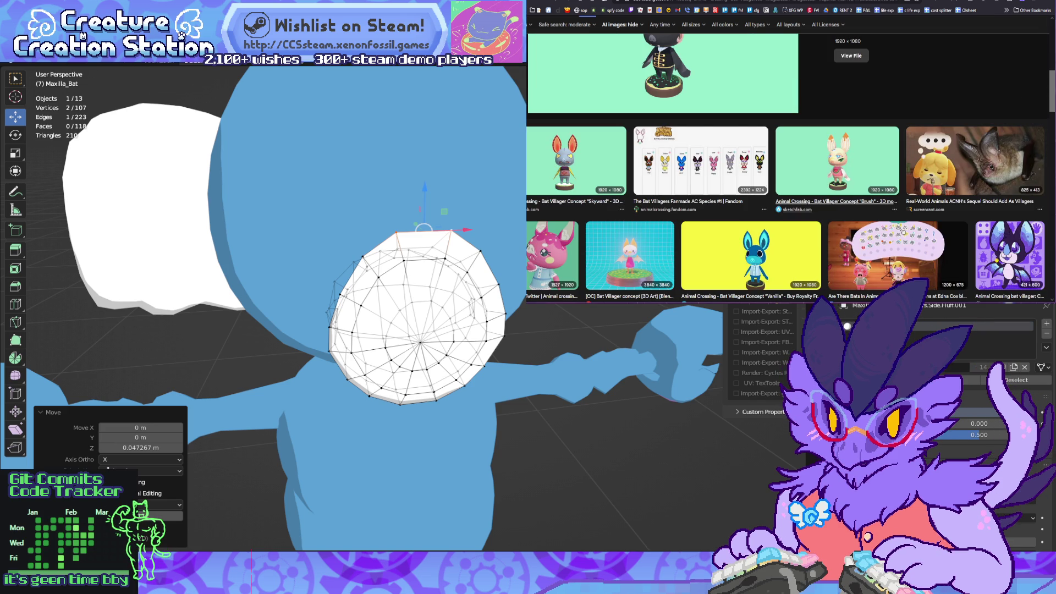
{"action": "scroll", "coordinate": [791, 169], "scroll_direction": "down", "scroll_amount": 2}
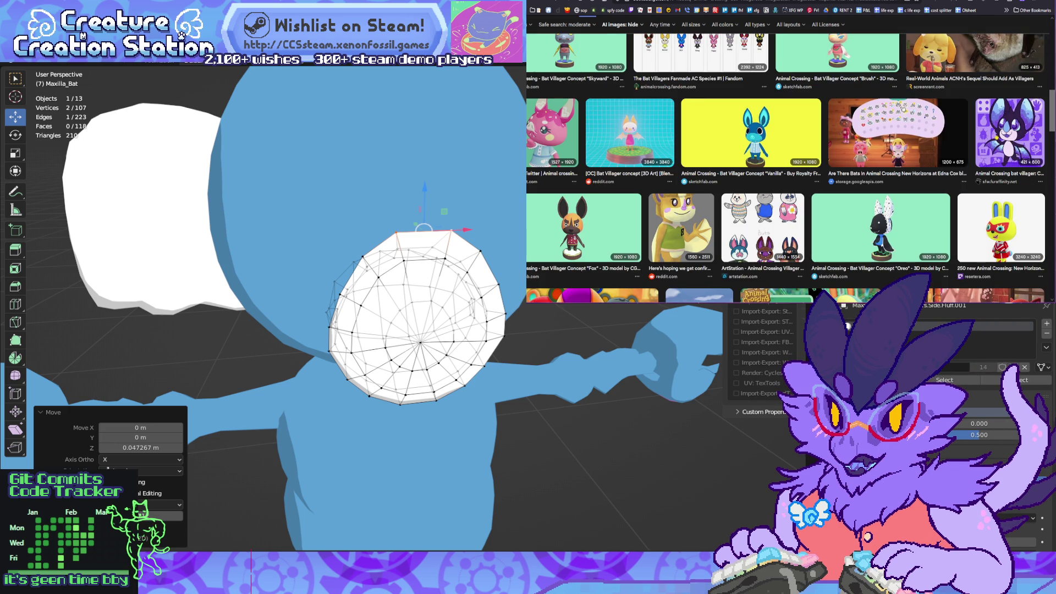
{"action": "scroll", "coordinate": [787, 169], "scroll_direction": "down", "scroll_amount": 1}
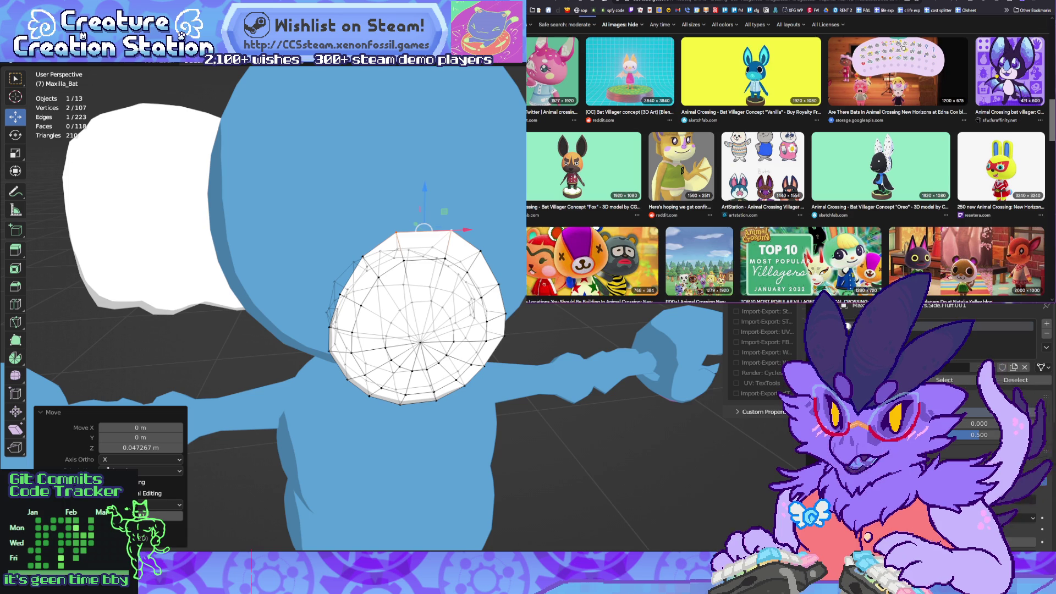
{"action": "scroll", "coordinate": [787, 169], "scroll_direction": "down", "scroll_amount": 2}
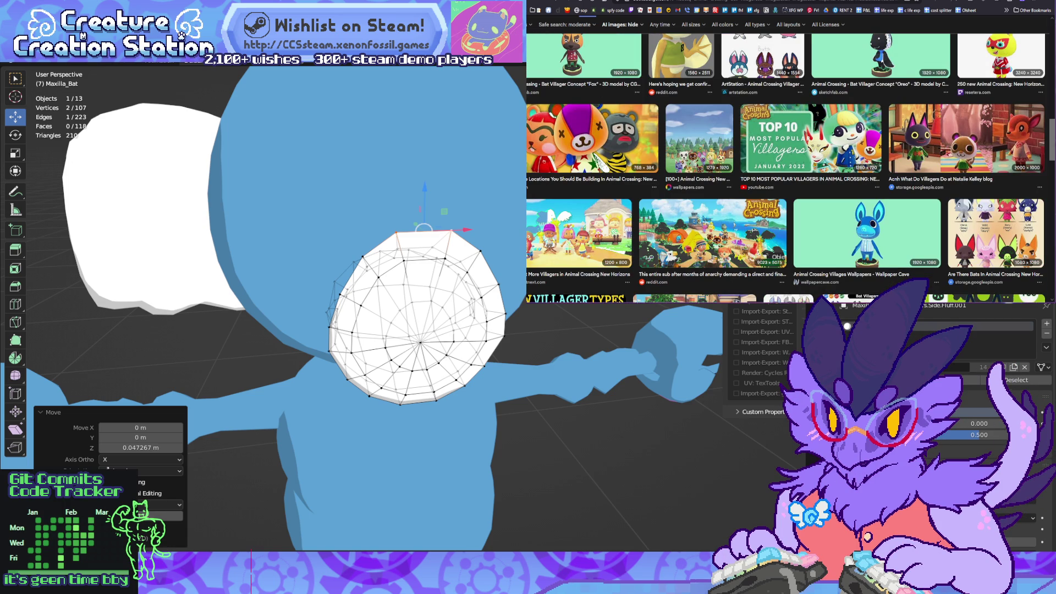
{"action": "scroll", "coordinate": [787, 168], "scroll_direction": "down", "scroll_amount": 2}
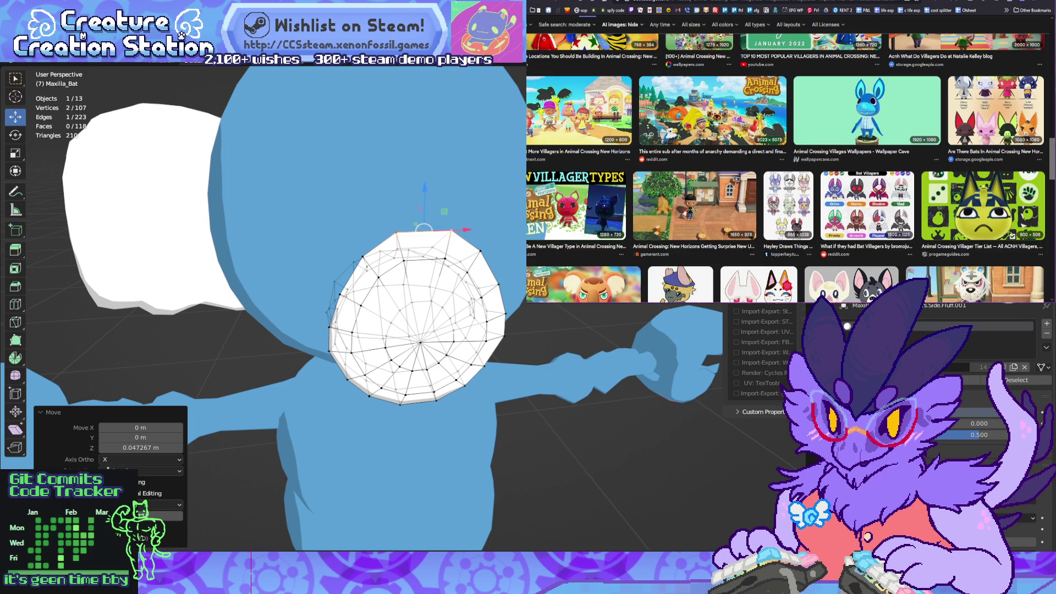
{"action": "scroll", "coordinate": [786, 168], "scroll_direction": "down", "scroll_amount": 1}
{"action": "left_click", "coordinate": [867, 145]}
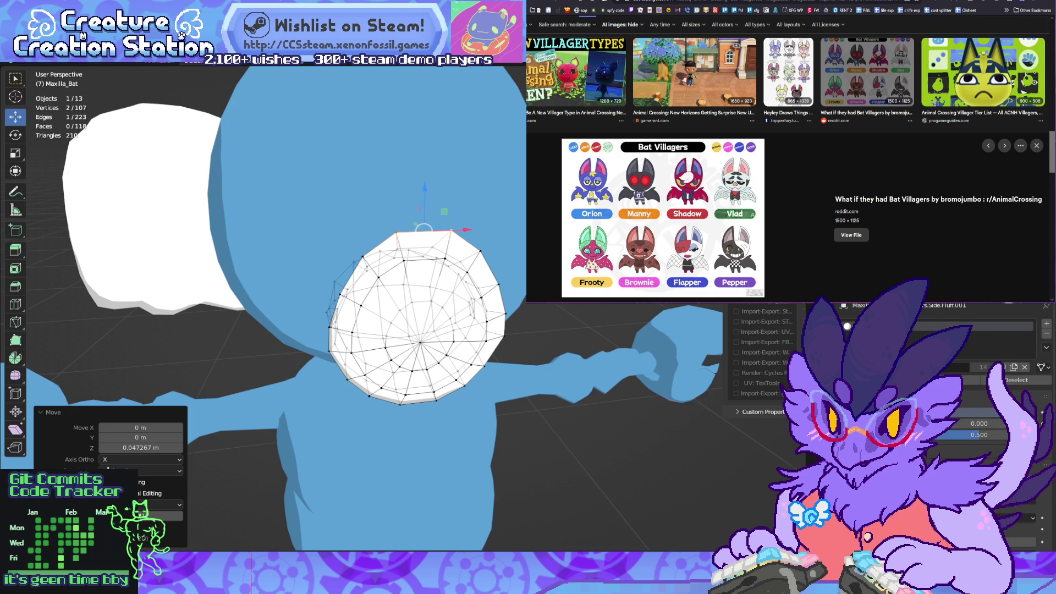
{"action": "key", "text": "Escape"}
Step: Enlarge the Animal Crossing villagers – Bats chart of eight designs as reference
{"action": "scroll", "coordinate": [786, 165], "scroll_direction": "up", "scroll_amount": 5}
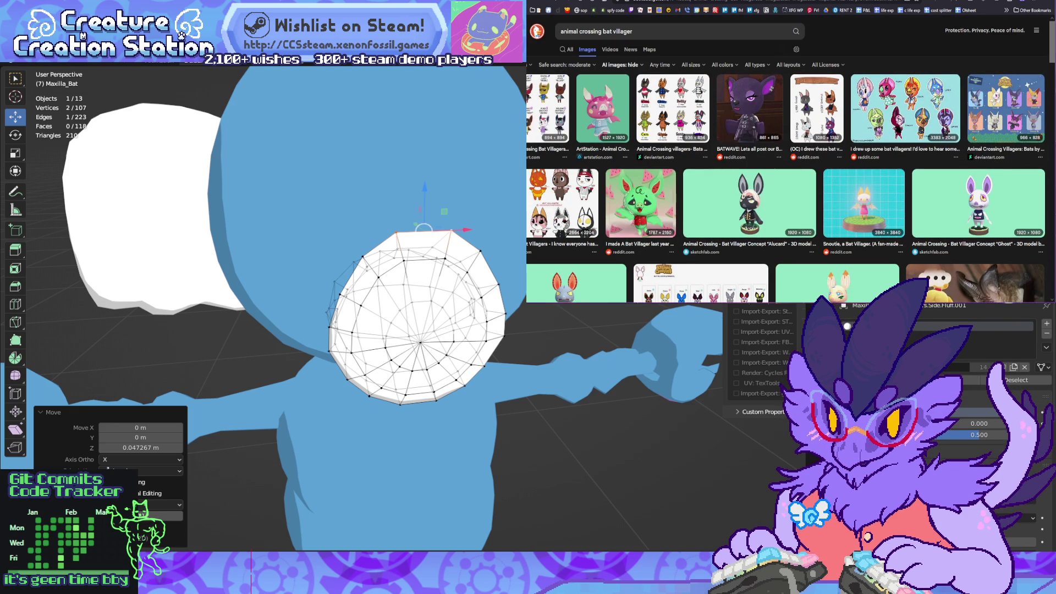
{"action": "left_click", "coordinate": [673, 107]}
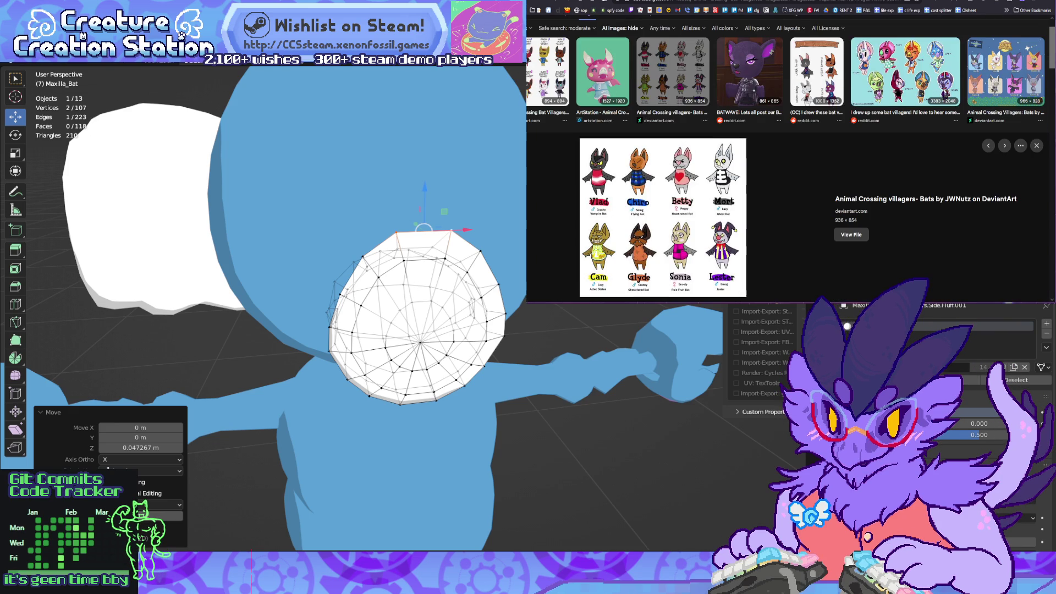
{"action": "scroll", "coordinate": [791, 165], "scroll_direction": "down", "scroll_amount": 1}
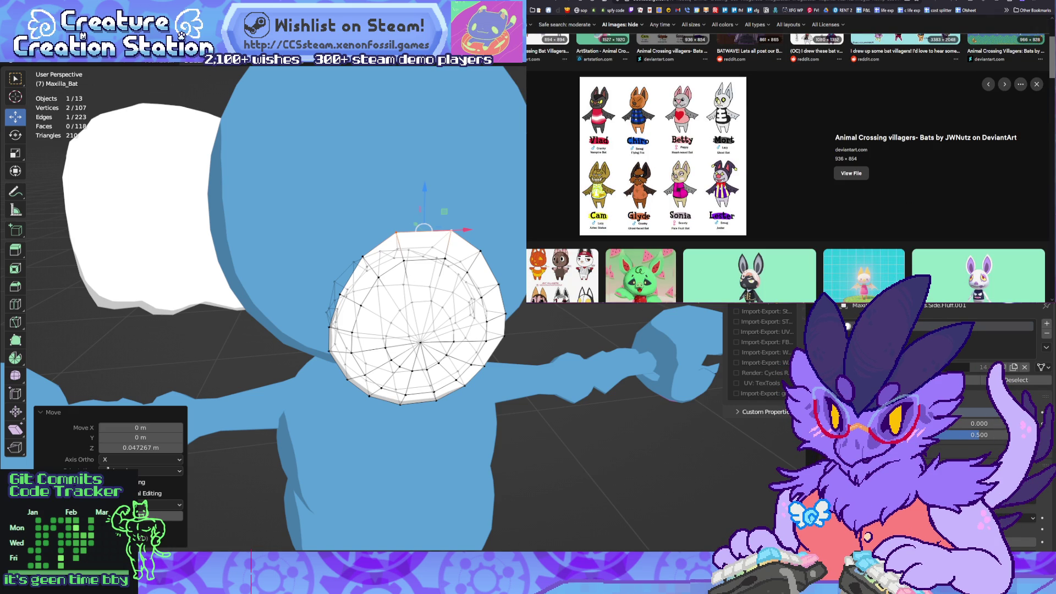
Step: Narrow the snout along X to 0.590 with a larger proportional falloff
{"action": "mouse_move", "coordinate": [385, 330]}
{"action": "middle_mouse_down"}
{"action": "mouse_move", "coordinate": [324, 322]}
{"action": "mouse_move", "coordinate": [385, 321]}
{"action": "mouse_move", "coordinate": [363, 319]}
{"action": "middle_mouse_up"}
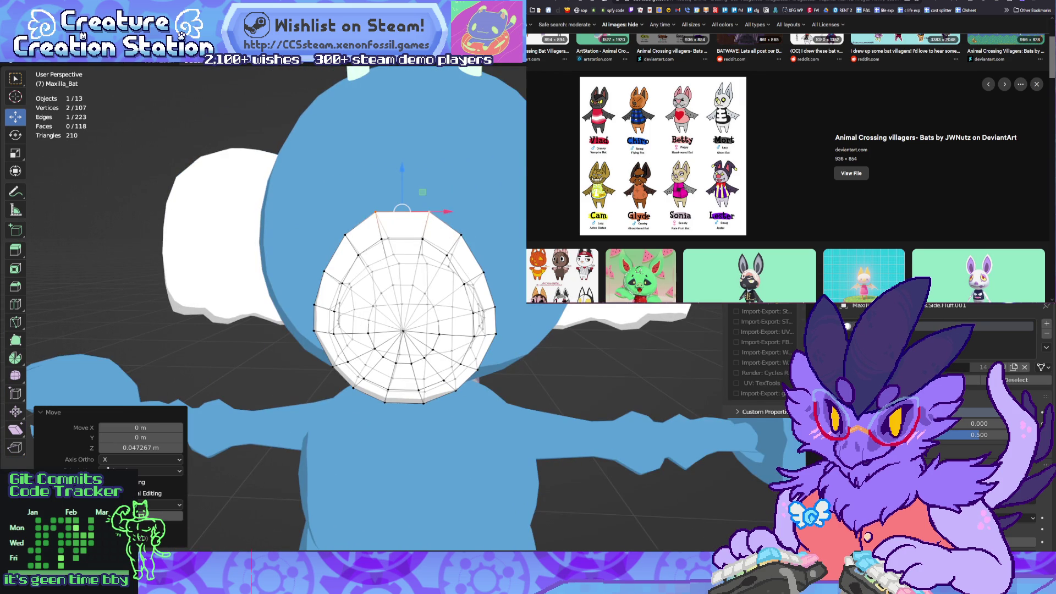
{"action": "key", "text": "s"}
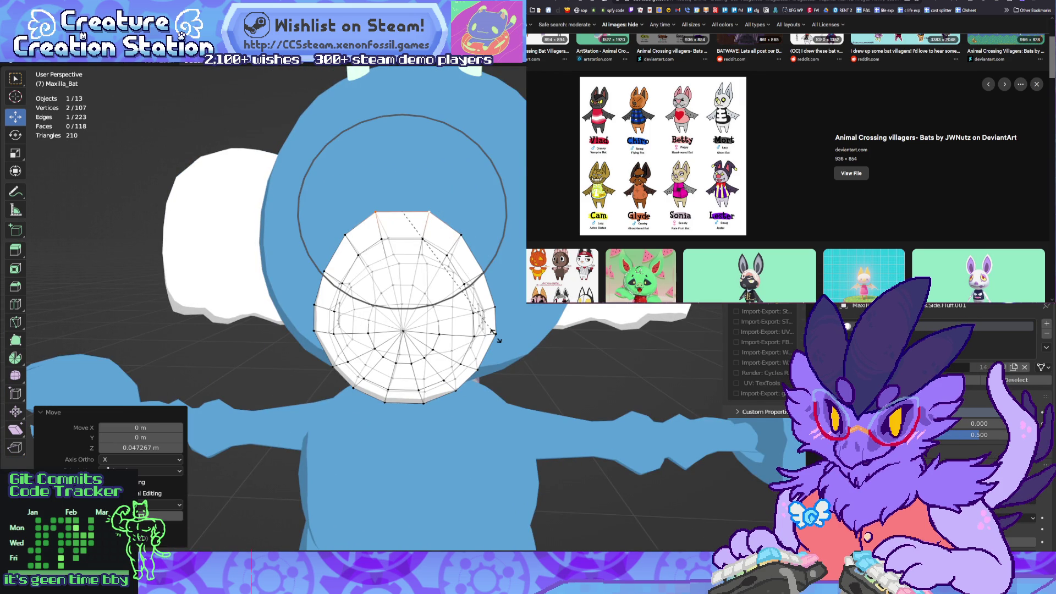
{"action": "key", "text": "x"}
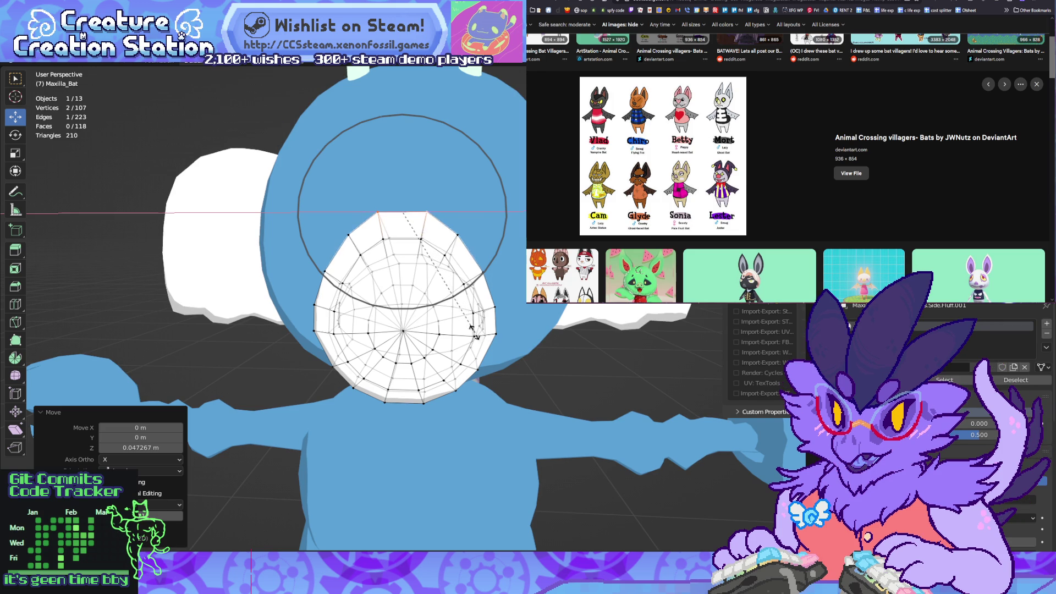
{"action": "scroll", "coordinate": [423, 292], "scroll_direction": "down", "scroll_amount": 3}
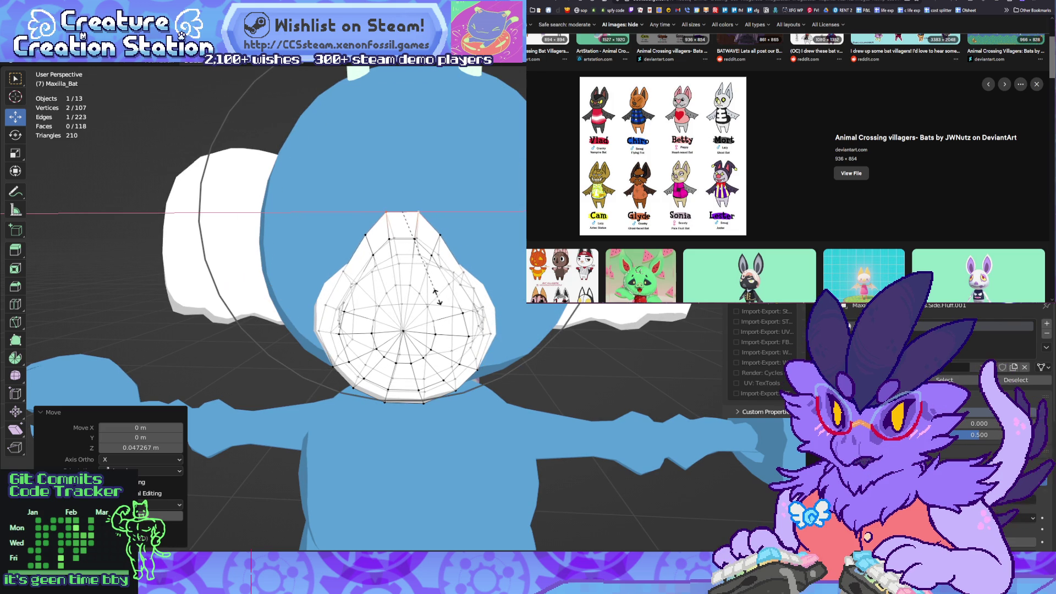
{"action": "left_click", "coordinate": [436, 296]}
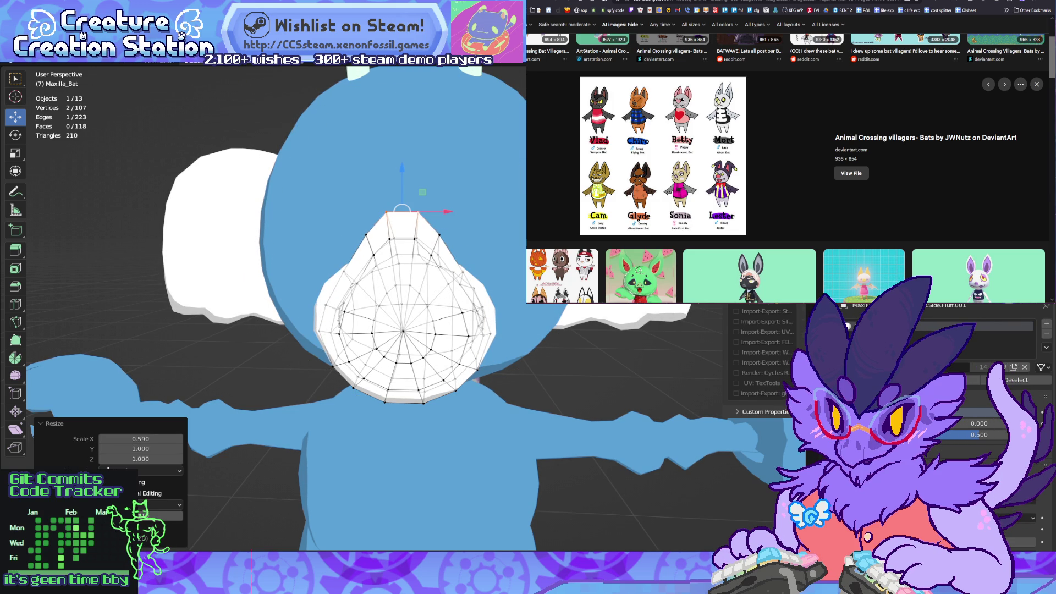
{"action": "mouse_move", "coordinate": [435, 296]}
{"action": "middle_mouse_down"}
{"action": "mouse_move", "coordinate": [358, 300]}
{"action": "mouse_move", "coordinate": [424, 298]}
{"action": "mouse_move", "coordinate": [393, 297]}
{"action": "mouse_move", "coordinate": [400, 292]}
{"action": "middle_mouse_up"}
Step: Rescale the snout along X, deselect, check the teardrop shape, and return to Object Mode
{"action": "key", "text": "g"}
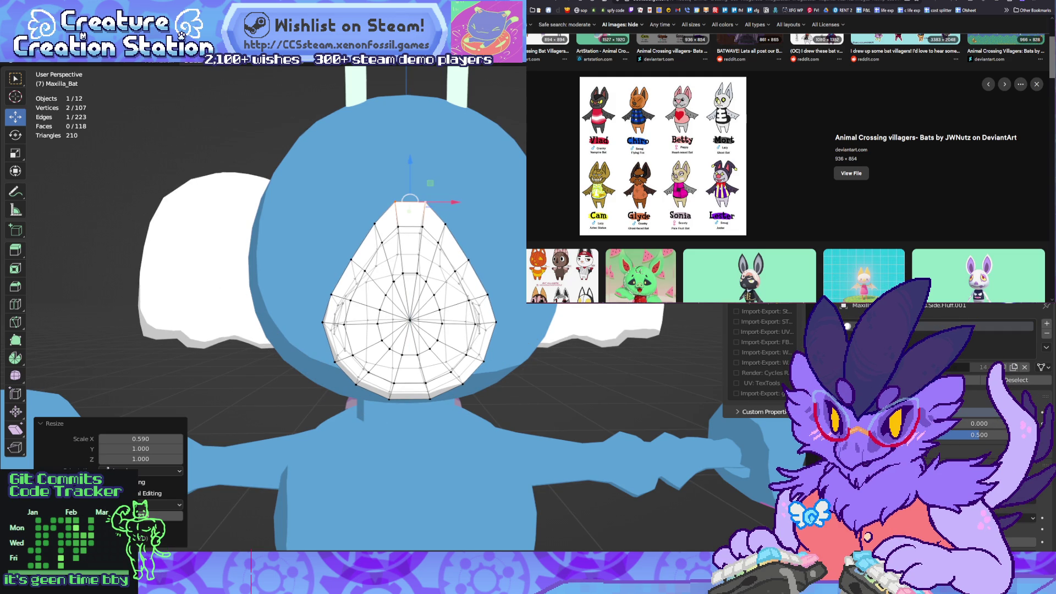
{"action": "mouse_move", "coordinate": [401, 292]}
{"action": "middle_mouse_down"}
{"action": "mouse_move", "coordinate": [352, 294]}
{"action": "mouse_move", "coordinate": [380, 286]}
{"action": "mouse_move", "coordinate": [385, 308]}
{"action": "mouse_move", "coordinate": [401, 292]}
{"action": "middle_mouse_up"}
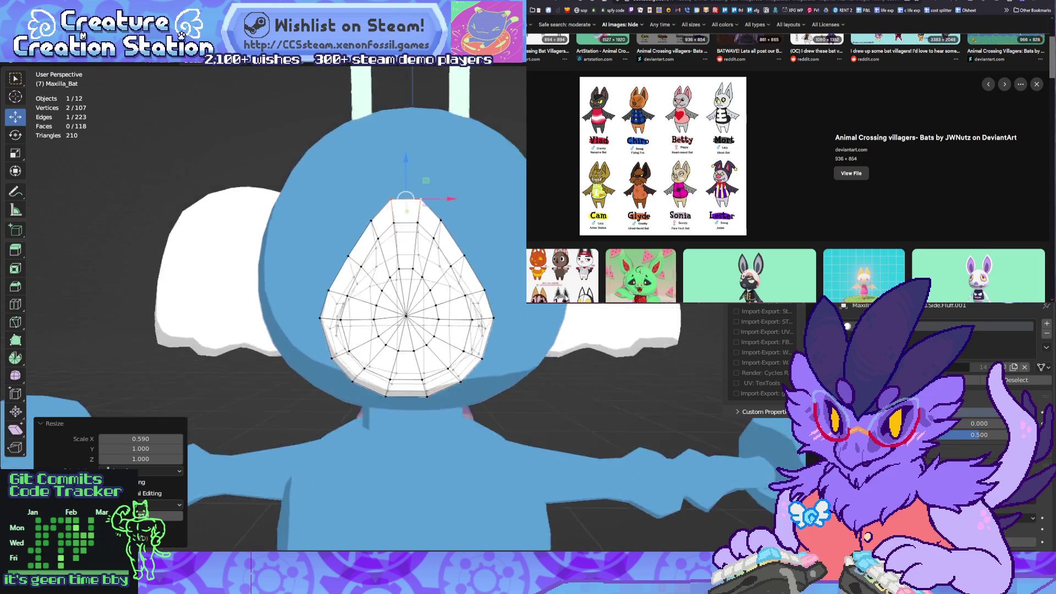
{"action": "key", "text": "s"}
{"action": "key", "text": "x"}
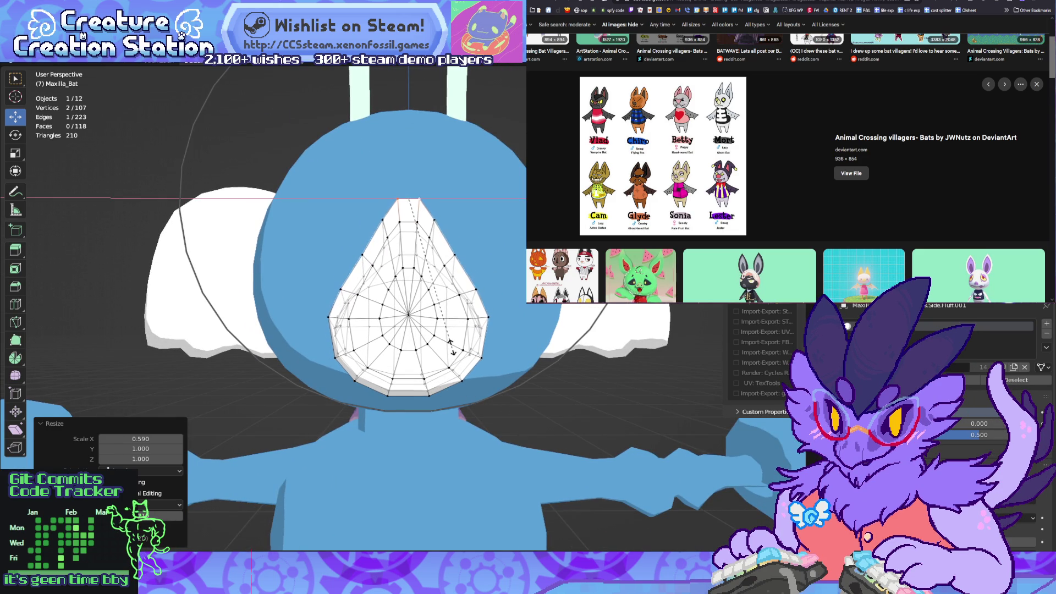
{"action": "key", "text": "alt+a"}
{"action": "scroll", "coordinate": [450, 341], "scroll_direction": "down", "scroll_amount": 4}
{"action": "middle_click_drag", "start_coordinate": [449, 341], "coordinate": [330, 329]}
{"action": "middle_click_drag", "start_coordinate": [385, 302], "coordinate": [880, 303]}
{"action": "key", "text": "Tab"}
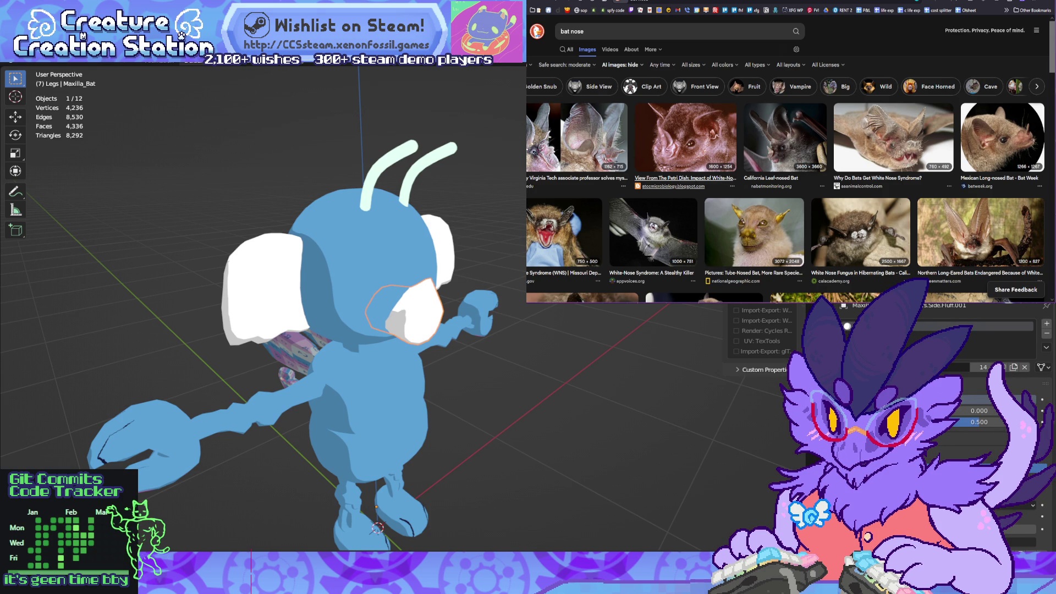
Step: Enlarge the Petri Dish nose-leaf bat photo in the Firefox results
{"action": "scroll", "coordinate": [785, 165], "scroll_direction": "down", "scroll_amount": 3}
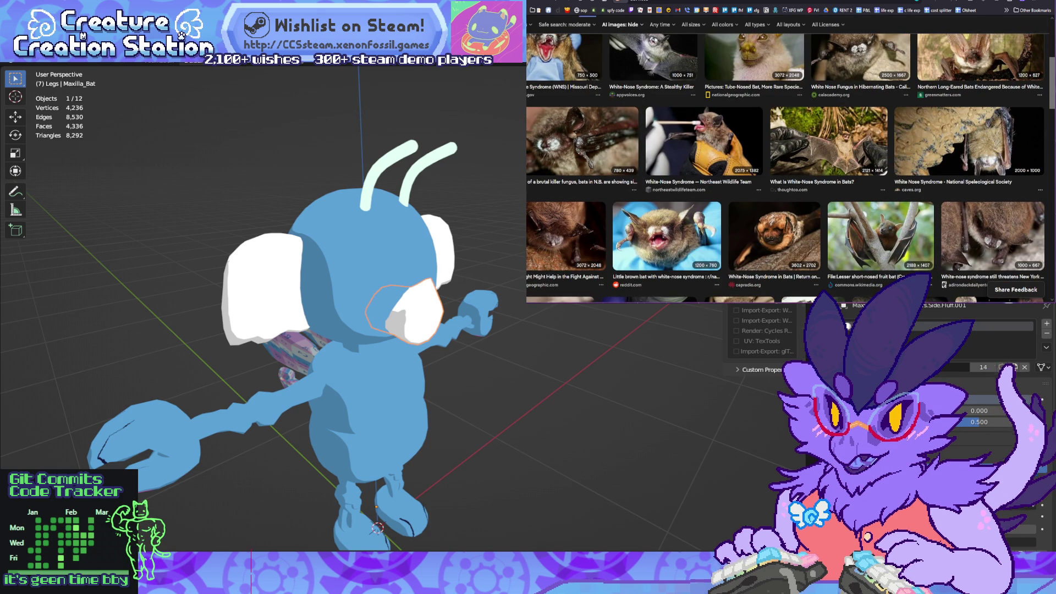
{"action": "scroll", "coordinate": [786, 165], "scroll_direction": "up", "scroll_amount": 2}
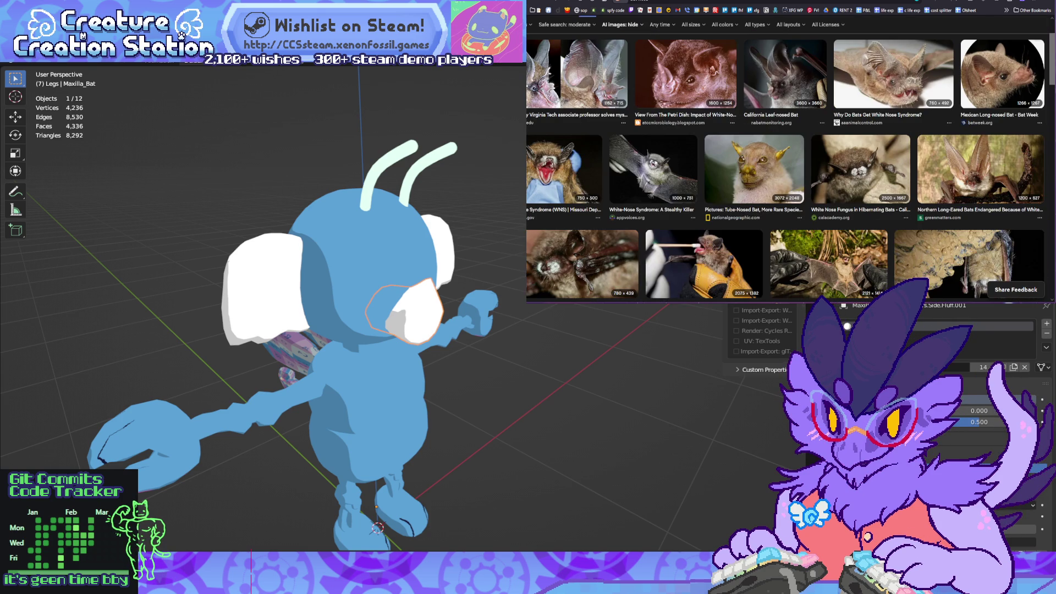
{"action": "left_click", "coordinate": [686, 72]}
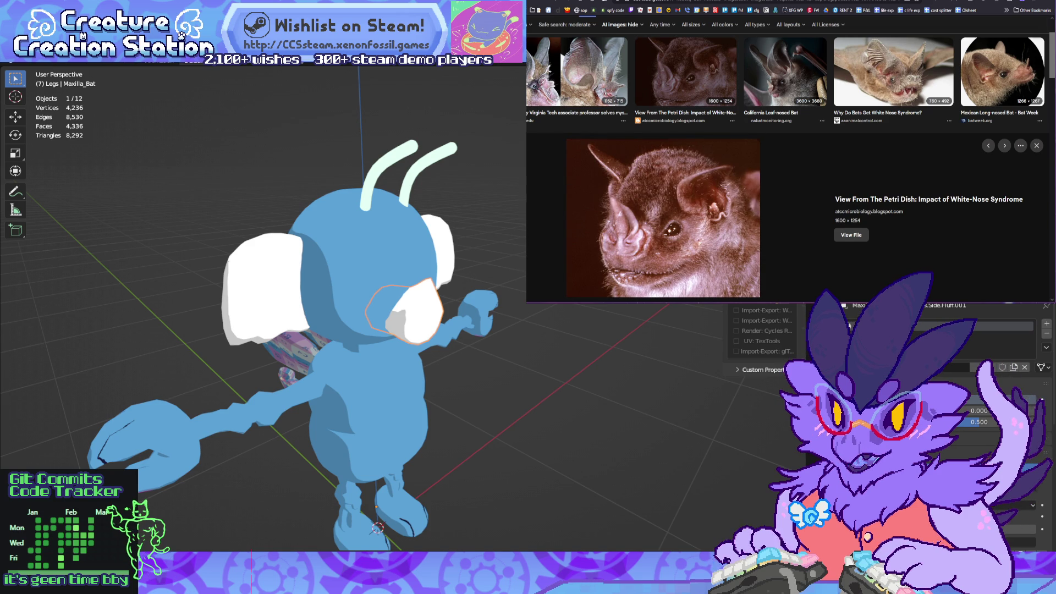
Step: Put the Maxilla_Bat snout into Edit Mode and zoom in on it
{"action": "key", "text": "Tab"}
{"action": "scroll", "coordinate": [424, 319], "scroll_direction": "up", "scroll_amount": 3}
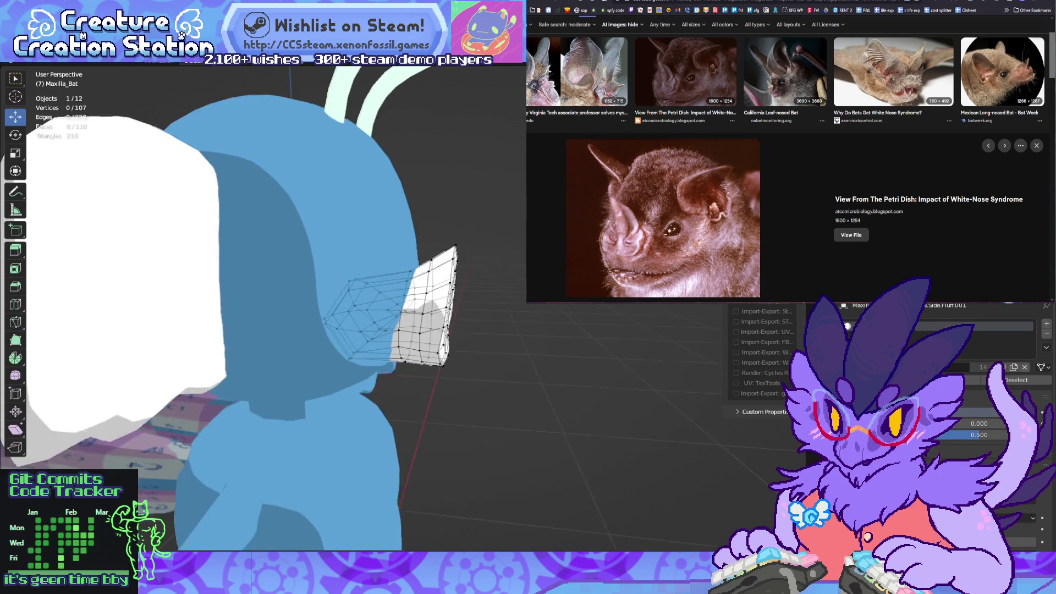
{"action": "scroll", "coordinate": [424, 318], "scroll_direction": "up", "scroll_amount": 1}
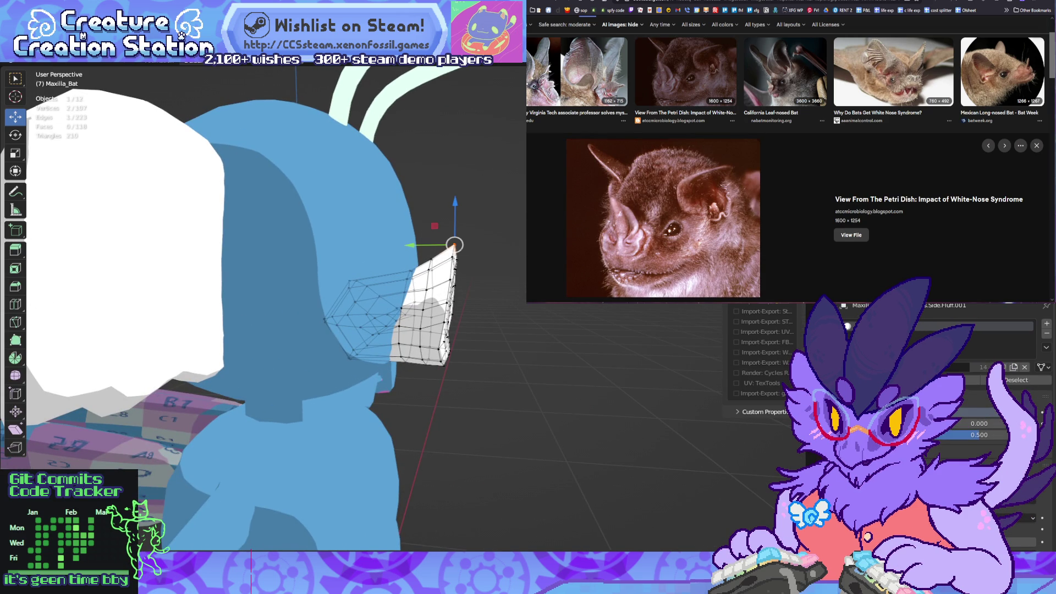
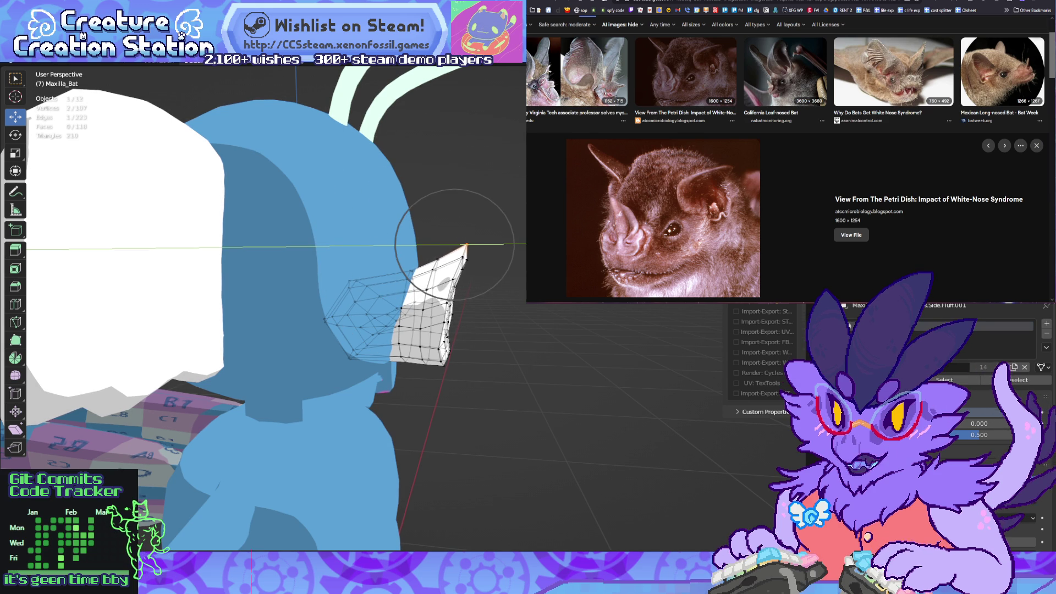
Step: Shift the nose vertices and the right-side edge loop along Y with proportional falloff
{"action": "key", "text": "Return"}
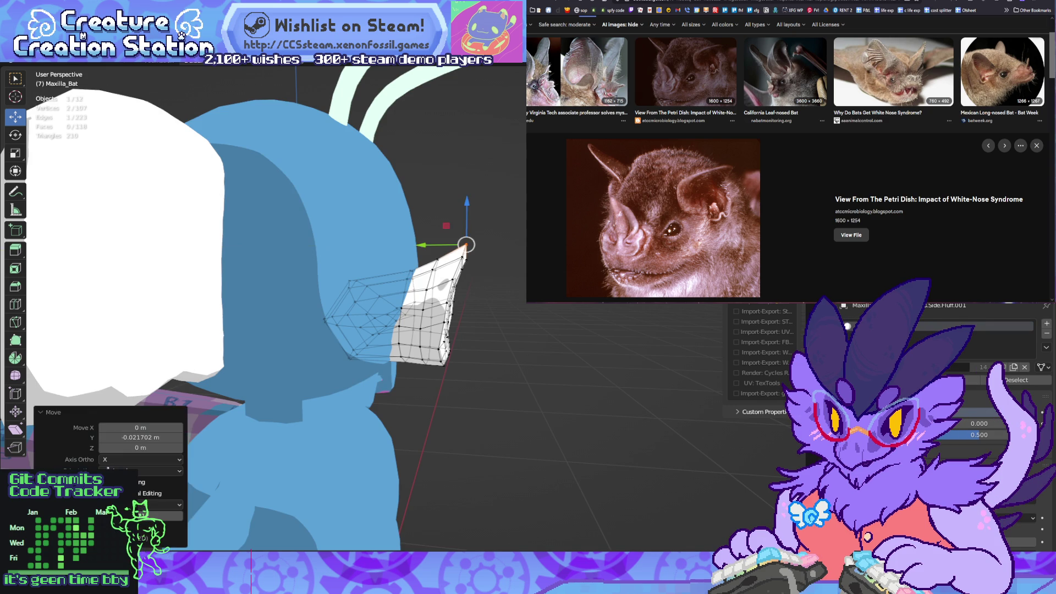
{"action": "middle_click_drag", "start_coordinate": [385, 275], "coordinate": [418, 264]}
{"action": "mouse_move", "coordinate": [330, 275]}
{"action": "middle_mouse_down"}
{"action": "mouse_move", "coordinate": [352, 275]}
{"action": "mouse_move", "coordinate": [319, 281]}
{"action": "middle_mouse_up"}
{"action": "scroll", "coordinate": [352, 275], "scroll_direction": "up", "scroll_amount": 2}
{"action": "left_click", "coordinate": [477, 286], "text": "alt"}
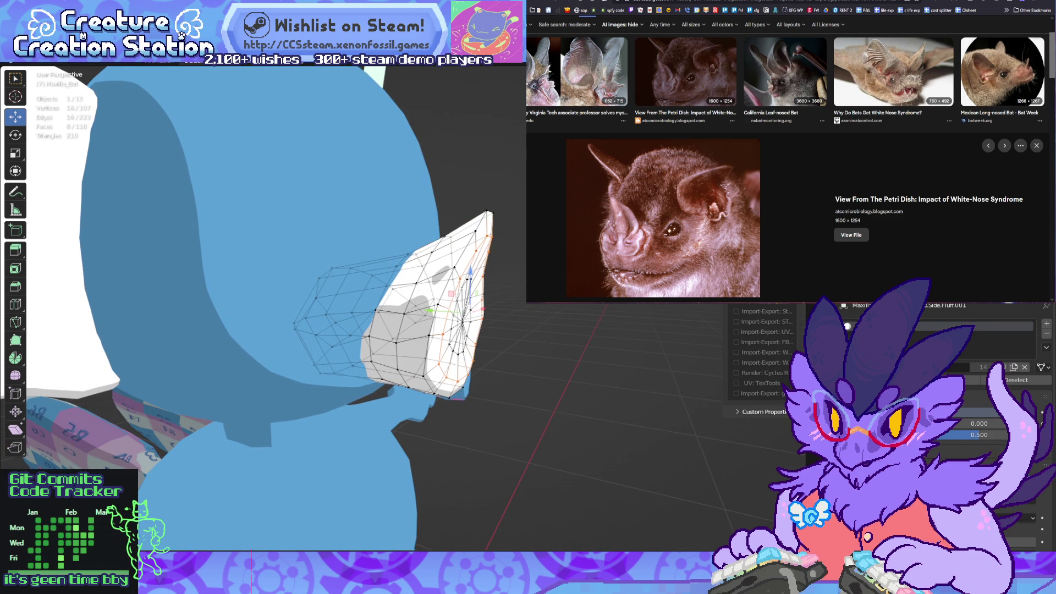
{"action": "key", "text": "g"}
{"action": "key", "text": "y"}
{"action": "scroll", "coordinate": [456, 308], "scroll_direction": "up", "scroll_amount": 2}
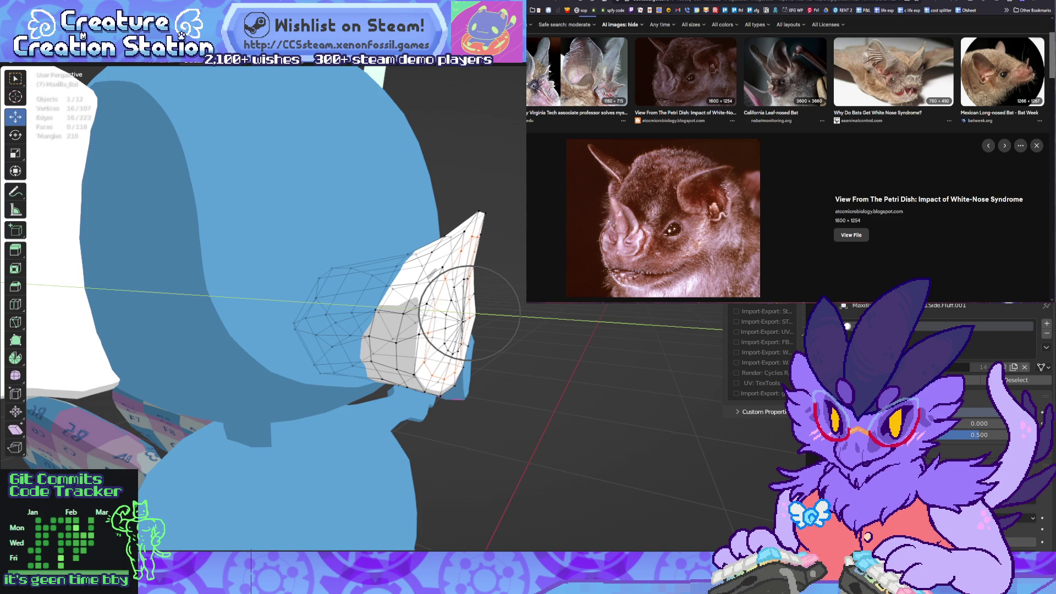
{"action": "left_click", "coordinate": [470, 314]}
Step: Select a vertical edge loop on the nose and shrink it slightly to 0.969
{"action": "middle_click_drag", "start_coordinate": [469, 313], "coordinate": [385, 308]}
{"action": "scroll", "coordinate": [429, 308], "scroll_direction": "up", "scroll_amount": 2}
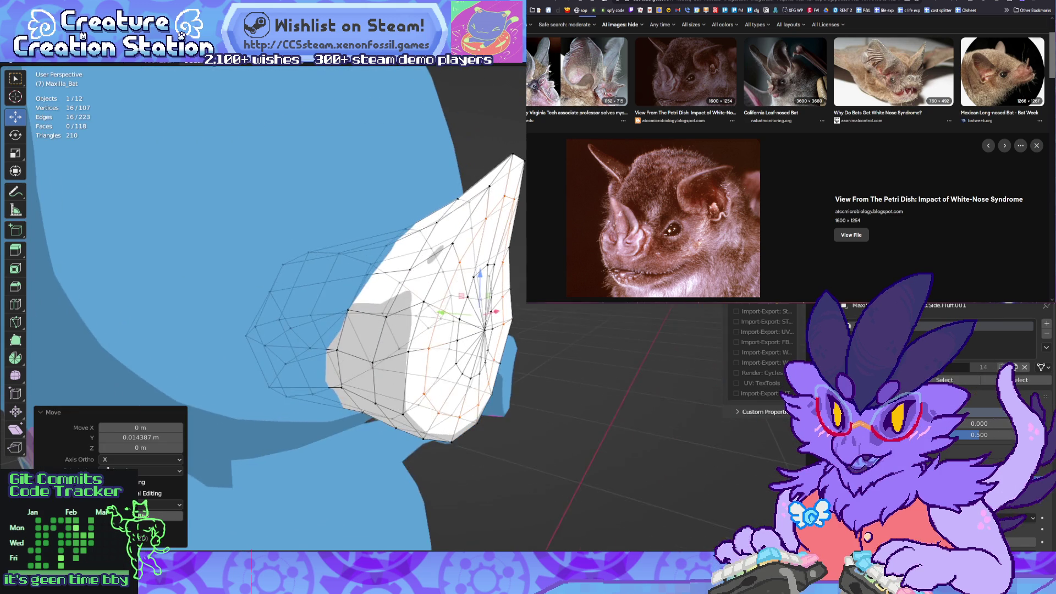
{"action": "left_click", "coordinate": [484, 327]}
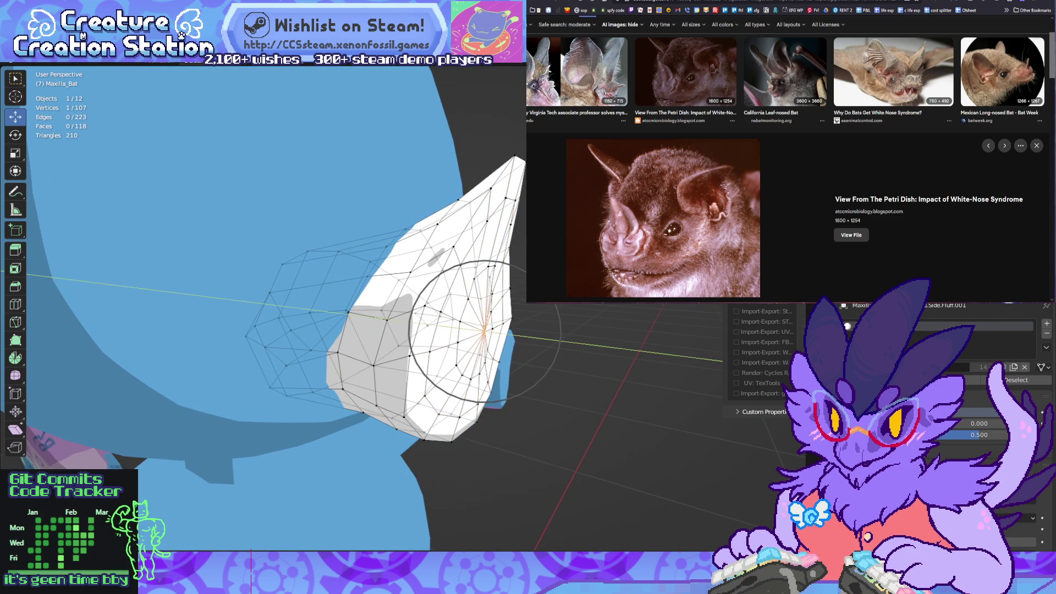
{"action": "key", "text": "alt+a"}
{"action": "middle_click_drag", "start_coordinate": [385, 308], "coordinate": [429, 308]}
{"action": "left_click", "coordinate": [447, 282], "text": "alt"}
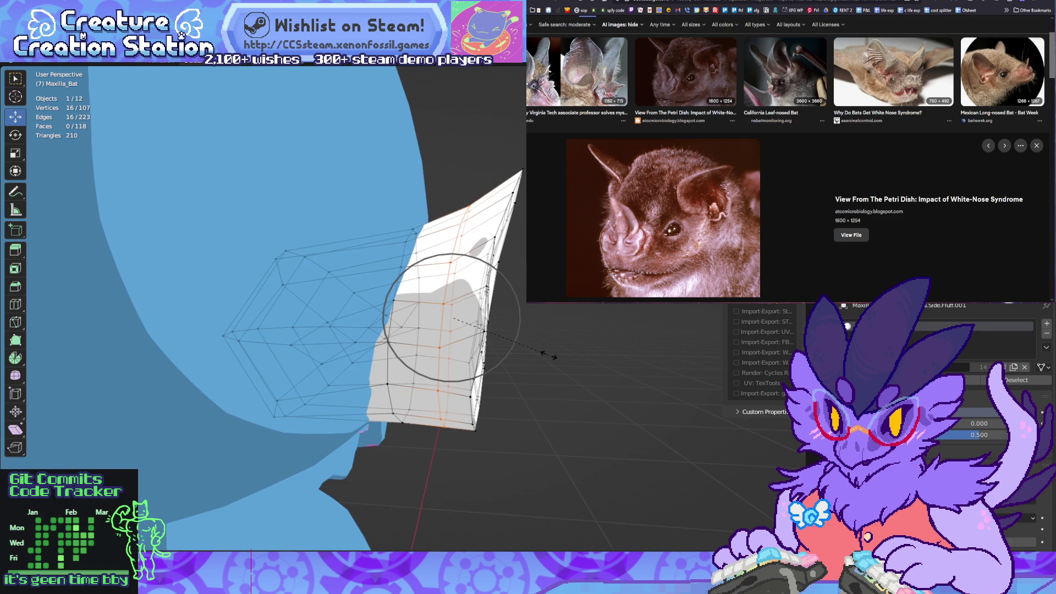
{"action": "scroll", "coordinate": [548, 354], "scroll_direction": "down", "scroll_amount": 1}
{"action": "scroll", "coordinate": [548, 355], "scroll_direction": "down", "scroll_amount": 3}
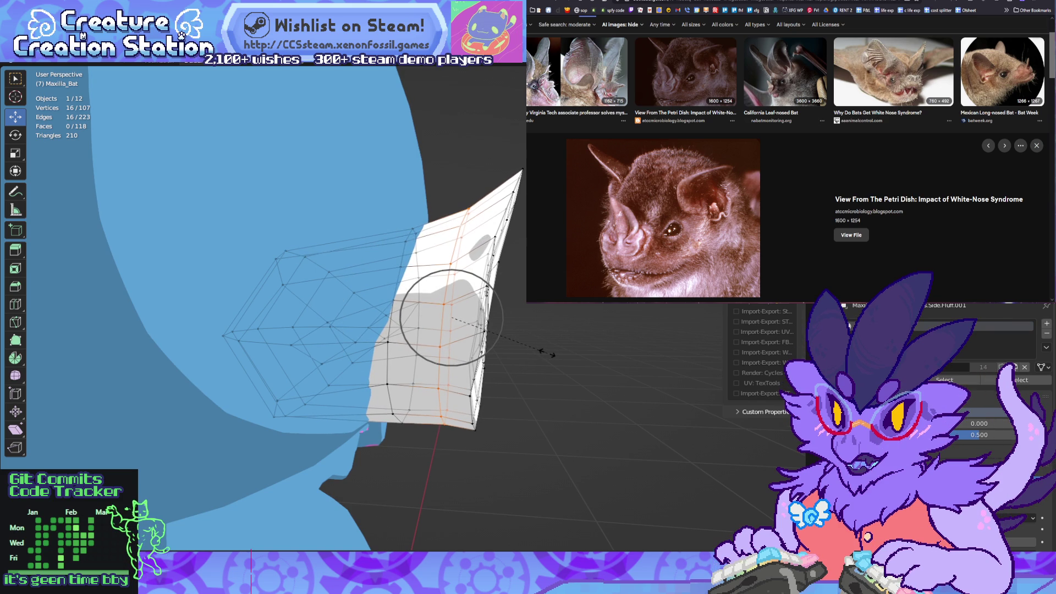
{"action": "left_click", "coordinate": [548, 355]}
Step: Nudge a single nose vertex -0.006058 m along Y, then select a ring of vertices
{"action": "middle_click_drag", "start_coordinate": [549, 355], "coordinate": [380, 366]}
{"action": "left_click", "coordinate": [440, 362]}
{"action": "key", "text": "g"}
{"action": "key", "text": "y"}
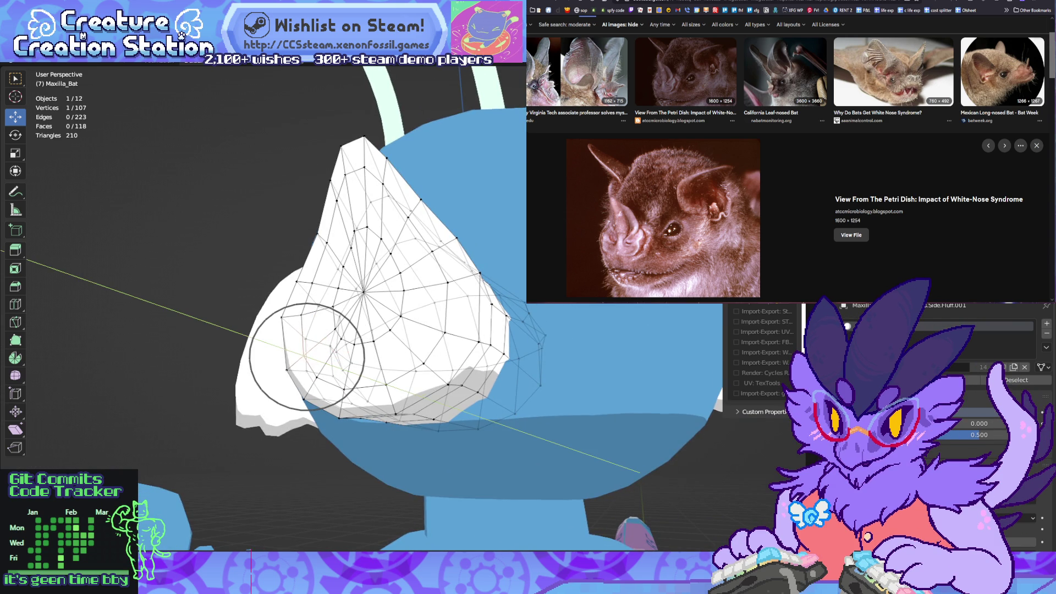
{"action": "key", "text": "Return"}
{"action": "mouse_move", "coordinate": [379, 366]}
{"action": "middle_mouse_down"}
{"action": "mouse_move", "coordinate": [335, 362]}
{"action": "mouse_move", "coordinate": [374, 364]}
{"action": "middle_mouse_up"}
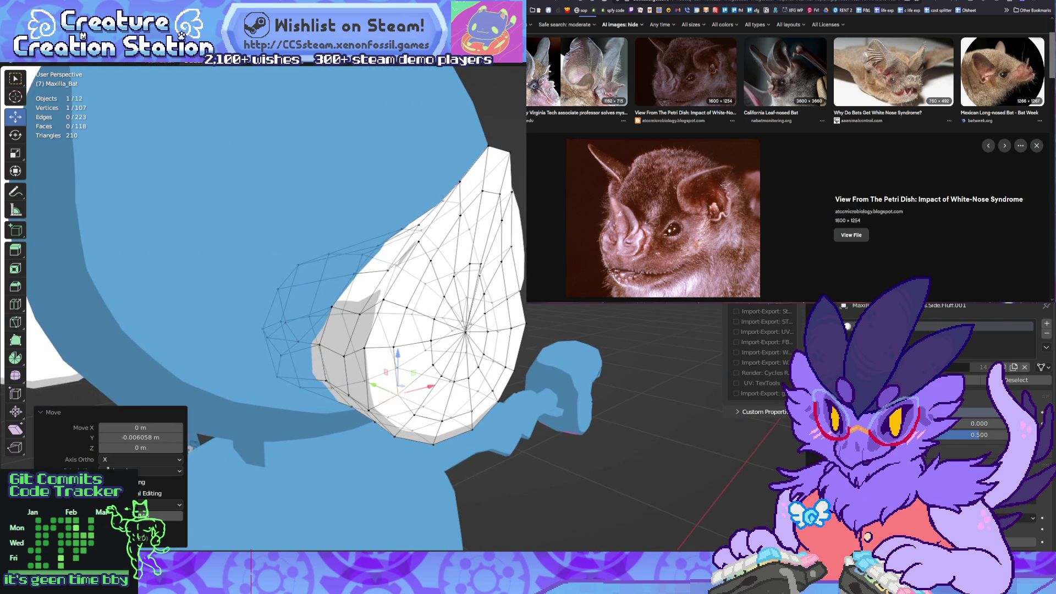
{"action": "left_click", "coordinate": [512, 308], "text": "alt"}
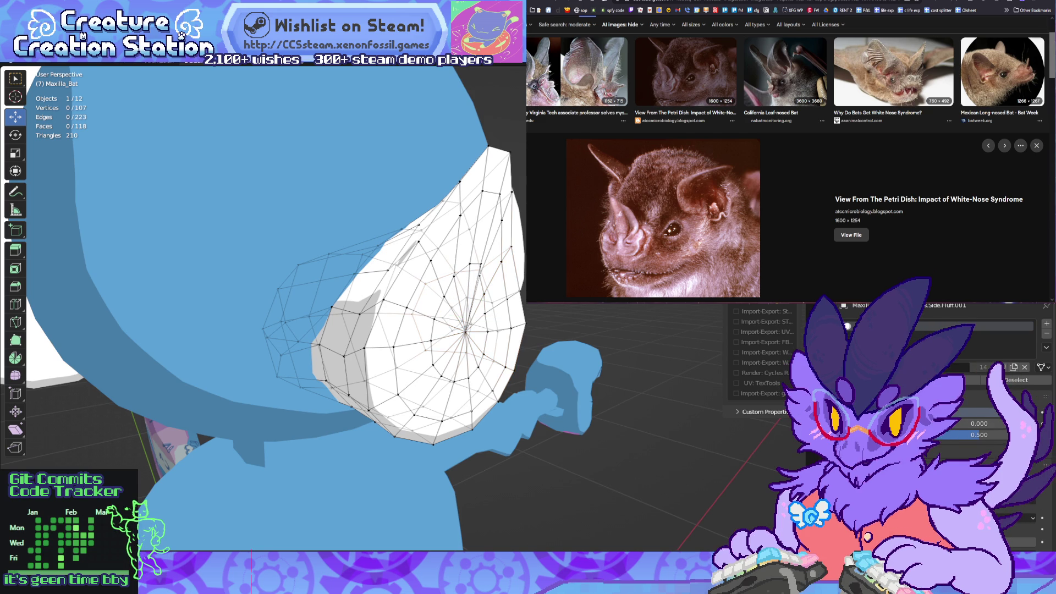
{"action": "mouse_move", "coordinate": [374, 364]}
{"action": "middle_mouse_down"}
{"action": "mouse_move", "coordinate": [357, 357]}
{"action": "mouse_move", "coordinate": [388, 359]}
{"action": "middle_mouse_up"}
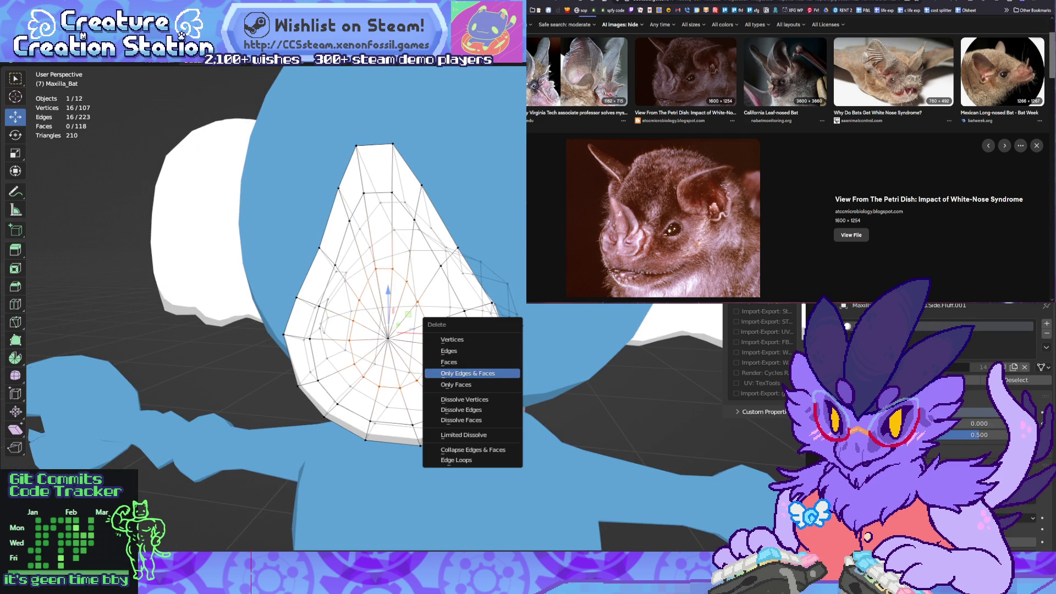
Step: Try dissolving the selected nose ring, then undo it and clear the selection
{"action": "left_click", "coordinate": [465, 400]}
{"action": "middle_click_drag", "start_coordinate": [464, 399], "coordinate": [418, 385]}
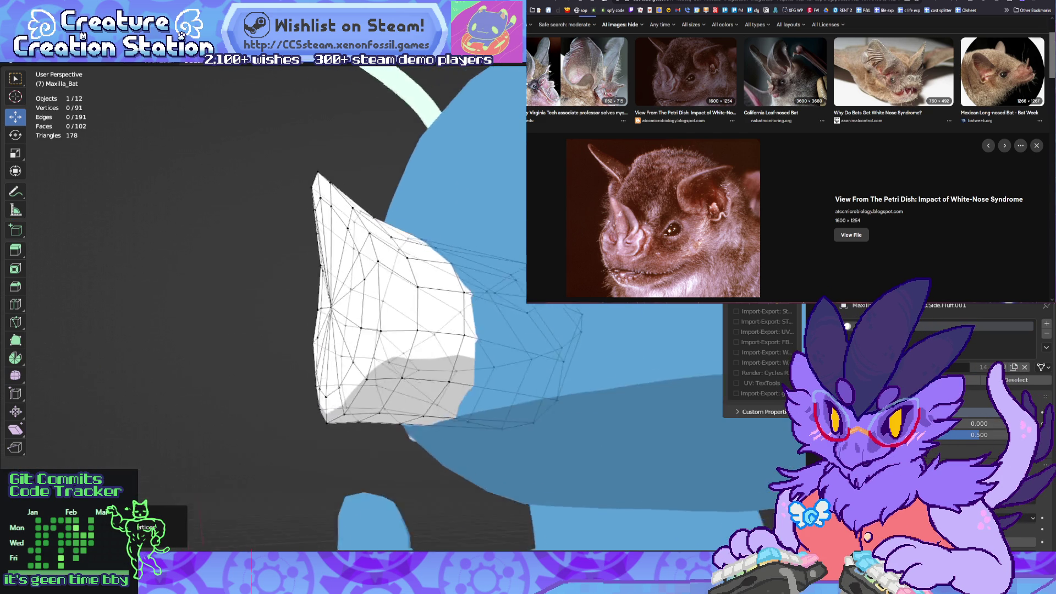
{"action": "mouse_move", "coordinate": [410, 437]}
{"action": "middle_mouse_down"}
{"action": "mouse_move", "coordinate": [388, 457]}
{"action": "mouse_move", "coordinate": [371, 440]}
{"action": "mouse_move", "coordinate": [327, 440]}
{"action": "mouse_move", "coordinate": [410, 440]}
{"action": "middle_mouse_up"}
{"action": "key", "text": "ctrl+z"}
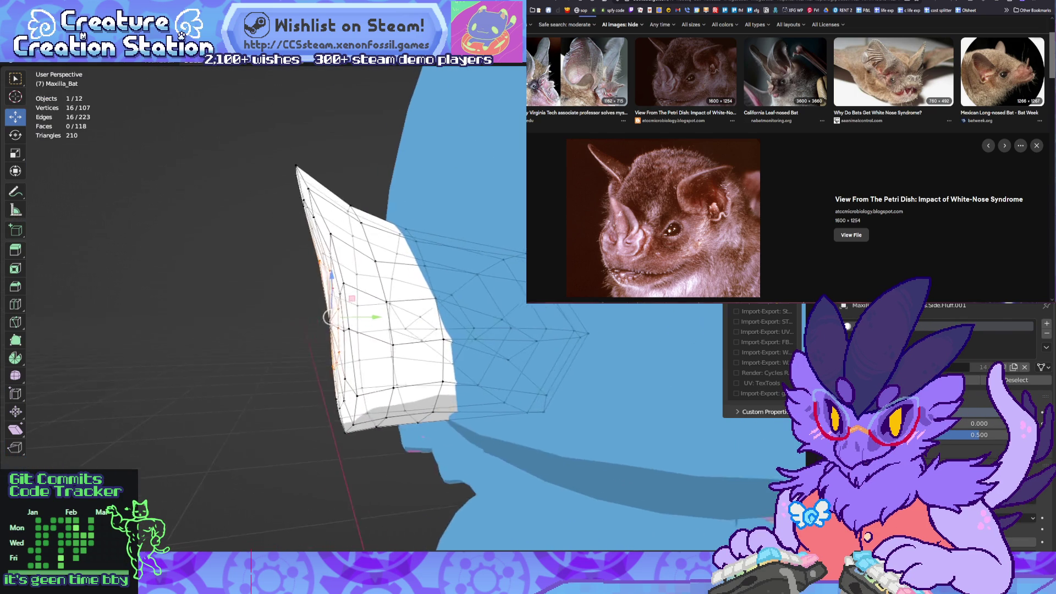
{"action": "key", "text": "alt+a"}
{"action": "key", "text": "alt+a"}
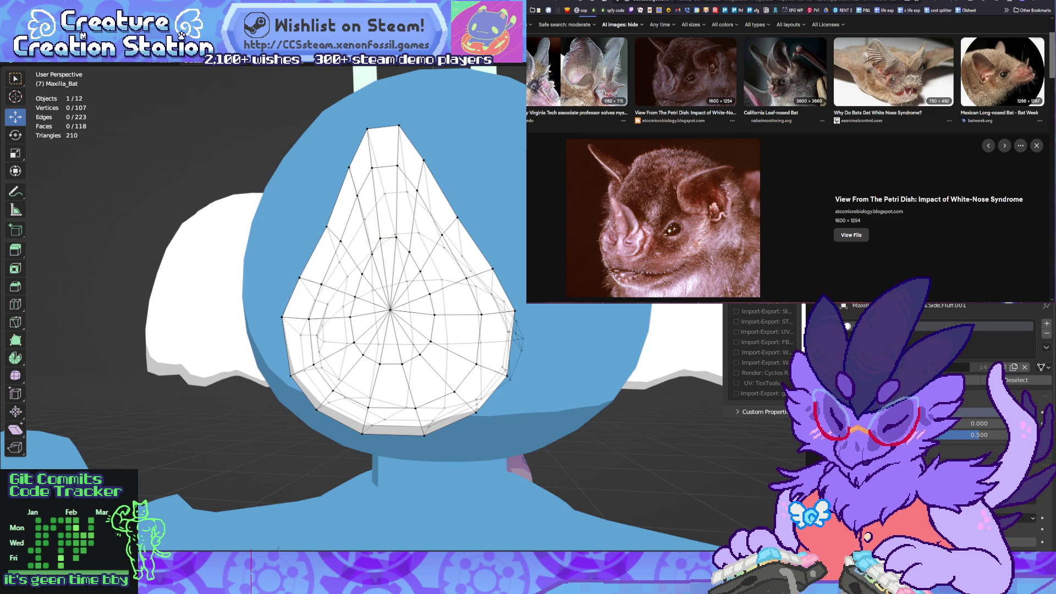
Step: Move the two top nose vertices about 0.005 m along Y with proportional editing
{"action": "left_click", "coordinate": [387, 238]}
{"action": "middle_click_drag", "start_coordinate": [388, 238], "coordinate": [352, 237]}
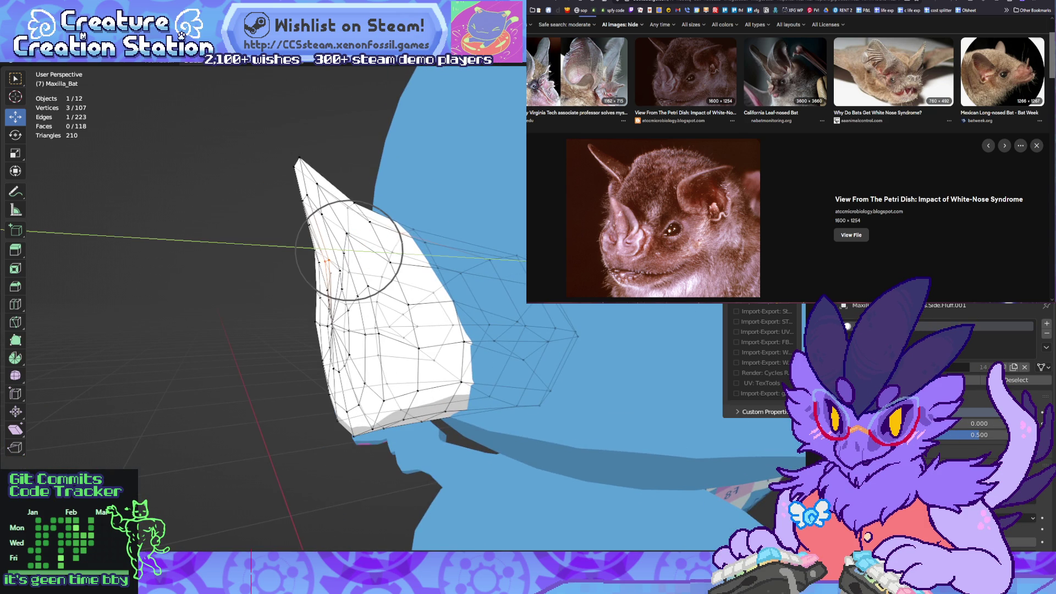
{"action": "key", "text": "Escape"}
{"action": "left_click", "coordinate": [347, 233], "text": "shift"}
{"action": "key", "text": "g"}
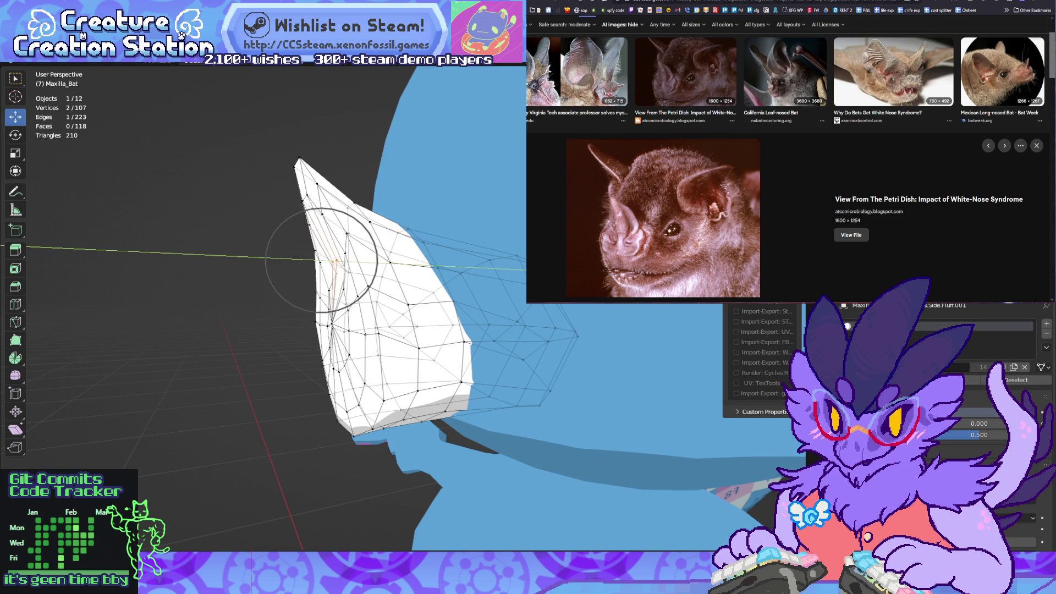
{"action": "key", "text": "Return"}
{"action": "mouse_move", "coordinate": [330, 275]}
{"action": "middle_mouse_down"}
{"action": "mouse_move", "coordinate": [363, 258]}
{"action": "mouse_move", "coordinate": [385, 286]}
{"action": "mouse_move", "coordinate": [242, 258]}
{"action": "mouse_move", "coordinate": [256, 272]}
{"action": "middle_mouse_up"}
Step: Squash the nose's left edge loop to 0.663 along Y
{"action": "left_click", "coordinate": [416, 241]}
{"action": "left_click", "coordinate": [425, 297], "text": "shift"}
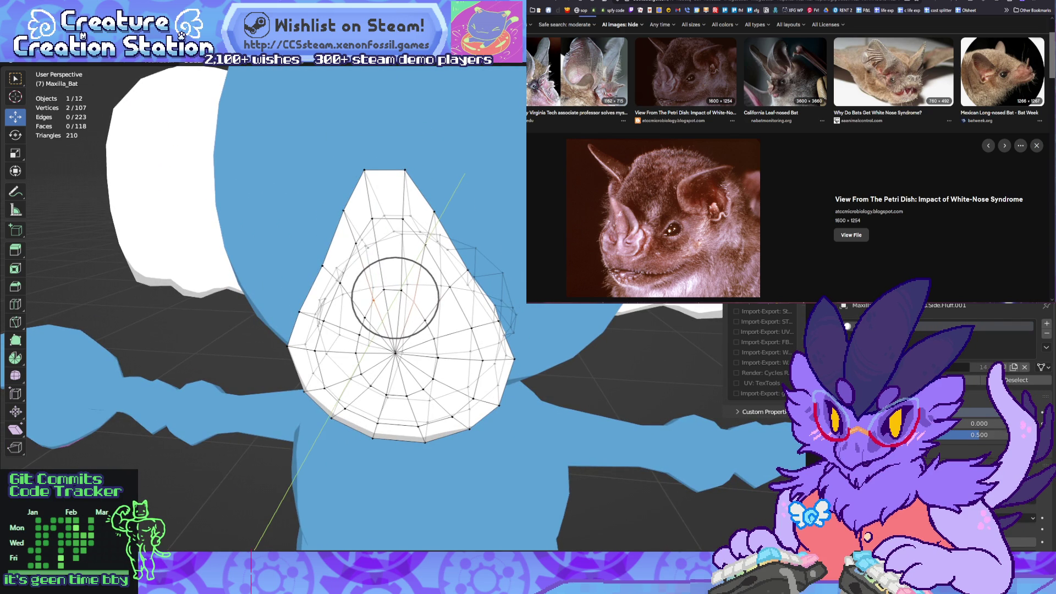
{"action": "middle_click", "coordinate": [395, 297]}
{"action": "key", "text": "Escape"}
{"action": "middle_click_drag", "start_coordinate": [395, 297], "coordinate": [366, 300]}
{"action": "left_click", "coordinate": [329, 308], "text": "alt"}
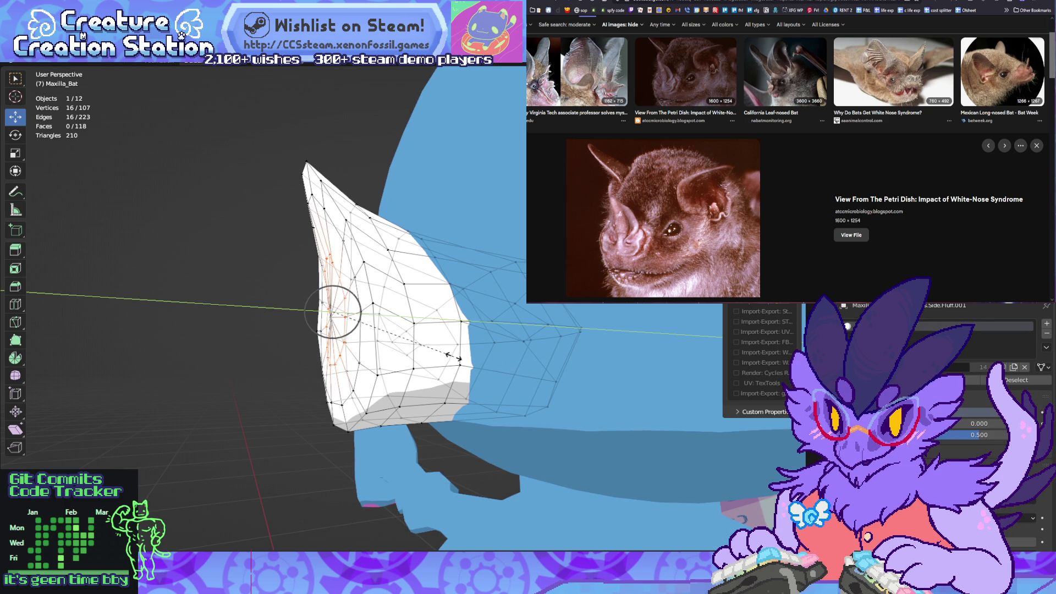
{"action": "left_click", "coordinate": [460, 359]}
{"action": "middle_click_drag", "start_coordinate": [460, 359], "coordinate": [396, 363]}
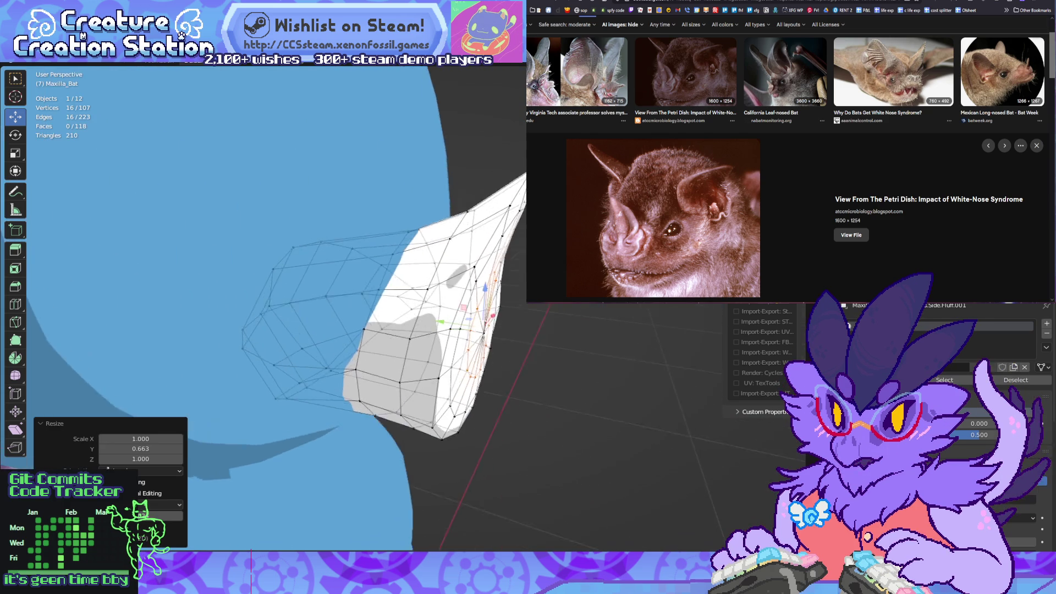
Step: Select a single vertex on the nose front and check it from front and side views
{"action": "key", "text": "KP_1"}
{"action": "key", "text": "alt+a"}
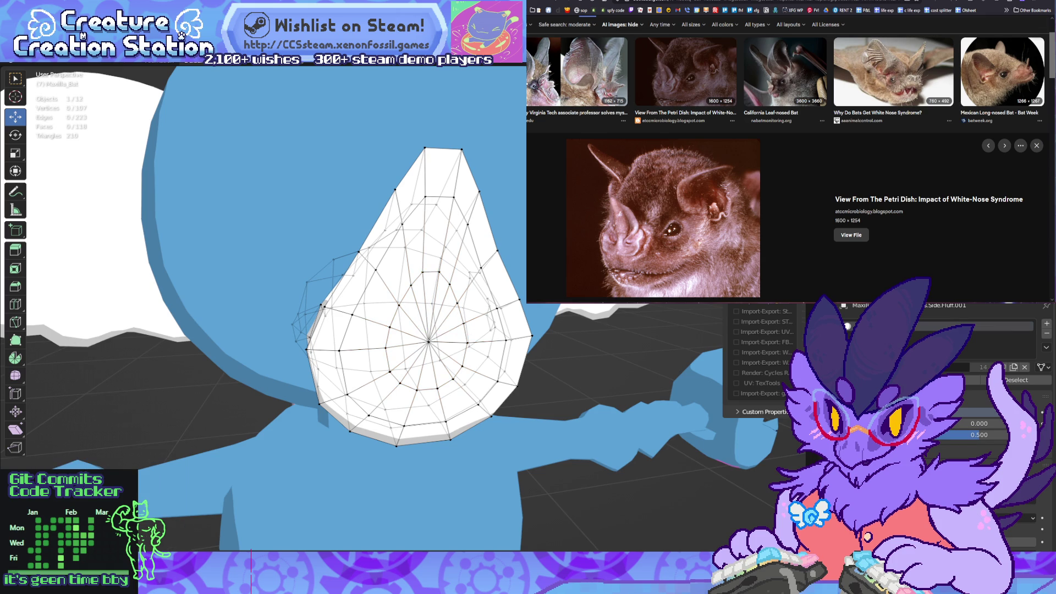
{"action": "left_click", "coordinate": [397, 242]}
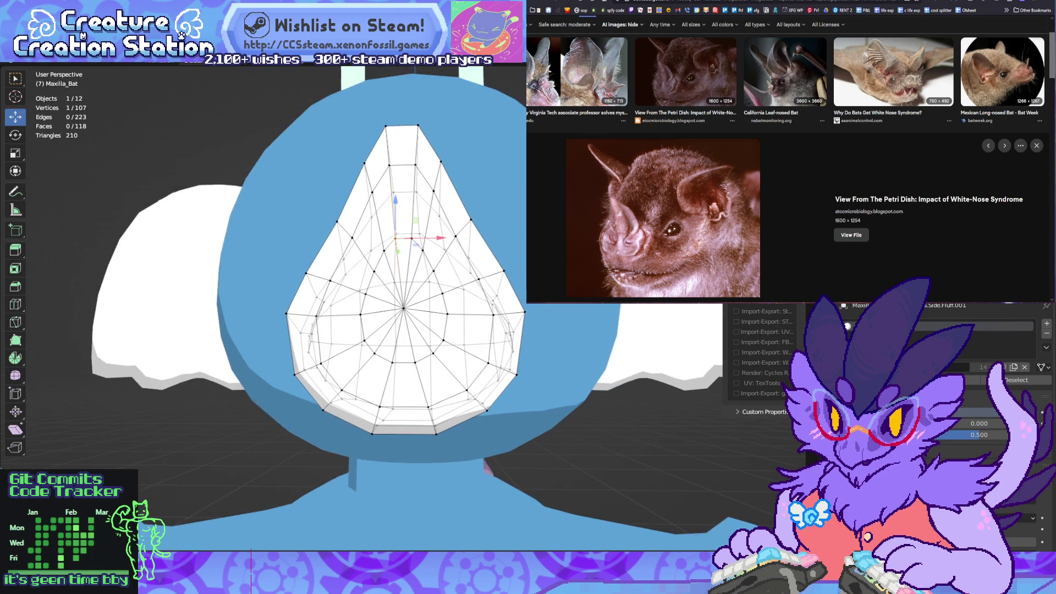
{"action": "key", "text": "KP_2"}
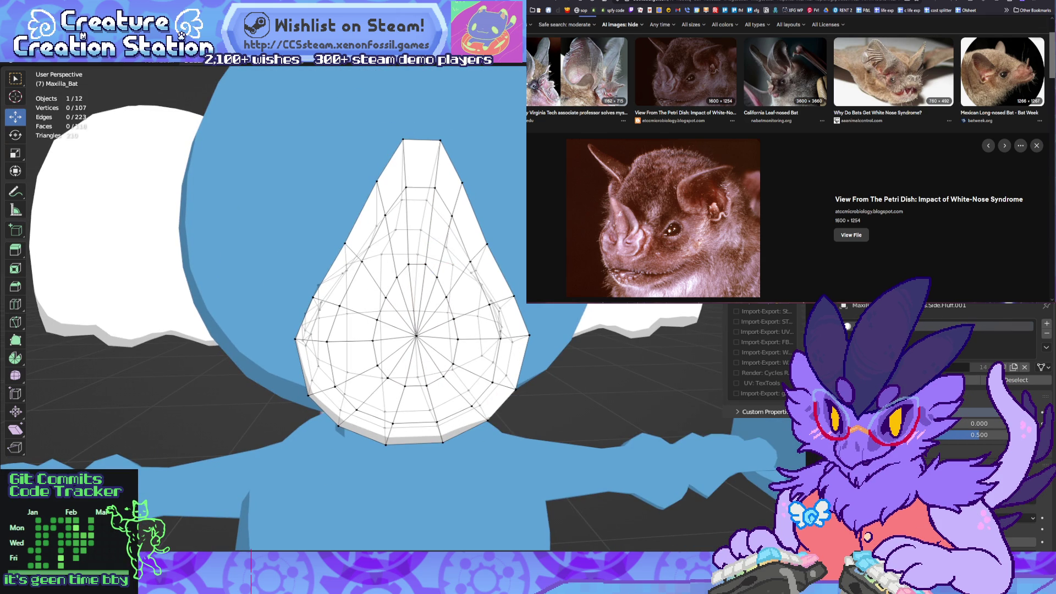
{"action": "key", "text": "KP_4"}
{"action": "key", "text": "KP_4"}
{"action": "key", "text": "KP_4"}
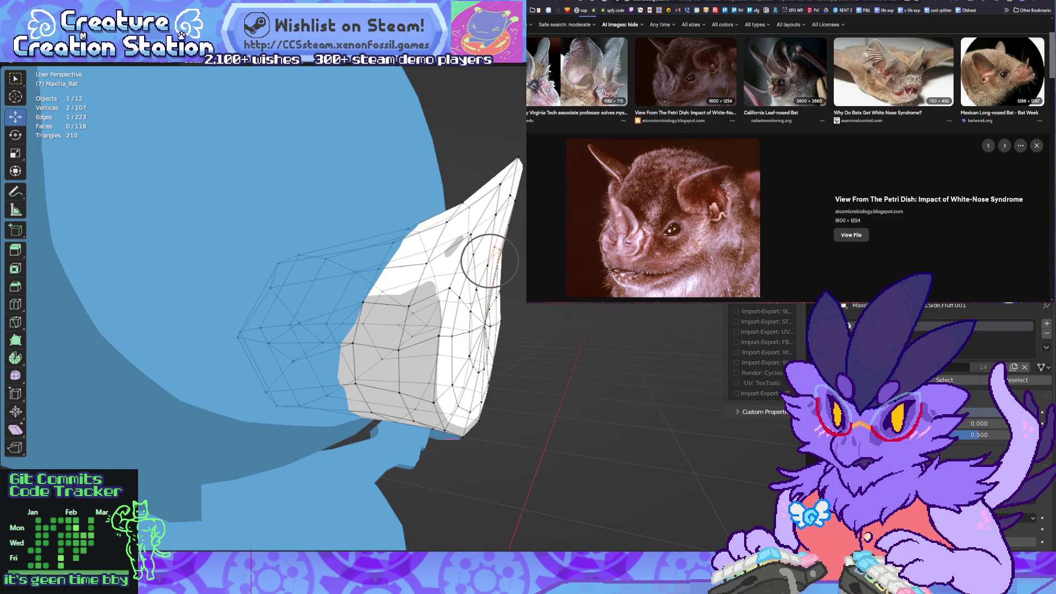
{"action": "key", "text": "KP_6"}
{"action": "key", "text": "KP_6"}
{"action": "key", "text": "KP_6"}
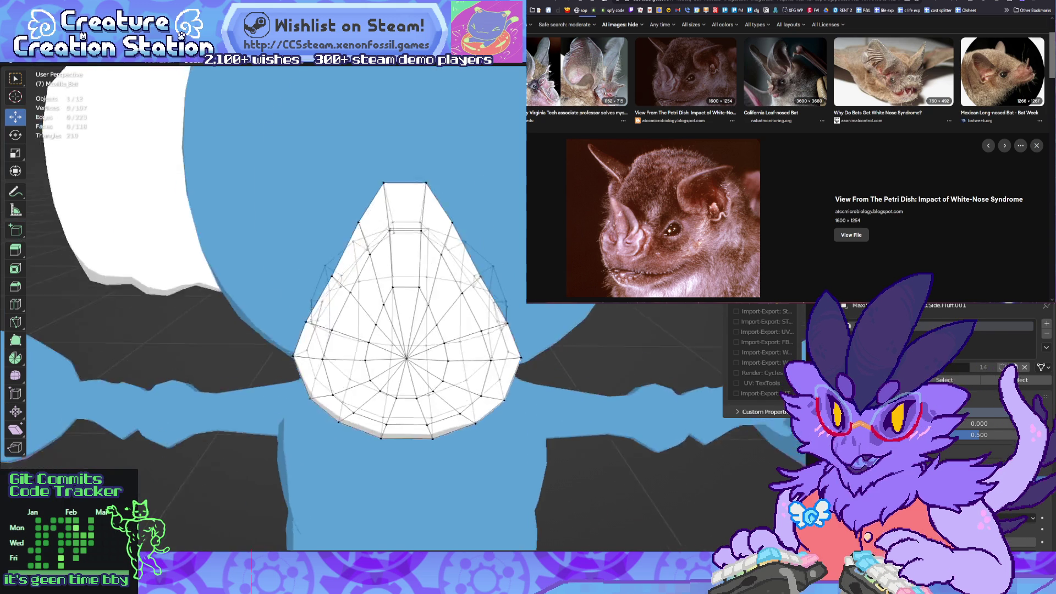
Step: Return to Object Mode and orbit around the whole creature
{"action": "scroll", "coordinate": [407, 308], "scroll_direction": "down", "scroll_amount": 5}
{"action": "key", "text": "Tab"}
{"action": "key", "text": "KP_4"}
{"action": "key", "text": "KP_4"}
{"action": "key", "text": "KP_4"}
{"action": "key", "text": "KP_6"}
{"action": "key", "text": "KP_6"}
{"action": "key", "text": "KP_6"}
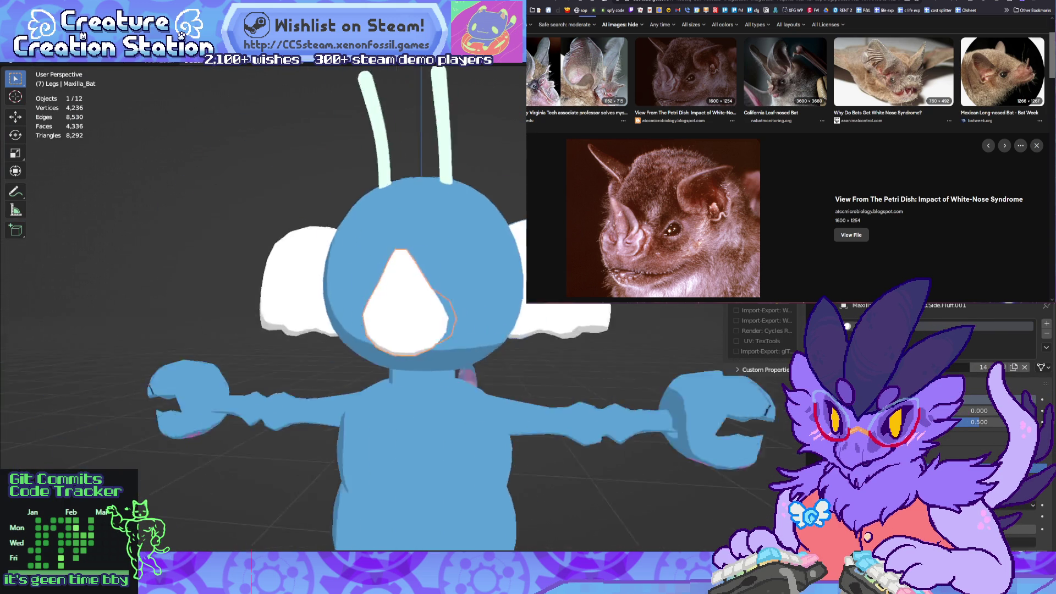
{"action": "key", "text": "KP_4"}
{"action": "key", "text": "KP_4"}
{"action": "key", "text": "KP_4"}
{"action": "key", "text": "KP_6"}
{"action": "key", "text": "KP_6"}
{"action": "key", "text": "KP_6"}
{"action": "key", "text": "KP_4"}
{"action": "key", "text": "KP_4"}
{"action": "key", "text": "KP_4"}
{"action": "key", "text": "KP_6"}
{"action": "key", "text": "KP_6"}
{"action": "key", "text": "KP_6"}
{"action": "key", "text": "KP_8"}
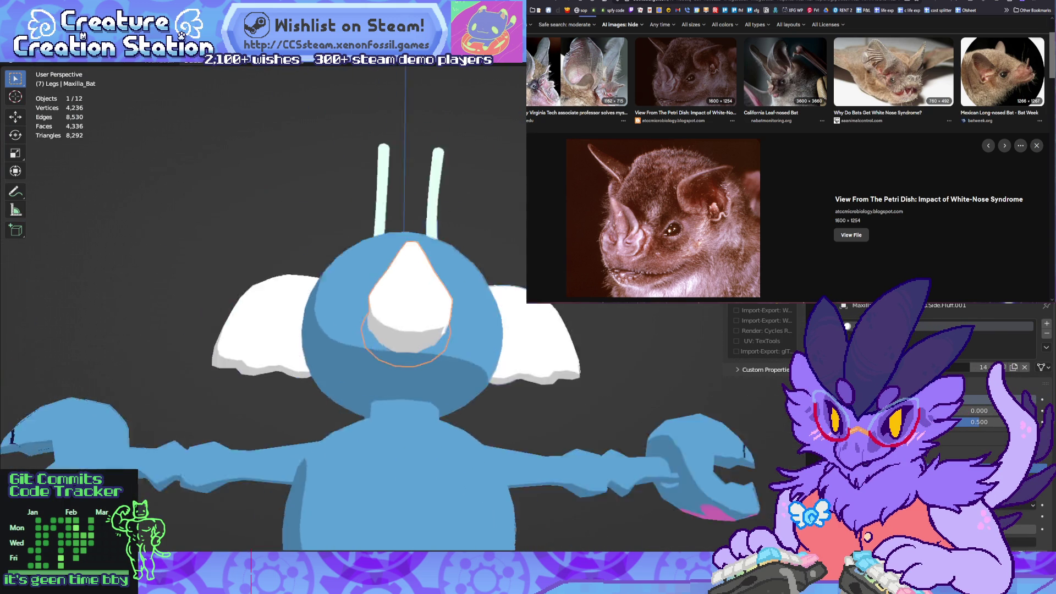
{"action": "key", "text": "KP_4"}
{"action": "key", "text": "KP_4"}
{"action": "key", "text": "KP_4"}
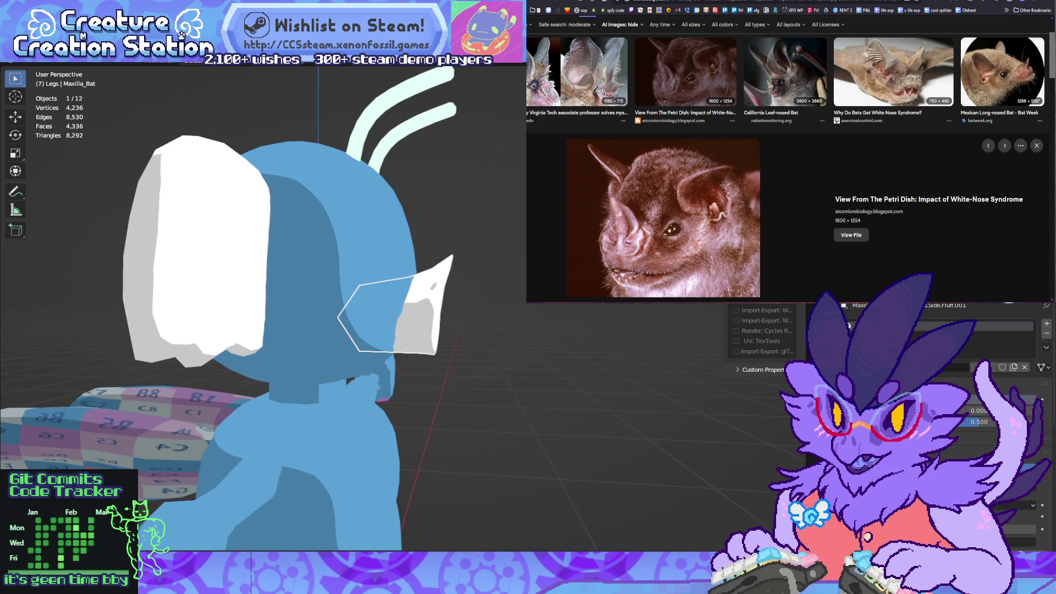
Step: Nudge the nose object slightly and rotate it to point further forward, then deselect
{"action": "key", "text": "g"}
{"action": "key", "text": "Return"}
{"action": "key", "text": "KP_6"}
{"action": "key", "text": "KP_6"}
{"action": "key", "text": "KP_6"}
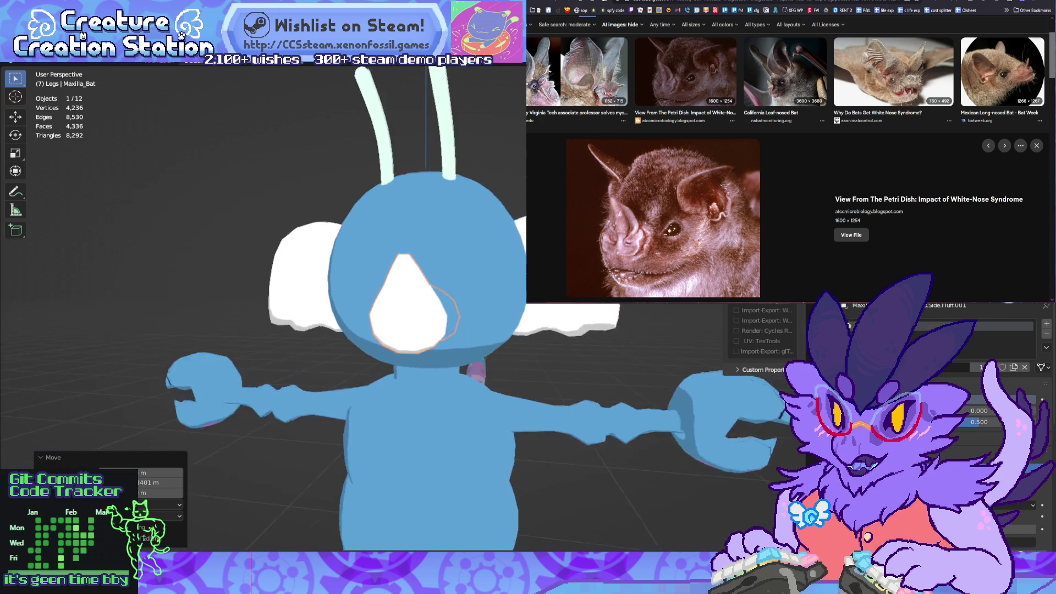
{"action": "key", "text": "KP_4"}
{"action": "key", "text": "KP_4"}
{"action": "key", "text": "KP_4"}
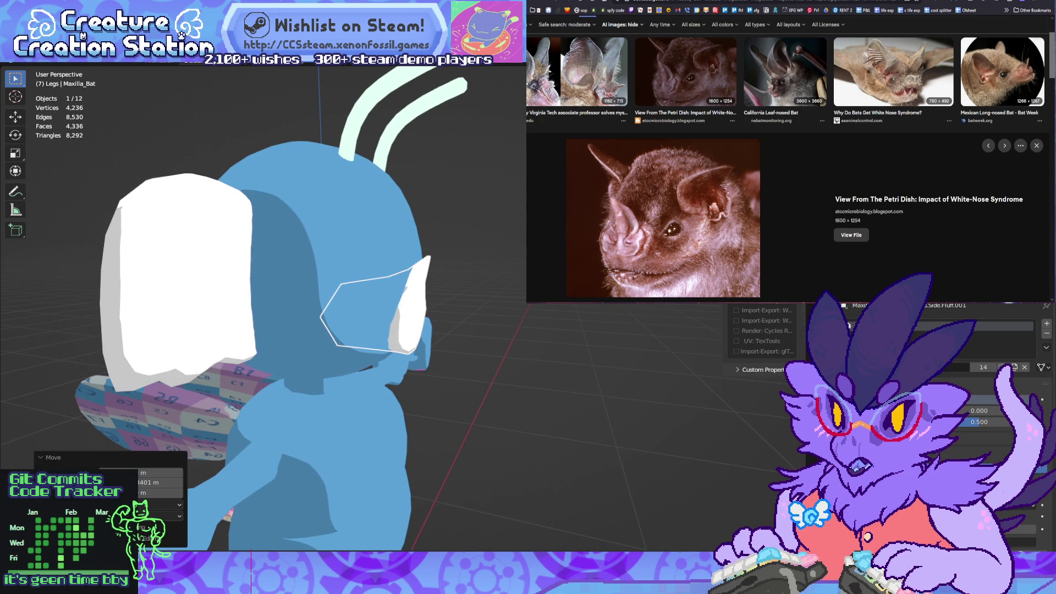
{"action": "key", "text": "r"}
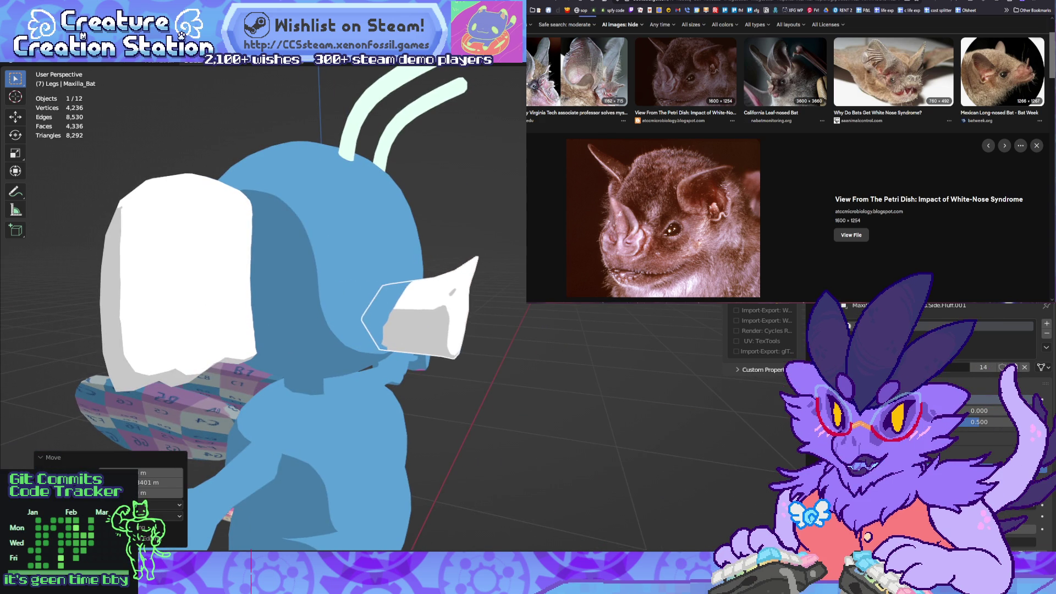
{"action": "key", "text": "alt+a"}
{"action": "key", "text": "KP_6"}
{"action": "key", "text": "KP_6"}
{"action": "key", "text": "KP_6"}
{"action": "key", "text": "KP_4"}
{"action": "key", "text": "KP_4"}
{"action": "key", "text": "KP_4"}
{"action": "scroll", "coordinate": [264, 308], "scroll_direction": "up", "scroll_amount": 5}
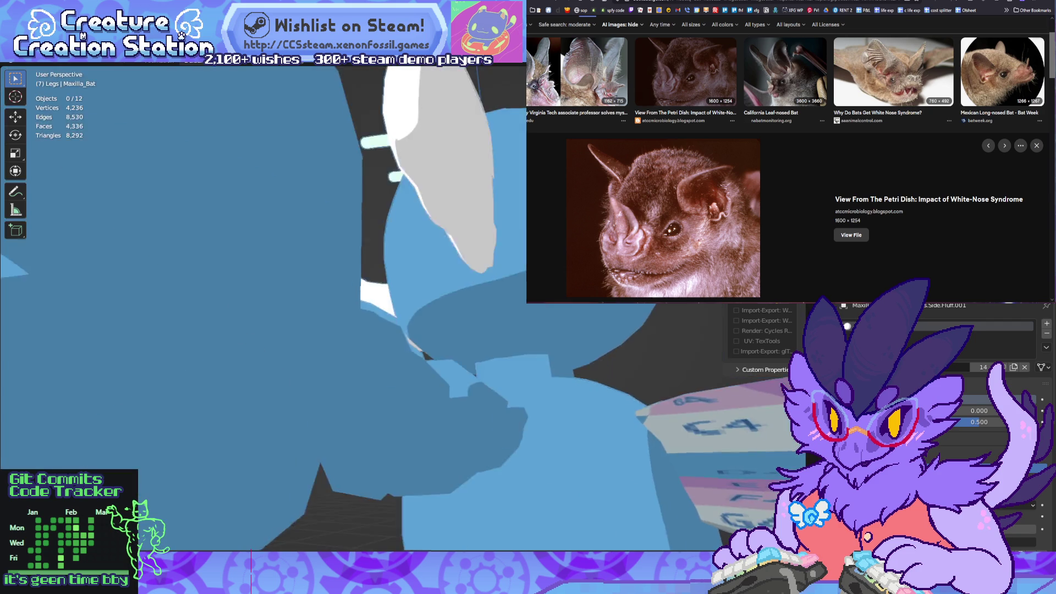
{"action": "scroll", "coordinate": [264, 308], "scroll_direction": "down", "scroll_amount": 4}
Step: Select the white Maxilla_Bat flap and enter Edit Mode to show its vertices
{"action": "key", "text": "Tab"}
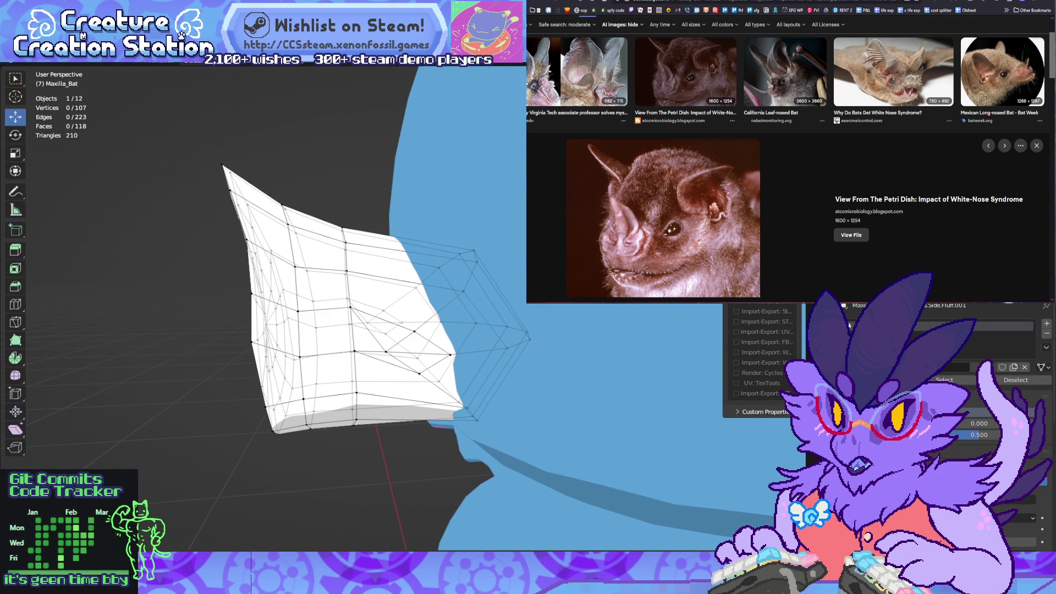
{"action": "key", "text": "Tab"}
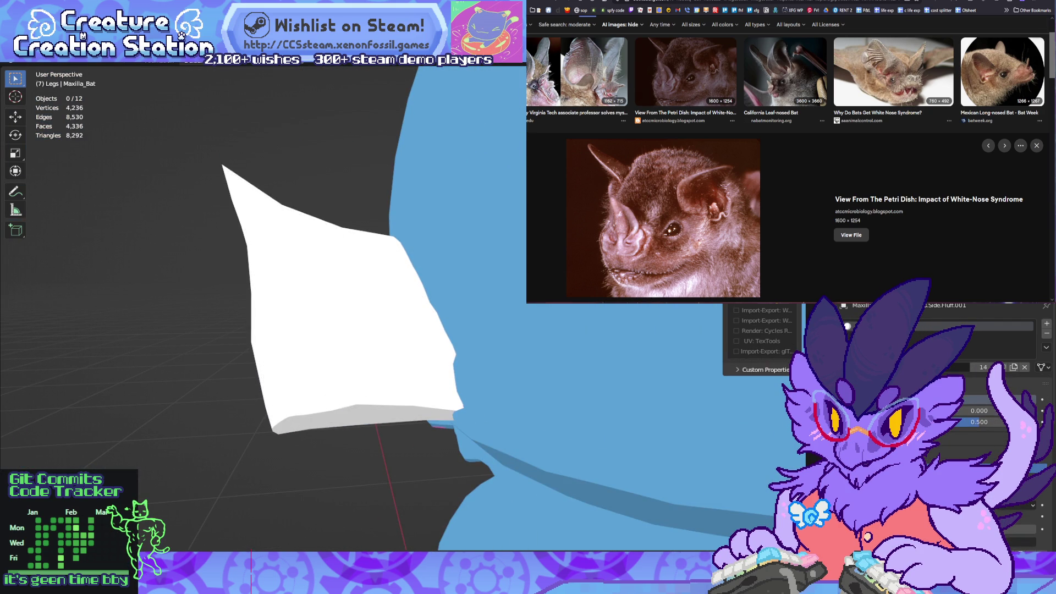
{"action": "key", "text": "r"}
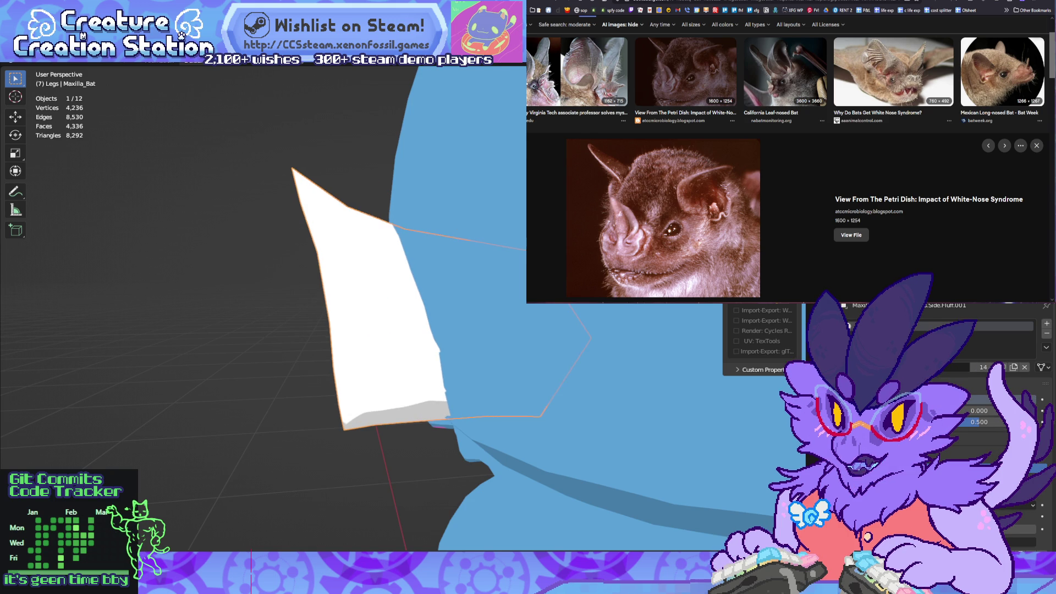
{"action": "mouse_move", "coordinate": [385, 308]}
{"action": "middle_mouse_down"}
{"action": "mouse_move", "coordinate": [374, 297]}
{"action": "mouse_move", "coordinate": [388, 311]}
{"action": "middle_mouse_up"}
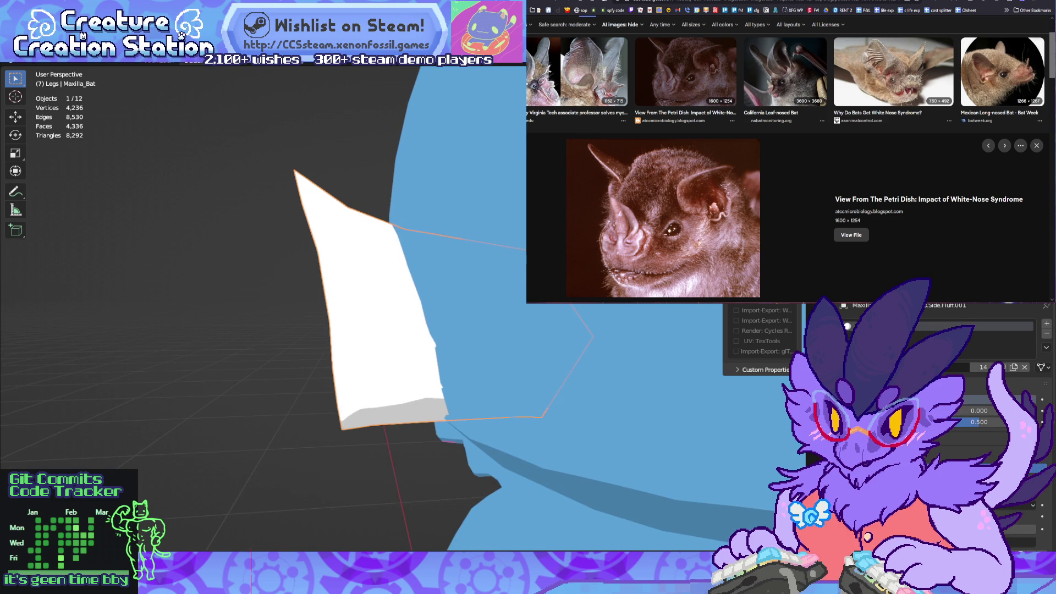
{"action": "key", "text": "Tab"}
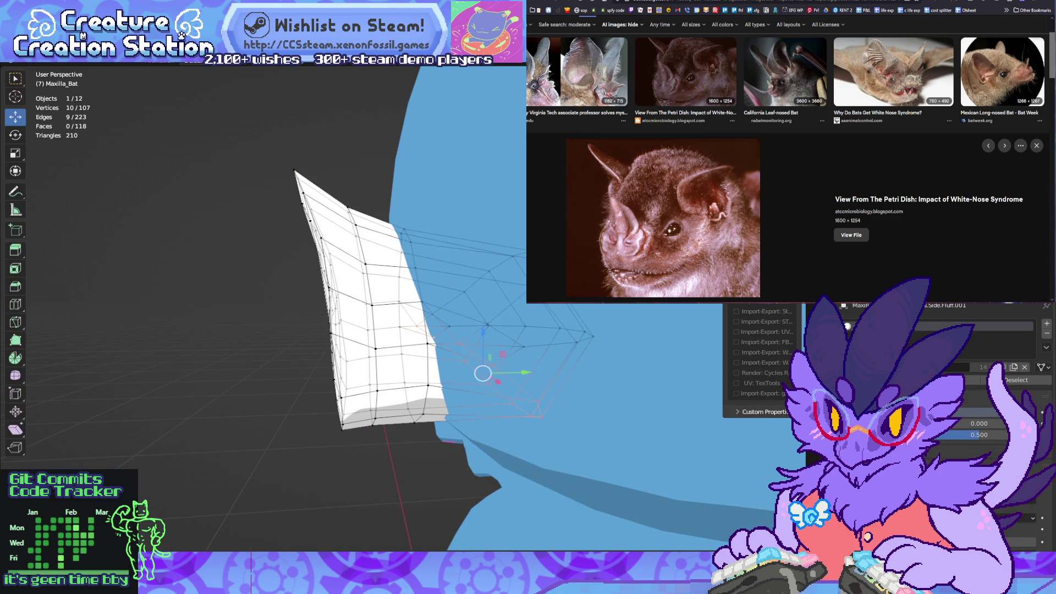
Step: Shrink the inner vertical loops and outer flap vertices in Right Ortho view
{"action": "middle_click_drag", "start_coordinate": [385, 308], "coordinate": [374, 306]}
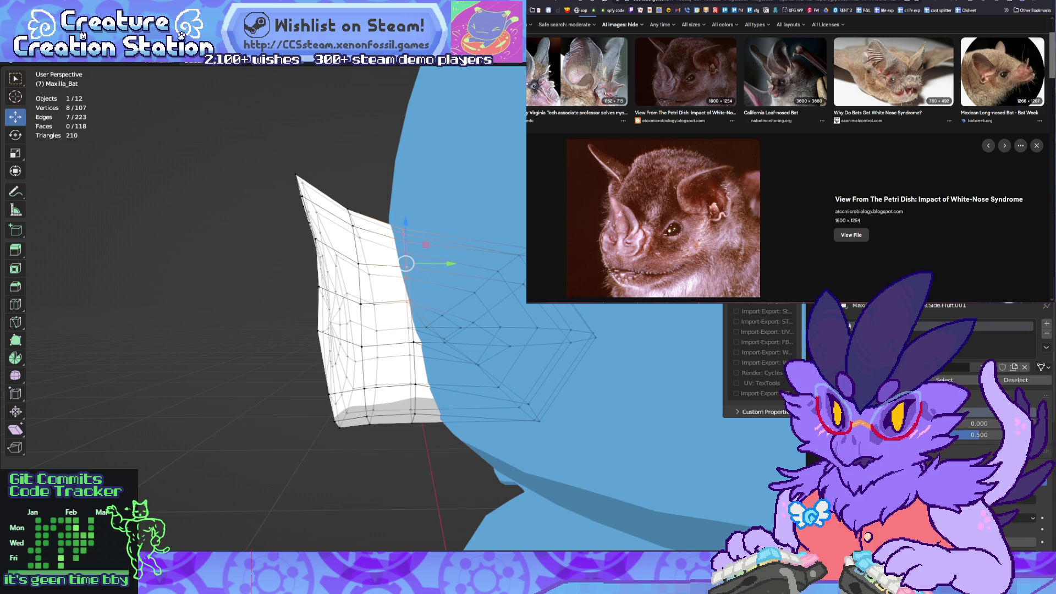
{"action": "left_click", "coordinate": [412, 352], "text": "alt+shift"}
{"action": "middle_click_drag", "start_coordinate": [374, 305], "coordinate": [370, 305]}
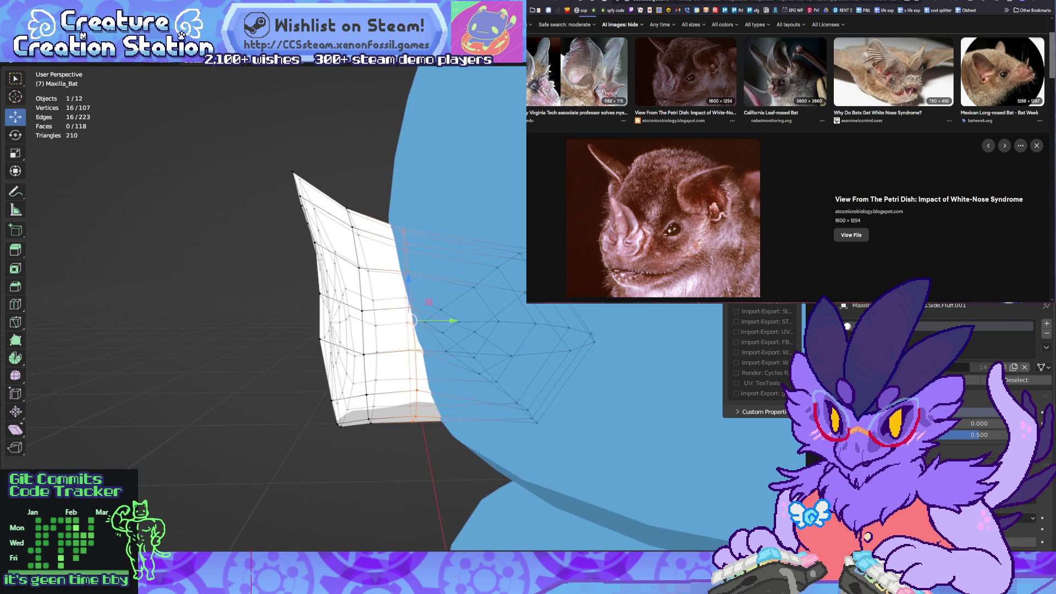
{"action": "left_click", "coordinate": [520, 419]}
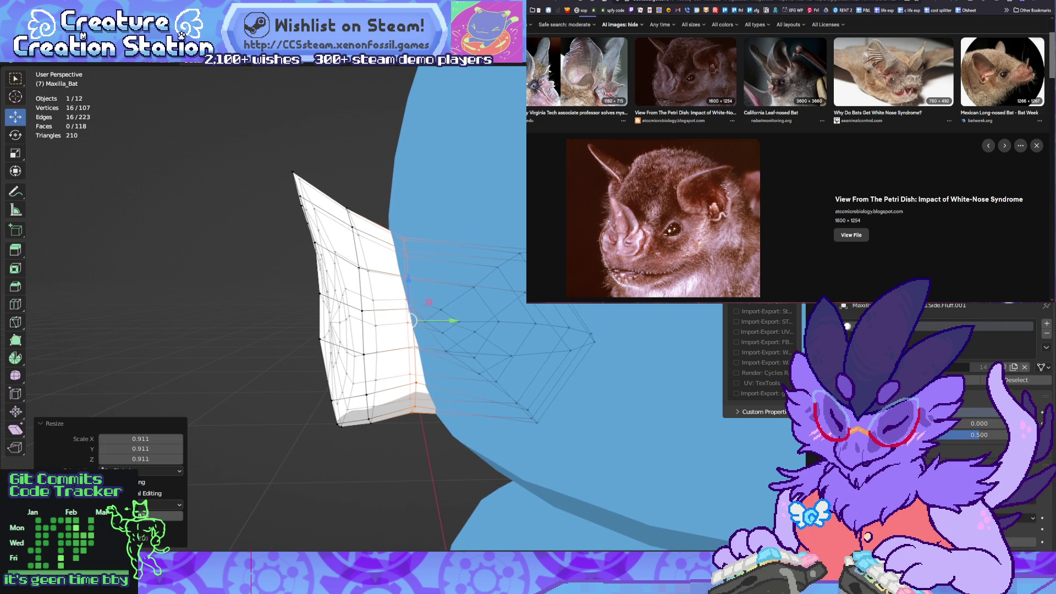
{"action": "key", "text": "KP_3"}
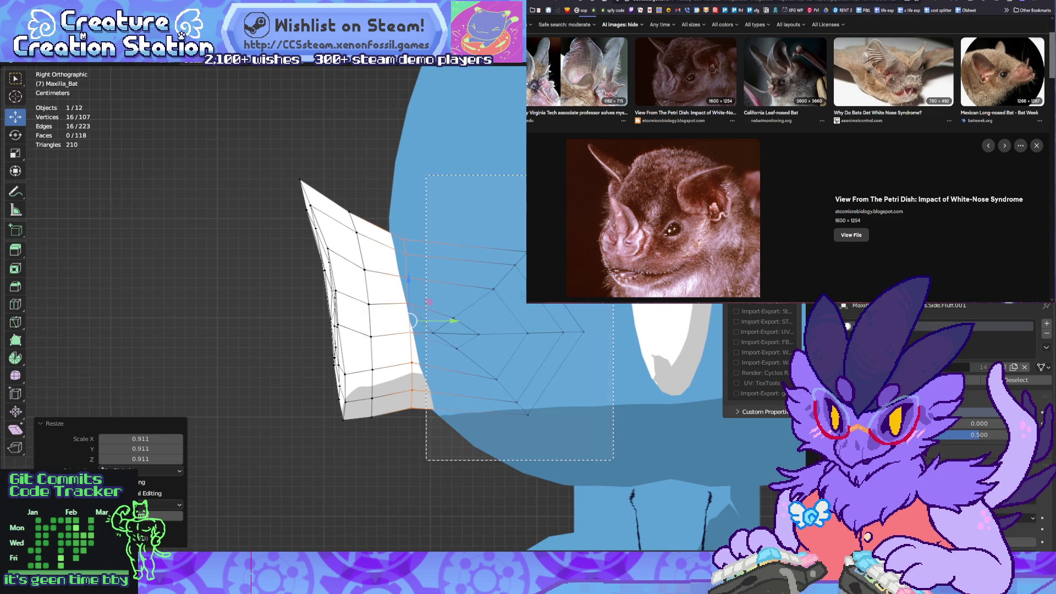
{"action": "left_click_drag", "start_coordinate": [613, 459], "coordinate": [614, 460]}
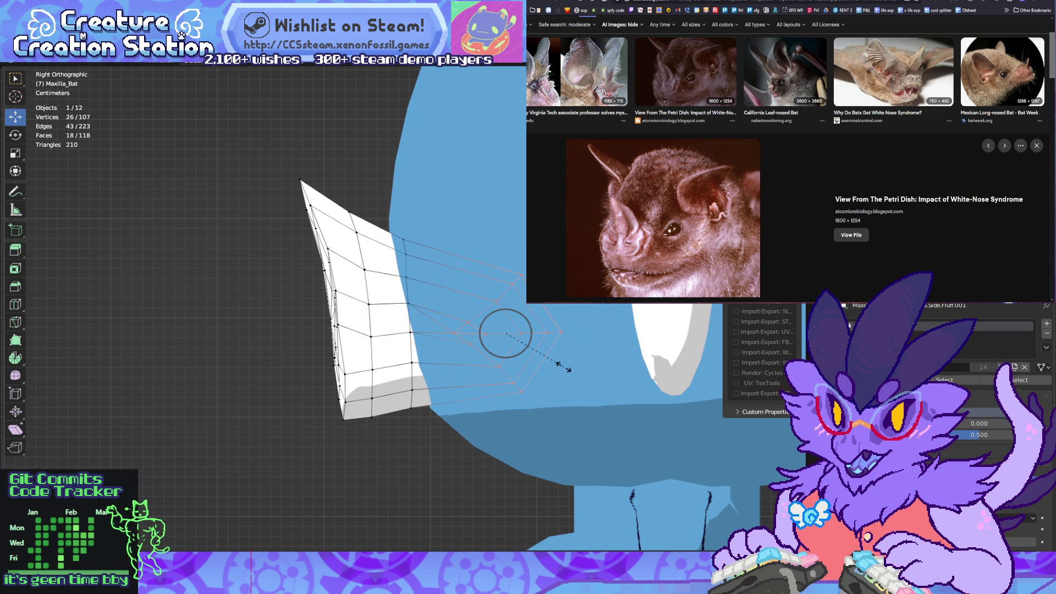
{"action": "left_click", "coordinate": [554, 332]}
Step: Circle-select the flap's bottom corner vertices and pull them outward along Y
{"action": "key", "text": "alt+a"}
{"action": "middle_click_drag", "start_coordinate": [554, 333], "coordinate": [341, 330]}
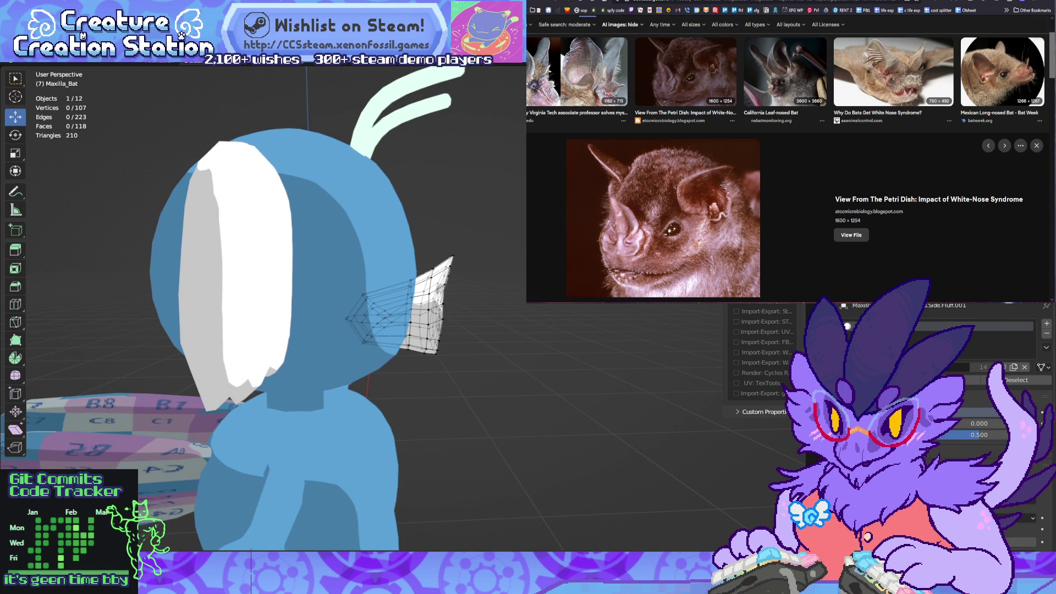
{"action": "key", "text": "KP_3"}
{"action": "scroll", "coordinate": [409, 308], "scroll_direction": "up", "scroll_amount": 5}
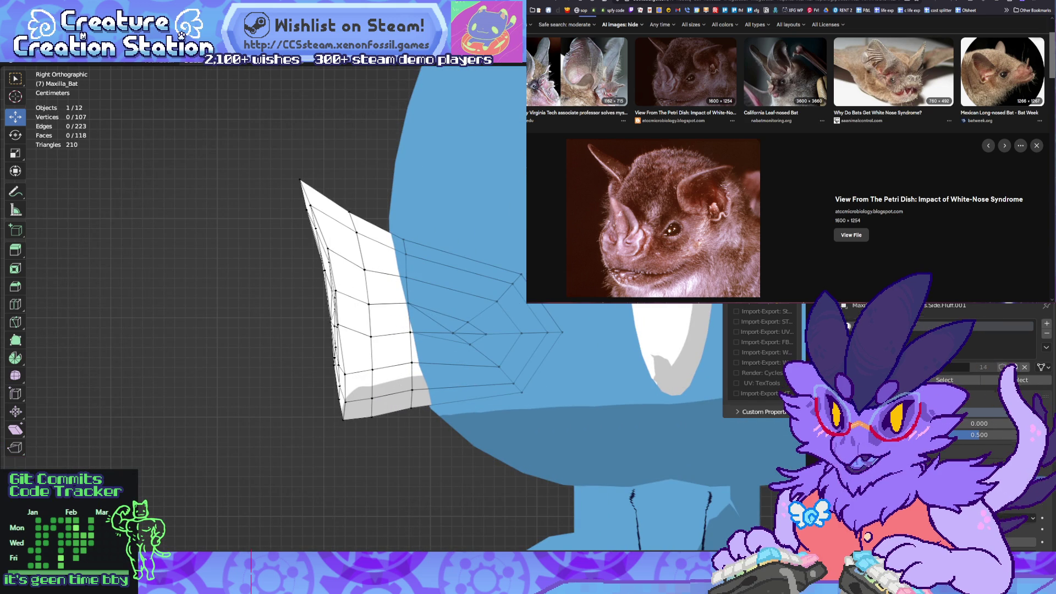
{"action": "key", "text": "c"}
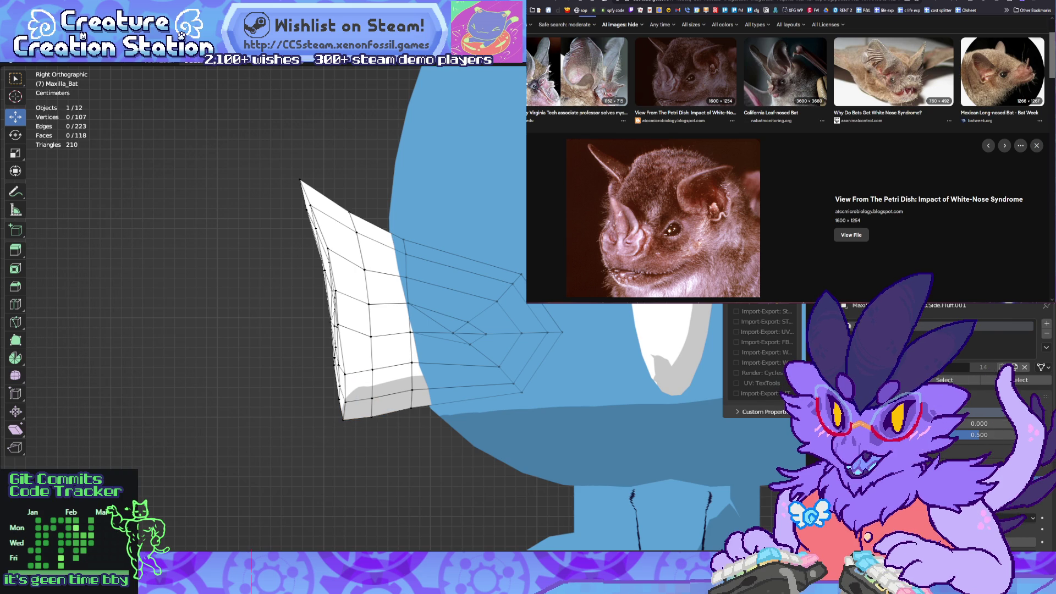
{"action": "left_click", "coordinate": [343, 419]}
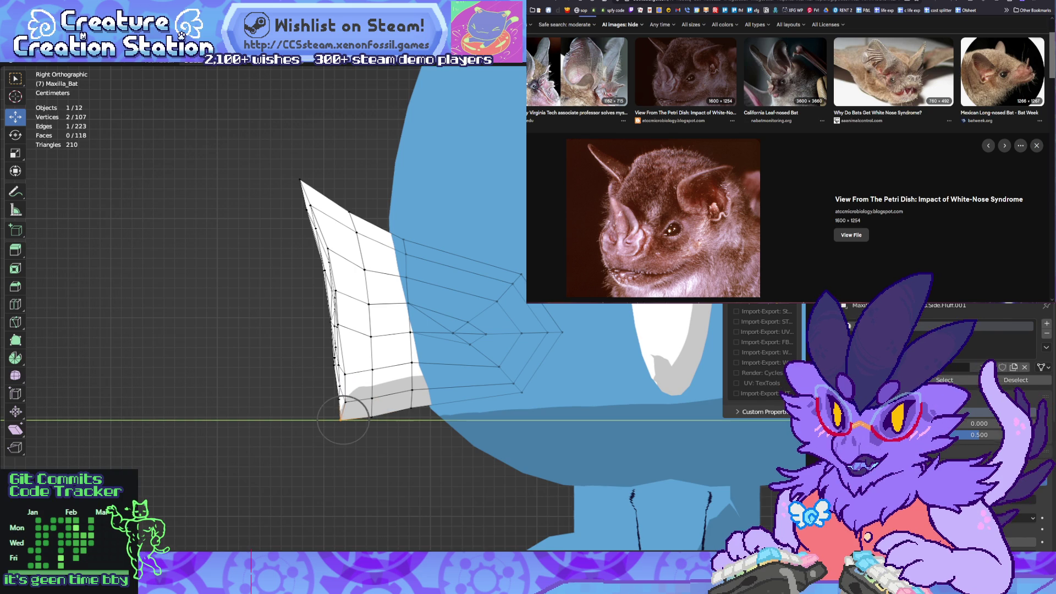
{"action": "key", "text": "g"}
{"action": "key", "text": "y"}
{"action": "scroll", "coordinate": [342, 419], "scroll_direction": "up", "scroll_amount": 4}
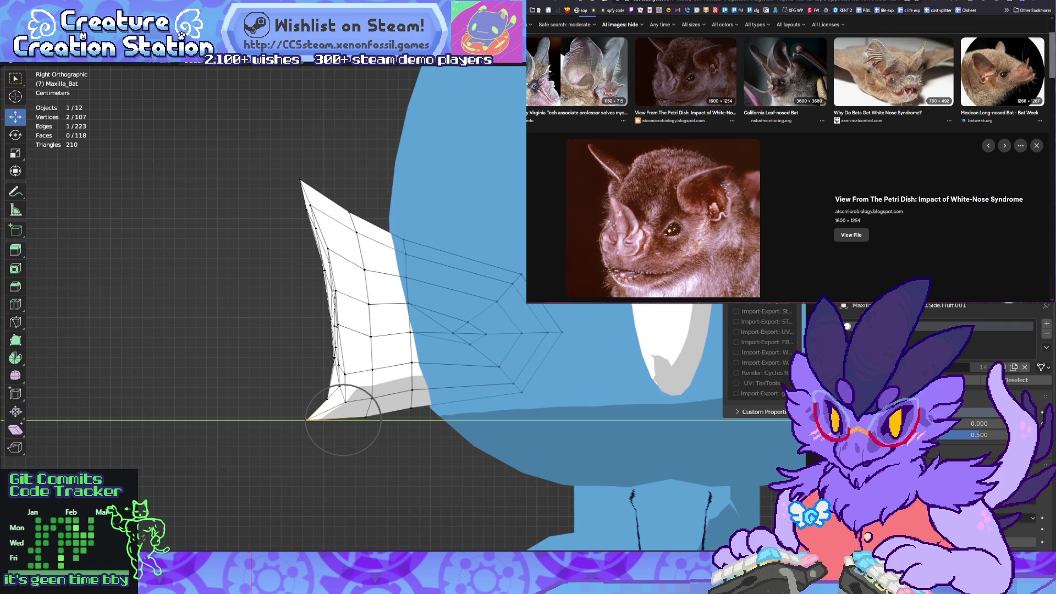
{"action": "scroll", "coordinate": [343, 420], "scroll_direction": "down", "scroll_amount": 5}
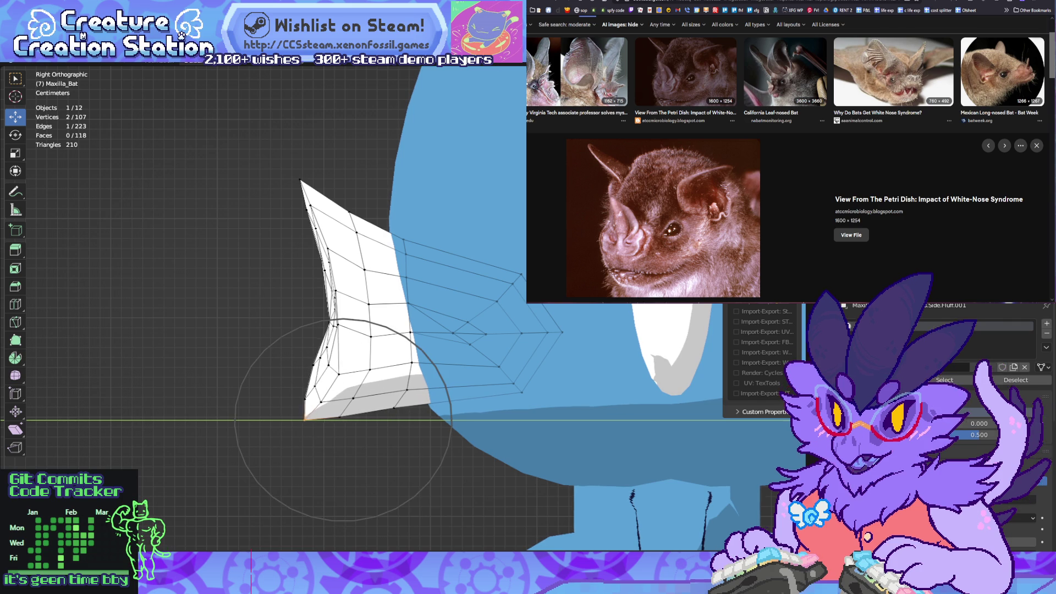
{"action": "key", "text": "Return"}
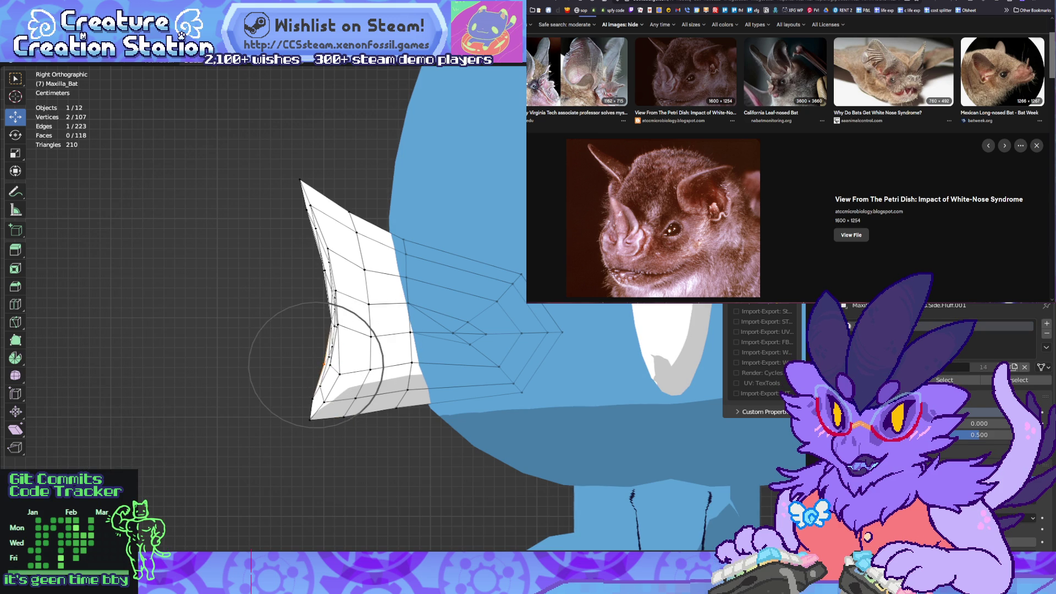
Step: Curve the flap's inner edge by moving its vertices with proportional falloff
{"action": "key", "text": "alt+a"}
{"action": "middle_click_drag", "start_coordinate": [316, 363], "coordinate": [600, 358]}
{"action": "key", "text": "KP_3"}
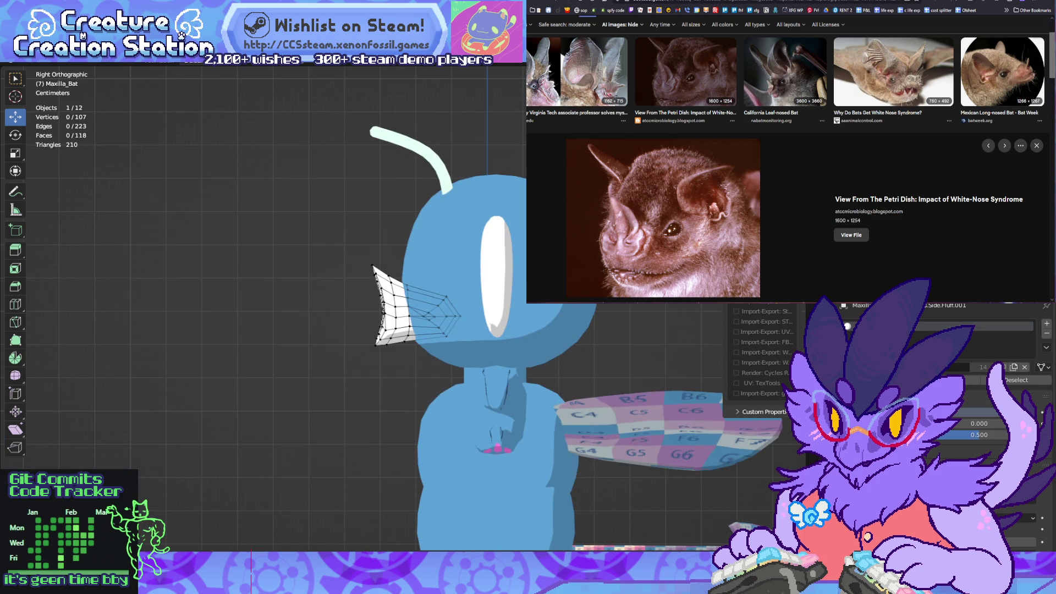
{"action": "scroll", "coordinate": [407, 308], "scroll_direction": "up", "scroll_amount": 8}
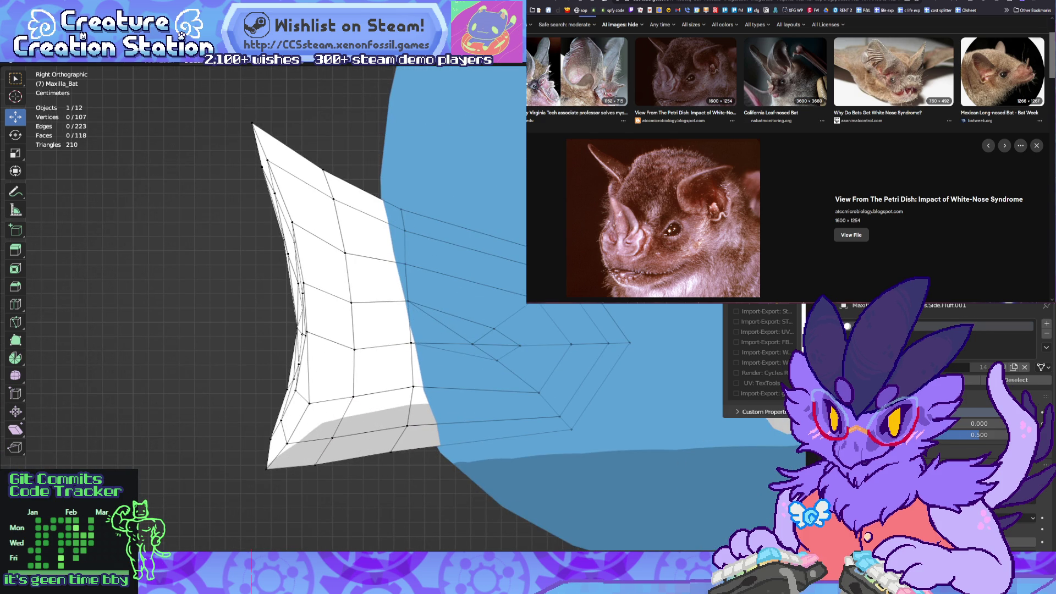
{"action": "left_click", "coordinate": [302, 332]}
{"action": "key", "text": "g"}
{"action": "scroll", "coordinate": [307, 331], "scroll_direction": "up", "scroll_amount": 2}
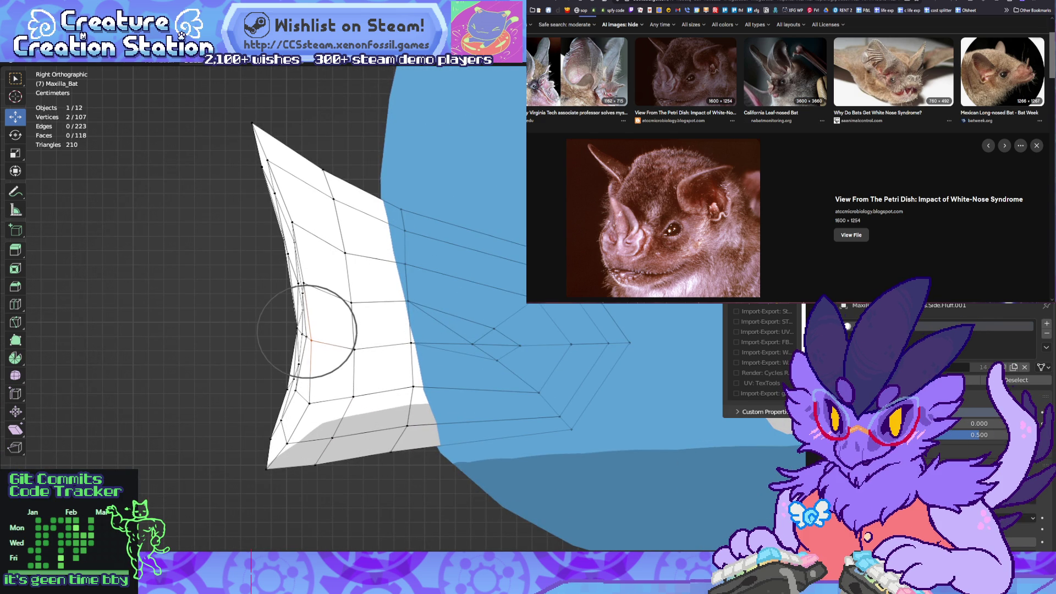
{"action": "key", "text": "Return"}
{"action": "middle_click_drag", "start_coordinate": [330, 330], "coordinate": [440, 328]}
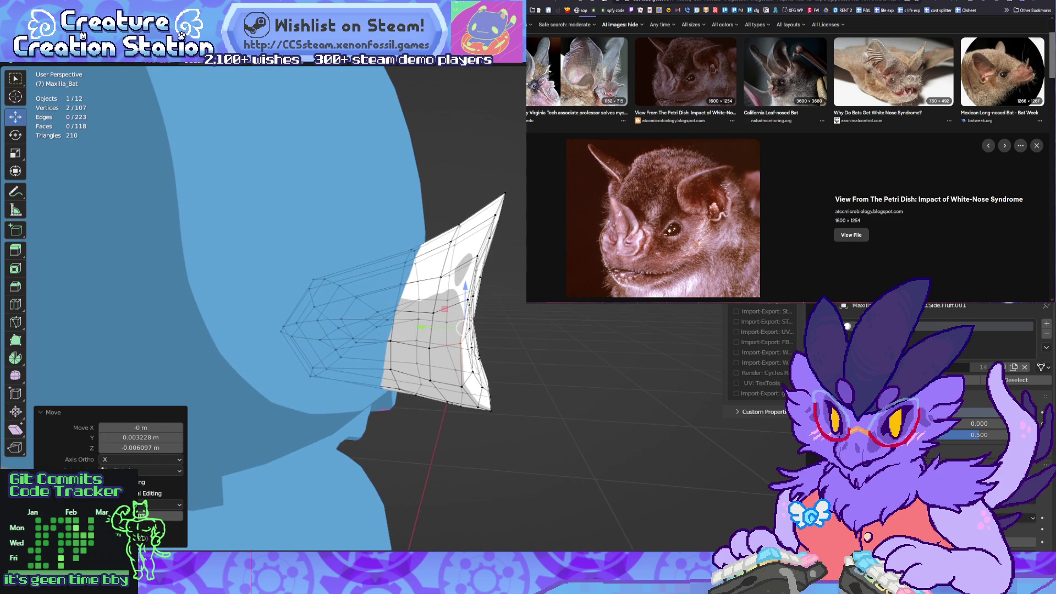
{"action": "key", "text": "KP_3"}
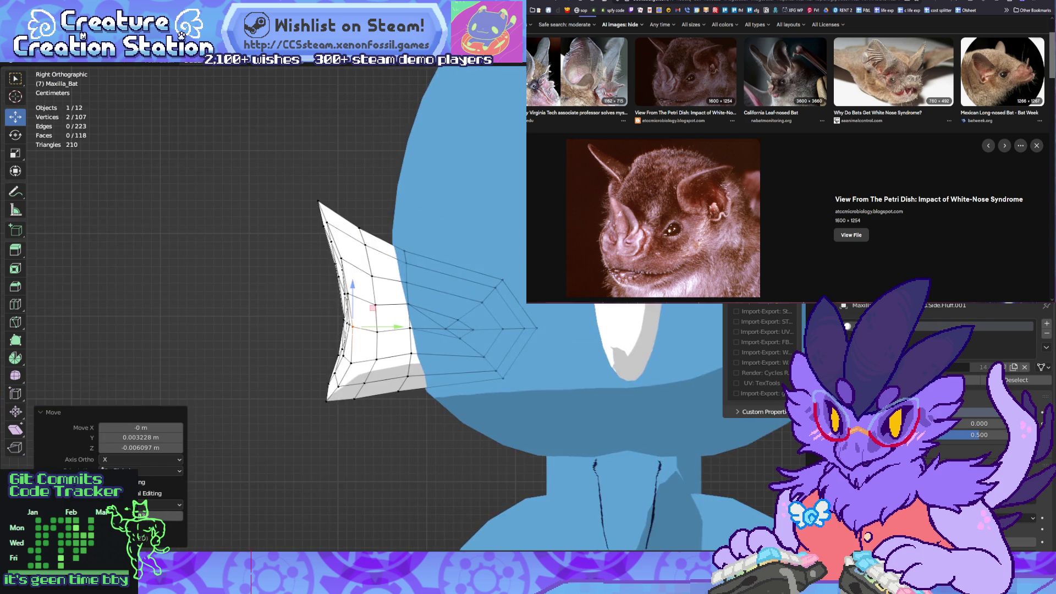
{"action": "scroll", "coordinate": [408, 309], "scroll_direction": "up", "scroll_amount": 4}
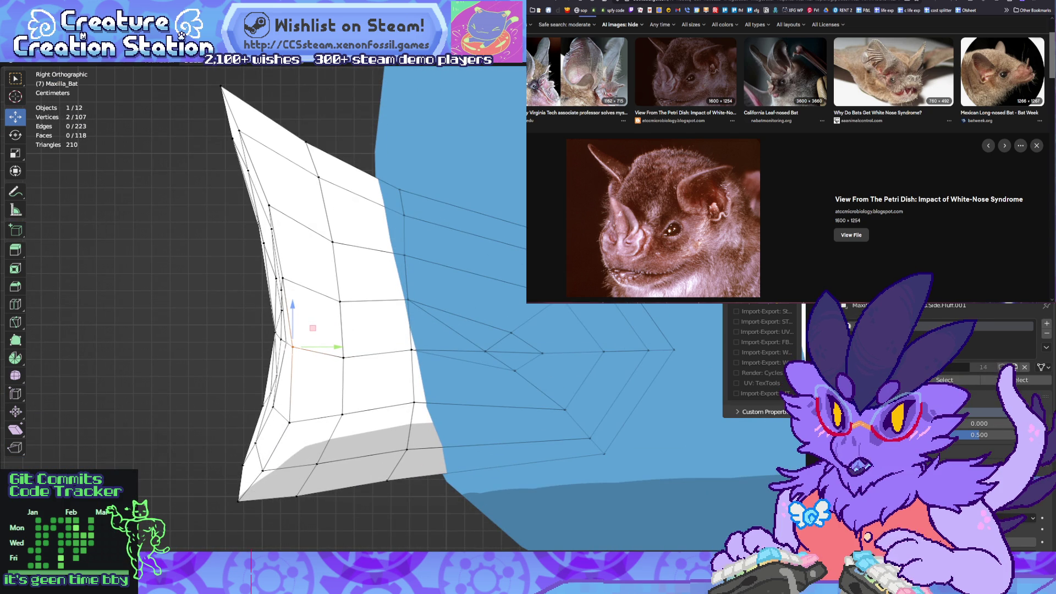
{"action": "left_click", "coordinate": [343, 357]}
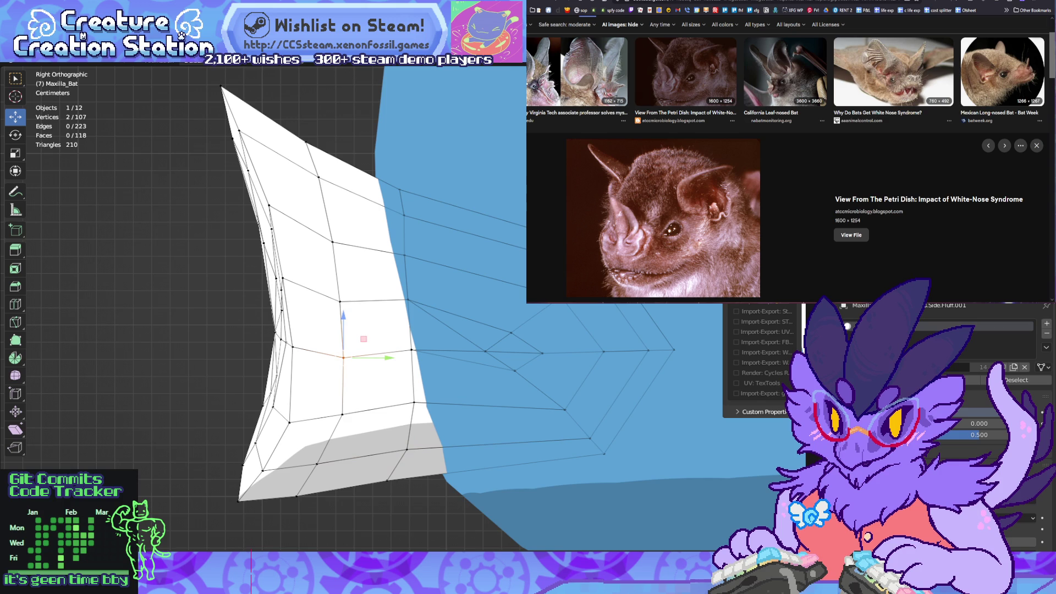
{"action": "key", "text": "alt+a"}
Step: Move the outer rim vertices and flatten them vertically with a Z scale
{"action": "left_click_drag", "start_coordinate": [491, 331], "coordinate": [550, 379]}
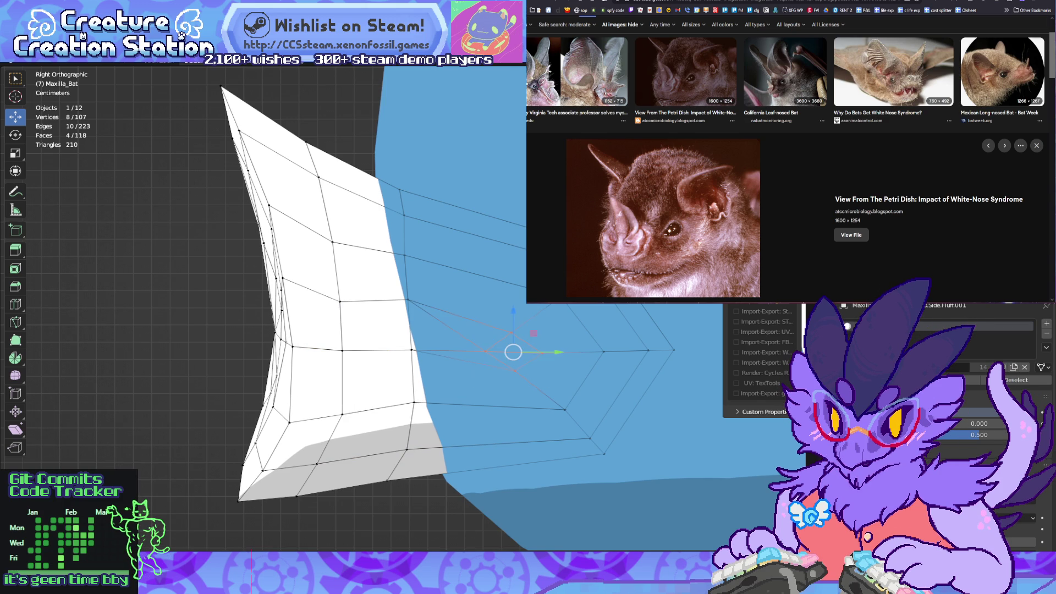
{"action": "key", "text": "g"}
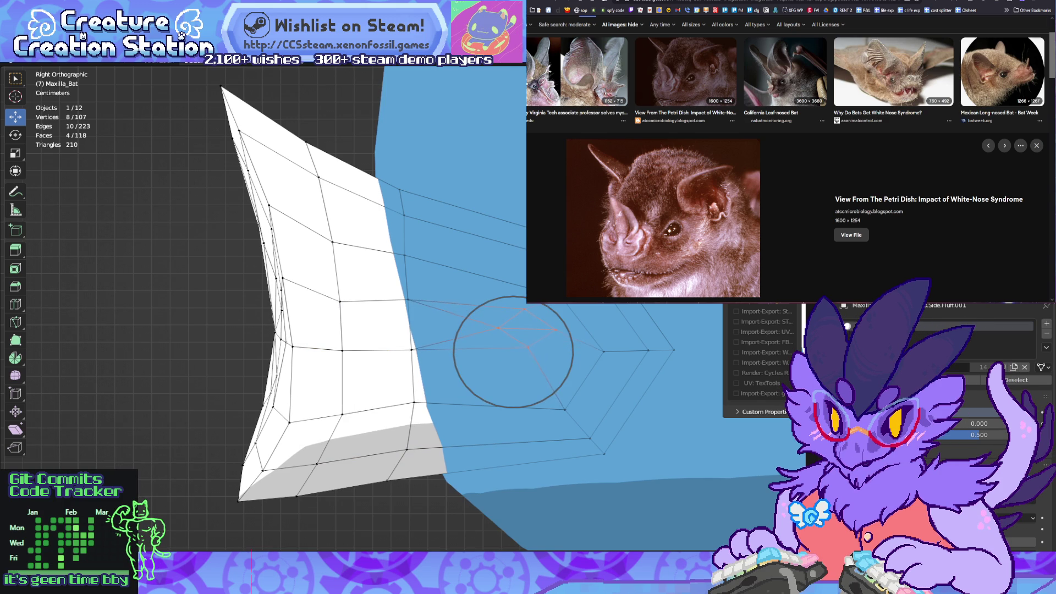
{"action": "scroll", "coordinate": [513, 352], "scroll_direction": "down", "scroll_amount": 7}
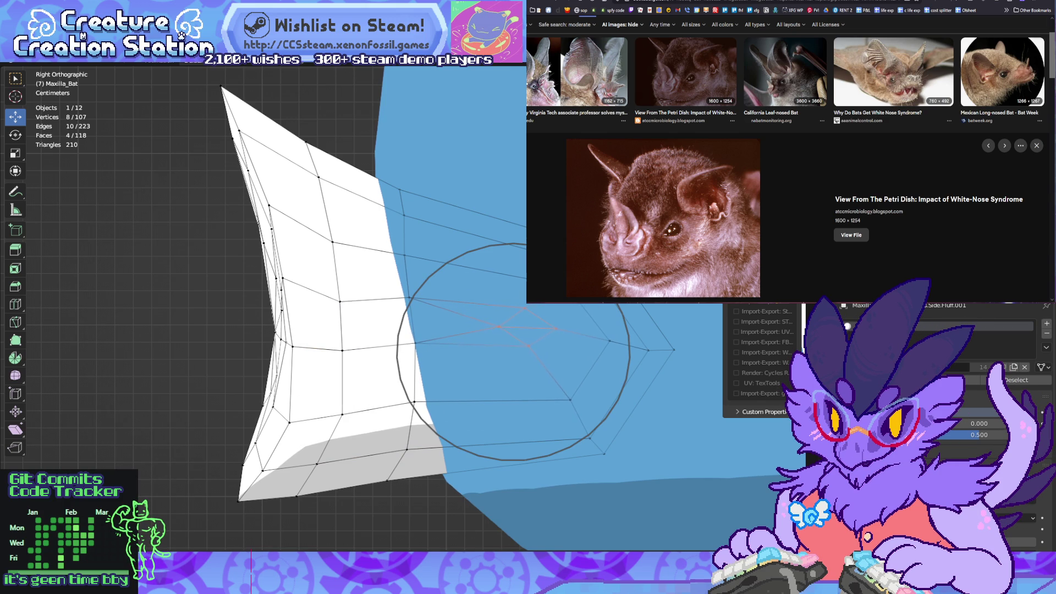
{"action": "left_click", "coordinate": [513, 352]}
{"action": "left_click", "coordinate": [643, 348], "text": "alt"}
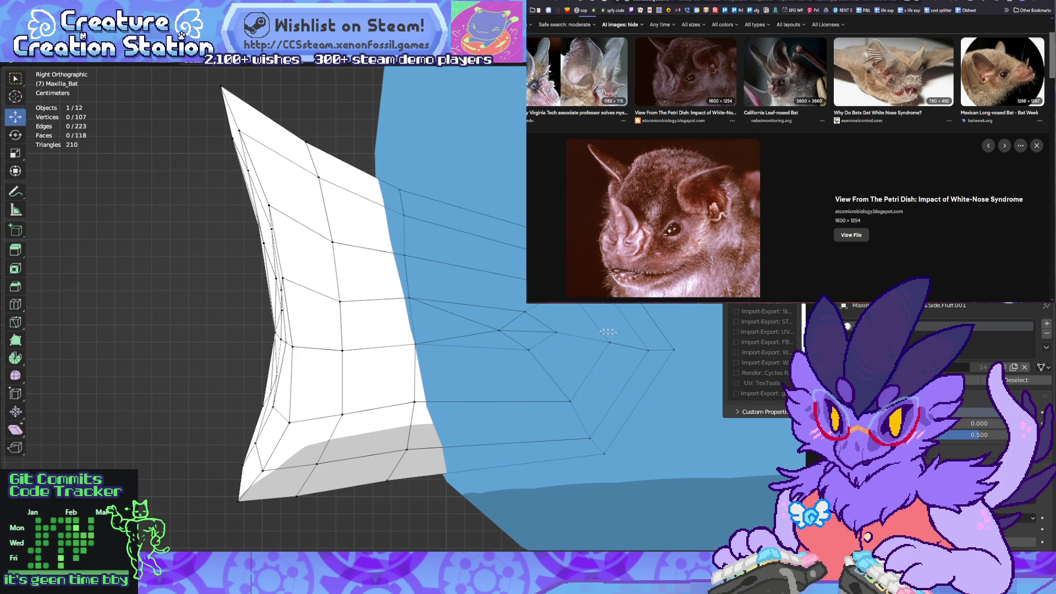
{"action": "key", "text": "s"}
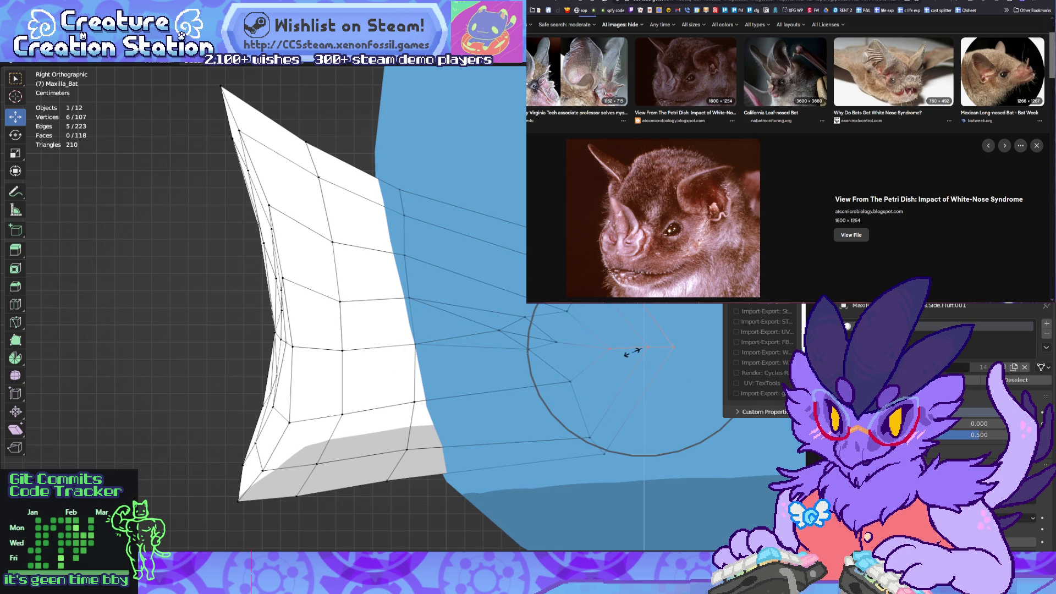
{"action": "left_click", "coordinate": [638, 357]}
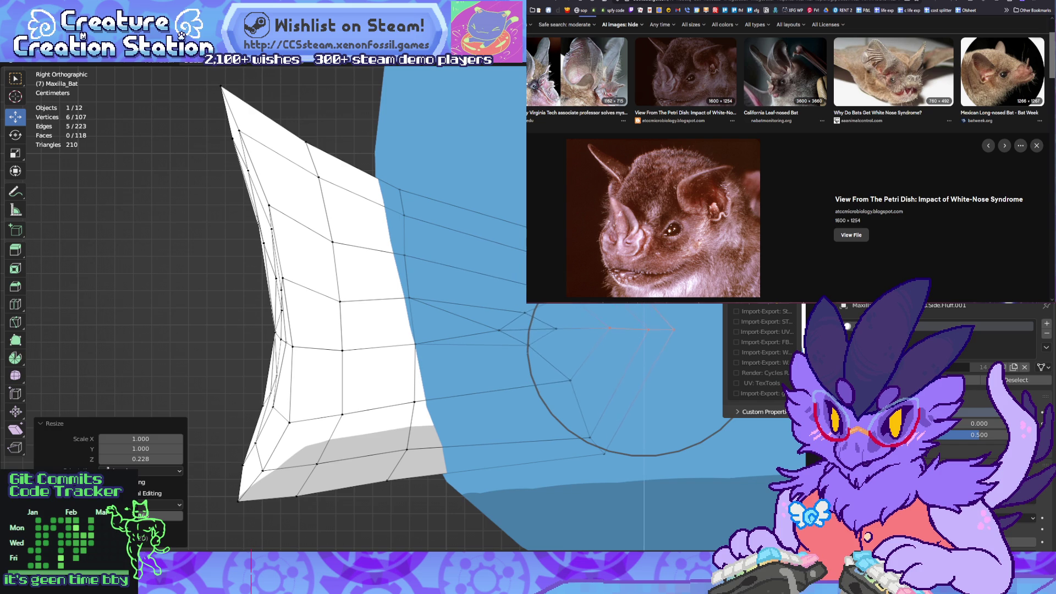
{"action": "mouse_move", "coordinate": [385, 308]}
{"action": "middle_mouse_down"}
{"action": "mouse_move", "coordinate": [451, 300]}
{"action": "mouse_move", "coordinate": [484, 308]}
{"action": "mouse_move", "coordinate": [418, 308]}
{"action": "mouse_move", "coordinate": [512, 310]}
{"action": "mouse_move", "coordinate": [429, 311]}
{"action": "mouse_move", "coordinate": [473, 311]}
{"action": "middle_mouse_up"}
{"action": "key", "text": "alt+a"}
{"action": "key", "text": "Tab"}
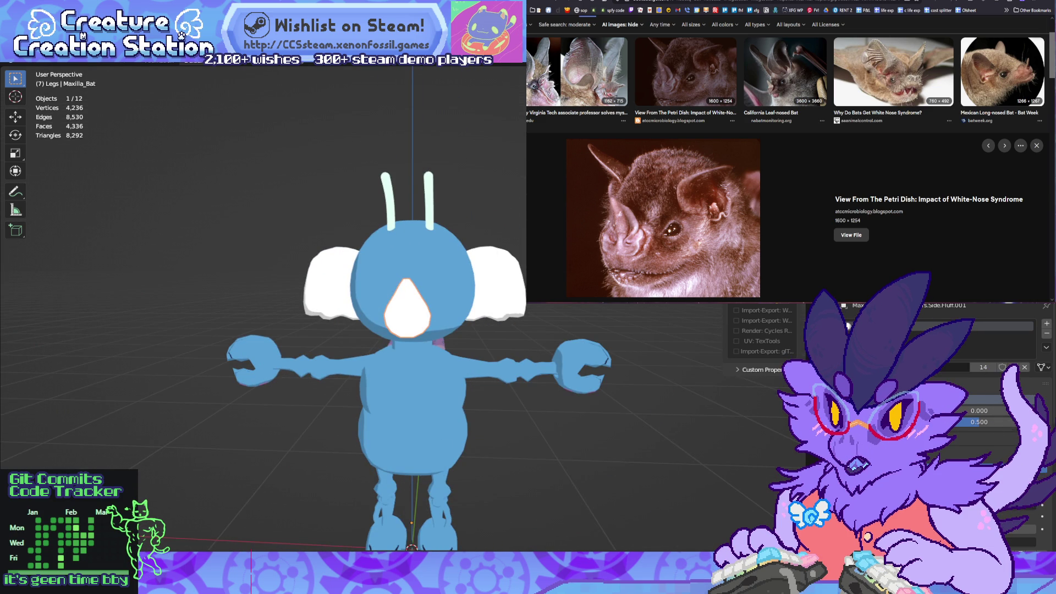
Step: Orbit around the creature and deselect the Maxilla_Bat object in Object Mode
{"action": "mouse_move", "coordinate": [413, 330]}
{"action": "middle_mouse_down"}
{"action": "mouse_move", "coordinate": [379, 330]}
{"action": "mouse_move", "coordinate": [455, 334]}
{"action": "middle_mouse_up"}
{"action": "key", "text": "r"}
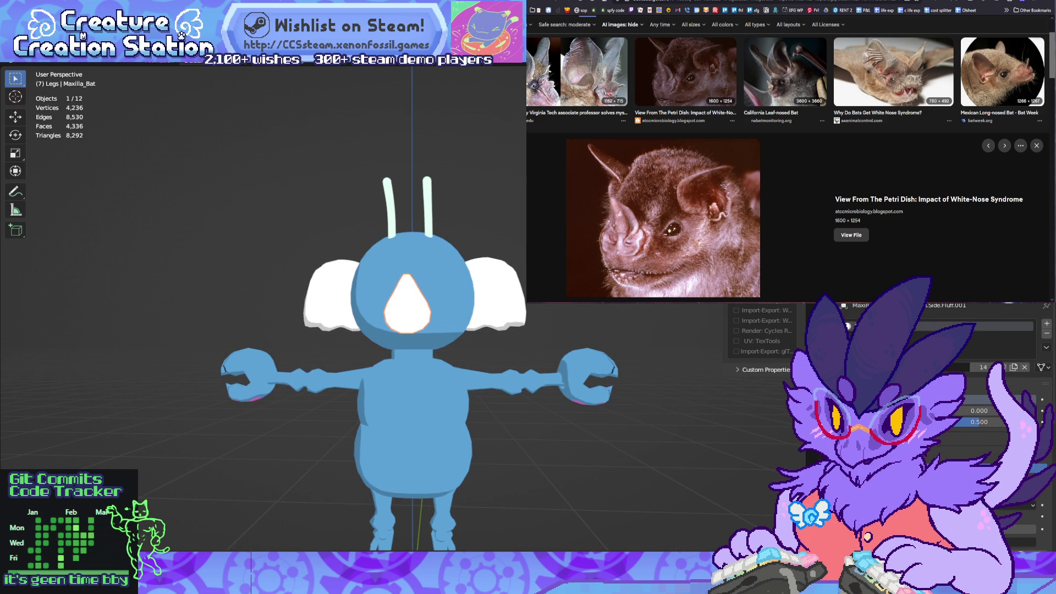
{"action": "key", "text": "ctrl+z"}
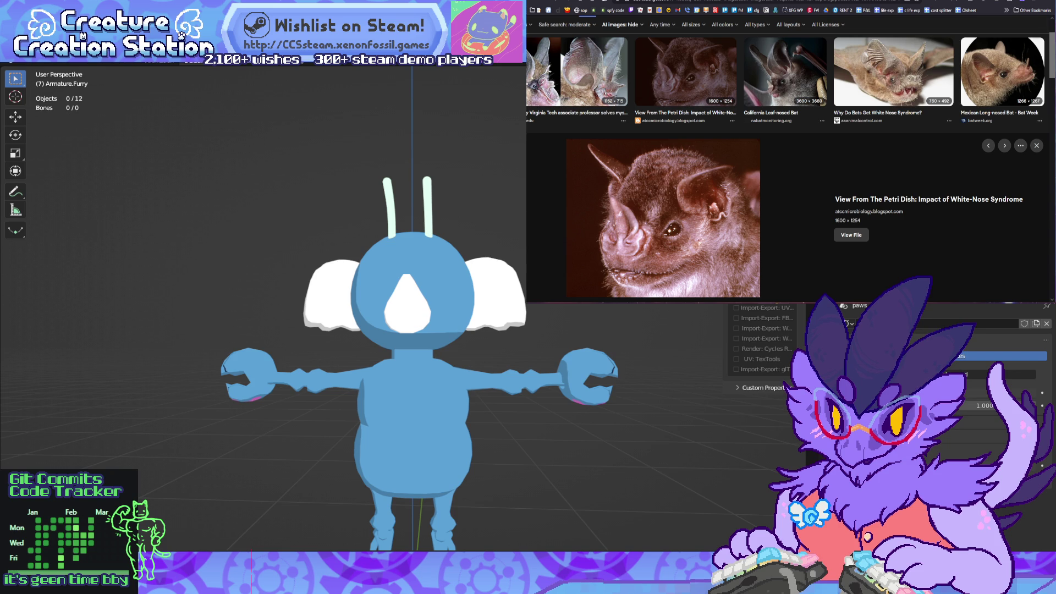
Step: Unhide the armature bones and try scaling Head.Mandible along X/Y, cancelling the change
{"action": "key", "text": "ctrl+z"}
{"action": "left_click", "coordinate": [410, 315]}
{"action": "mouse_move", "coordinate": [418, 330]}
{"action": "middle_mouse_down"}
{"action": "mouse_move", "coordinate": [341, 334]}
{"action": "mouse_move", "coordinate": [418, 335]}
{"action": "middle_mouse_up"}
{"action": "key", "text": "s"}
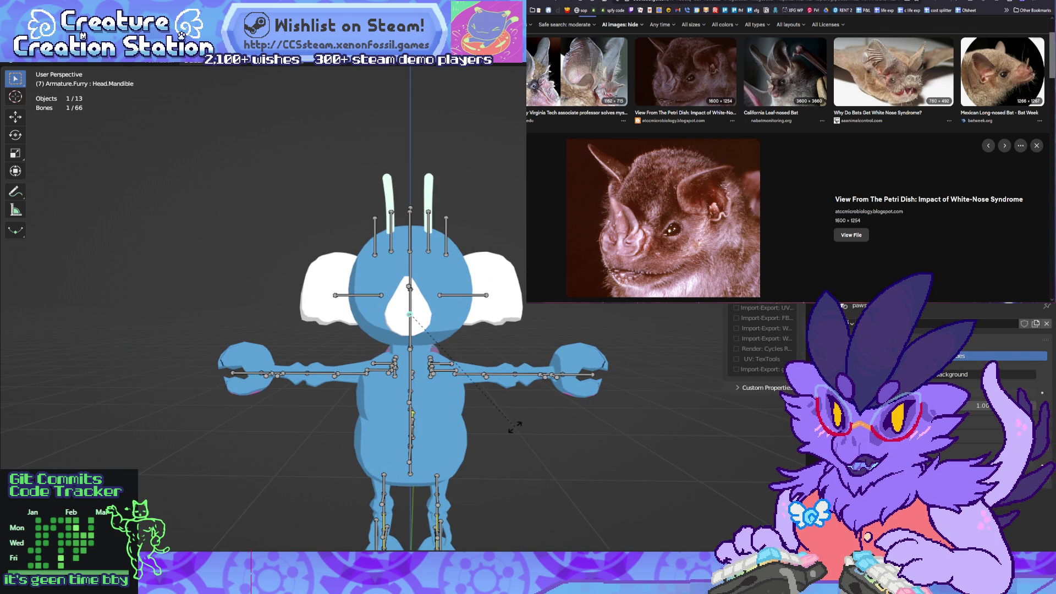
{"action": "key", "text": "x"}
{"action": "key", "text": "y"}
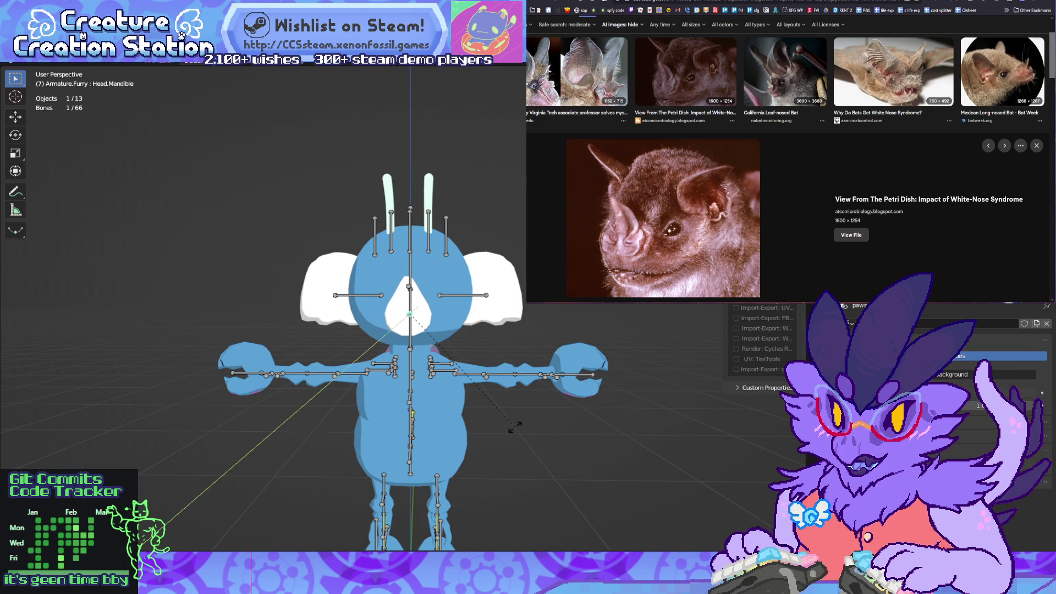
{"action": "key", "text": "Escape"}
Step: Deselect all bones, view the rig from behind, and switch to the code editor
{"action": "key", "text": "alt+a"}
{"action": "mouse_move", "coordinate": [385, 308]}
{"action": "middle_mouse_down"}
{"action": "mouse_move", "coordinate": [550, 308]}
{"action": "mouse_move", "coordinate": [363, 308]}
{"action": "mouse_move", "coordinate": [501, 308]}
{"action": "middle_mouse_up"}
{"action": "key", "text": "alt+Tab"}
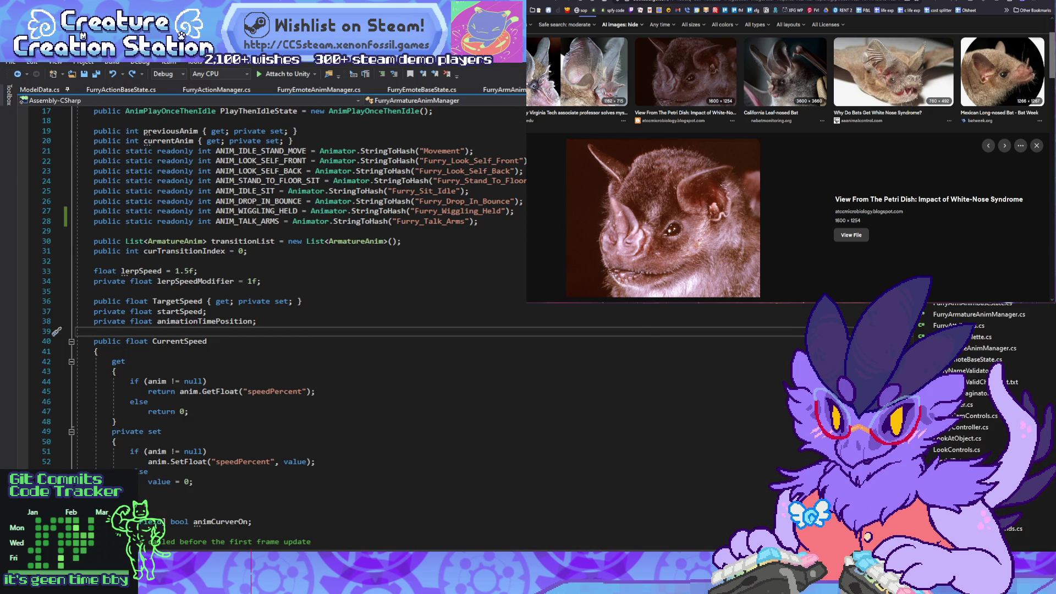
Step: Review the maxilla entries in BuildFurryTraits unchanged, then return through Unity to Blender
{"action": "key", "text": "ctrl+Tab"}
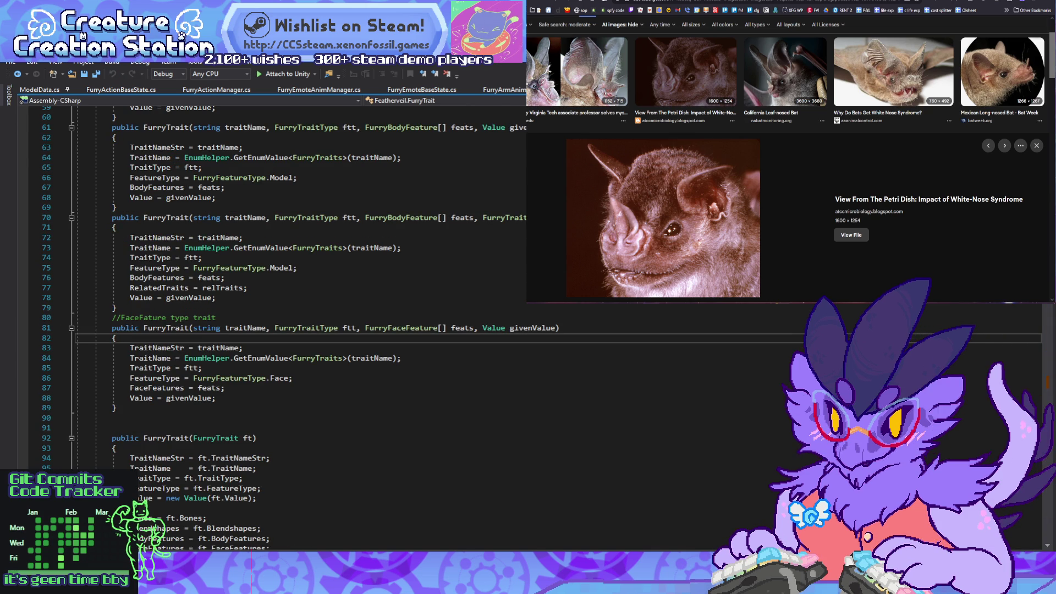
{"action": "key", "text": "ctrl+Tab"}
{"action": "scroll", "coordinate": [270, 324], "scroll_direction": "down", "scroll_amount": 3}
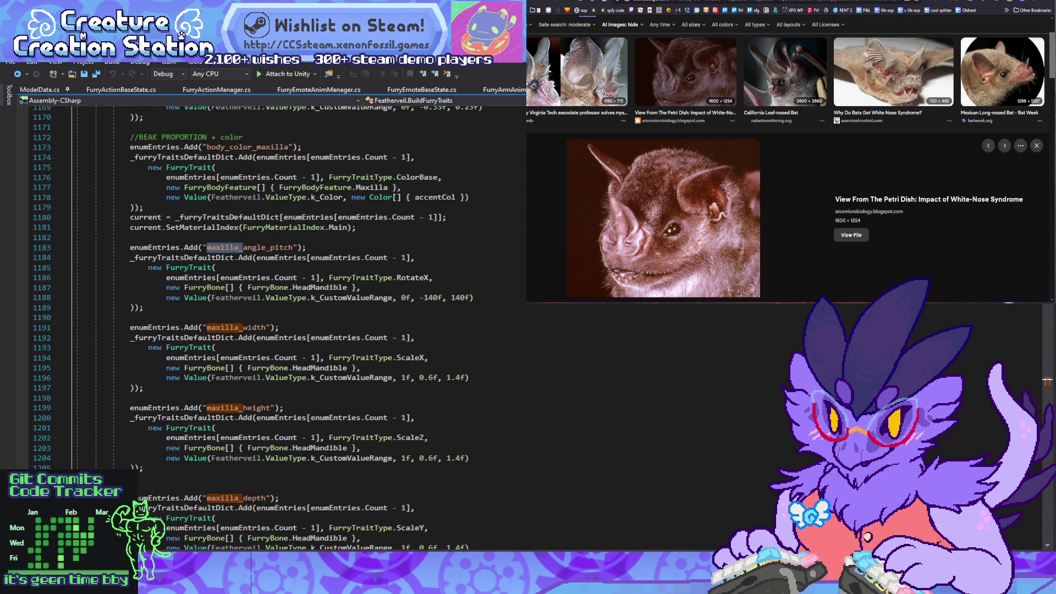
{"action": "left_click", "coordinate": [143, 388]}
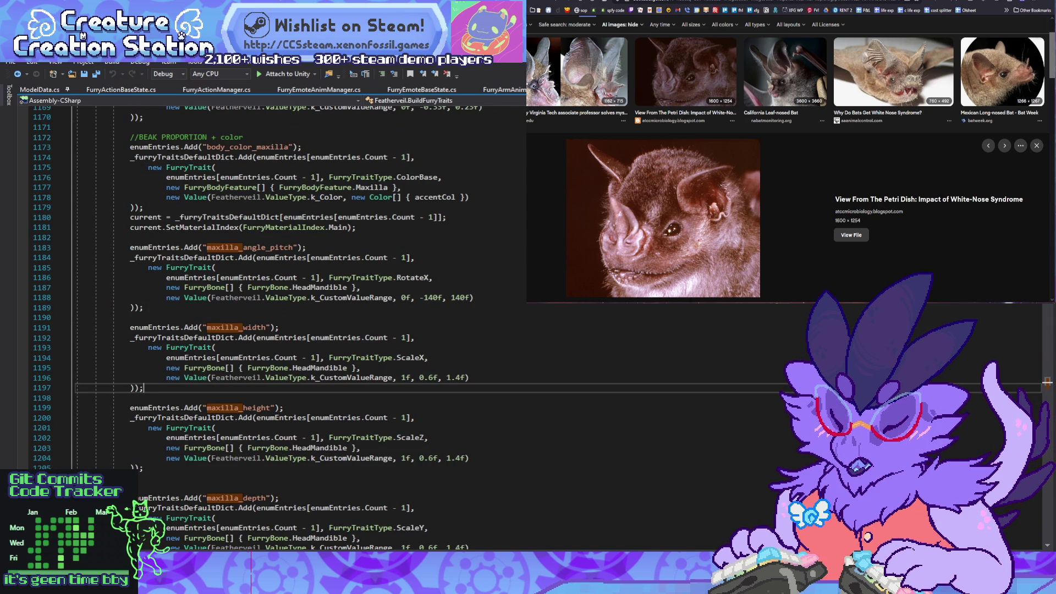
{"action": "key", "text": "alt+Tab"}
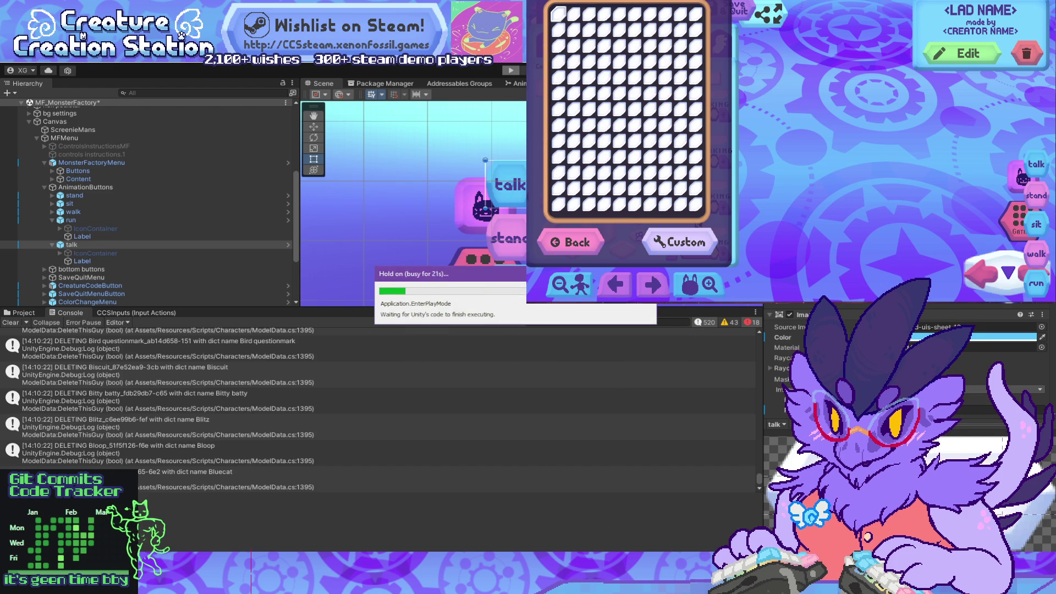
{"action": "key", "text": "alt+Tab"}
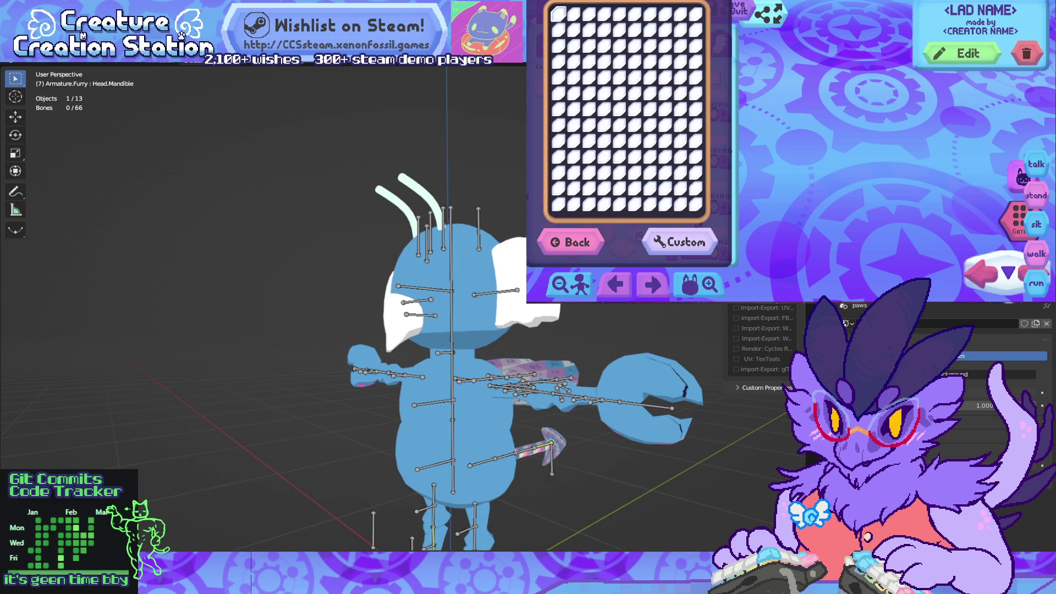
Step: Select all bones and clear the pose to the rest T-pose, then reselect Armature.Fury
{"action": "key", "text": "a"}
{"action": "key", "text": "alt+r"}
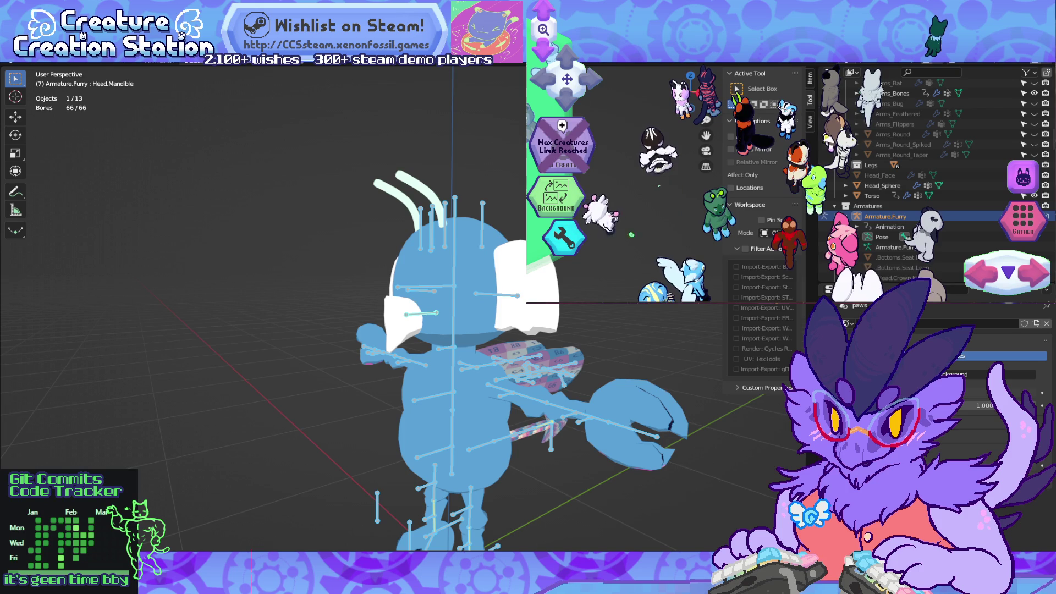
{"action": "left_click", "coordinate": [872, 195]}
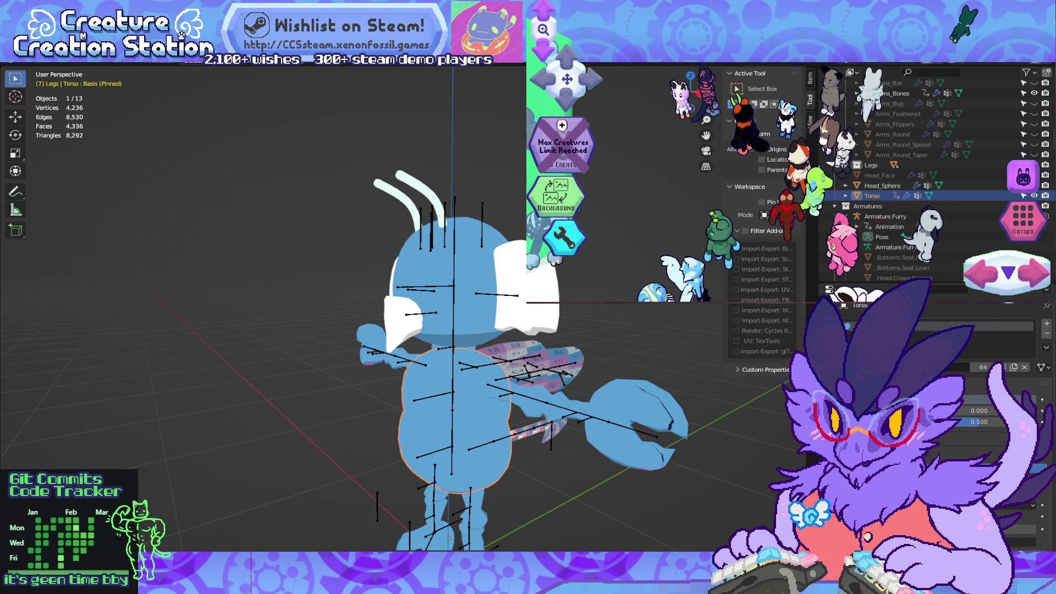
{"action": "left_click", "coordinate": [885, 217]}
Step: Select only the Head.Mandible bone and view the head from an angled side
{"action": "key", "text": "a"}
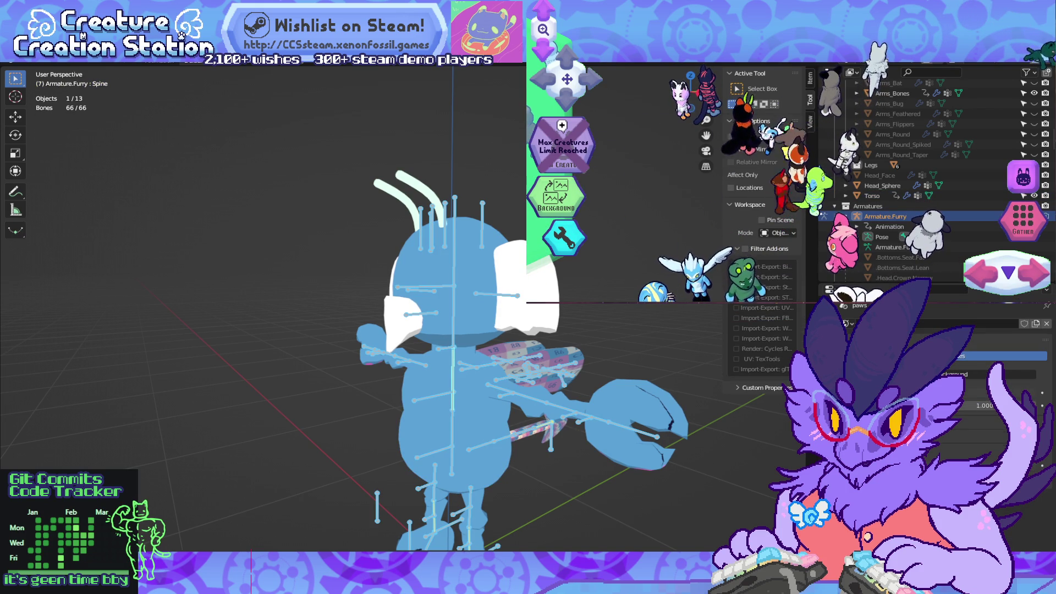
{"action": "left_click", "coordinate": [422, 391]}
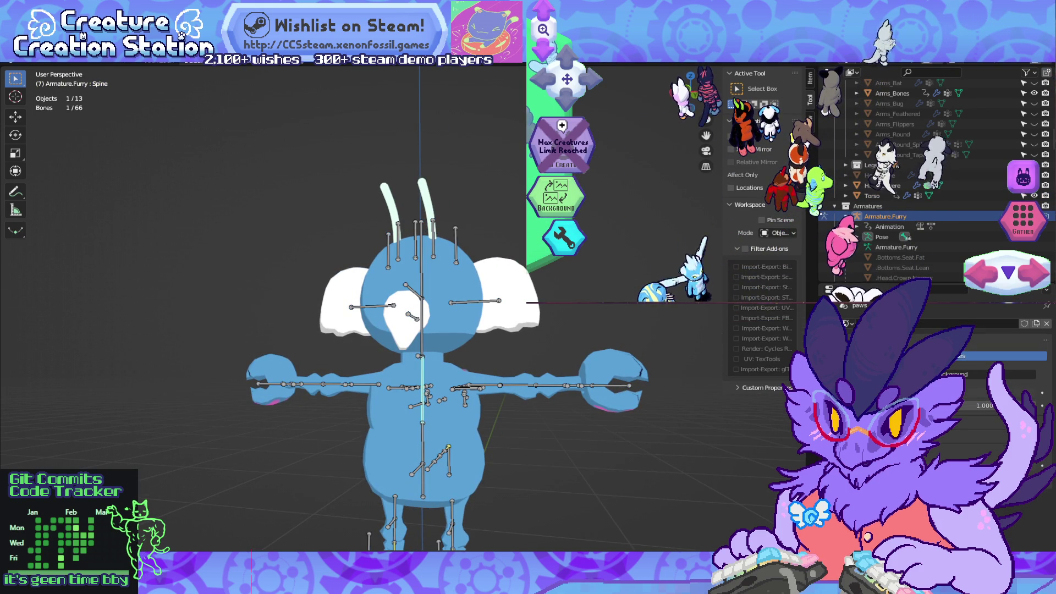
{"action": "middle_click_drag", "start_coordinate": [385, 275], "coordinate": [418, 264]}
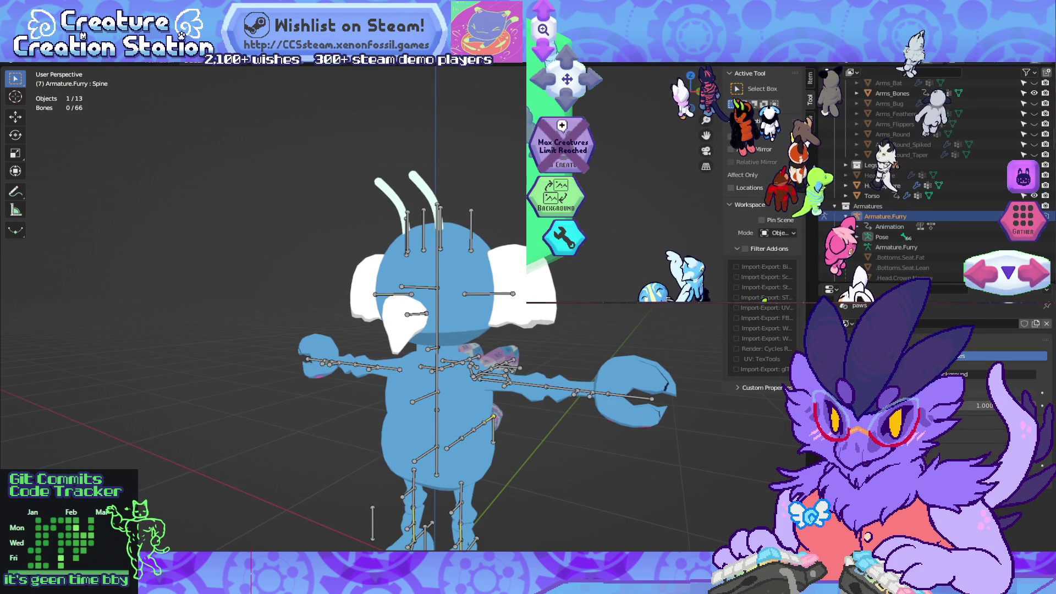
{"action": "key", "text": "a"}
{"action": "mouse_move", "coordinate": [385, 275]}
{"action": "middle_mouse_down"}
{"action": "mouse_move", "coordinate": [446, 275]}
{"action": "mouse_move", "coordinate": [385, 275]}
{"action": "middle_mouse_up"}
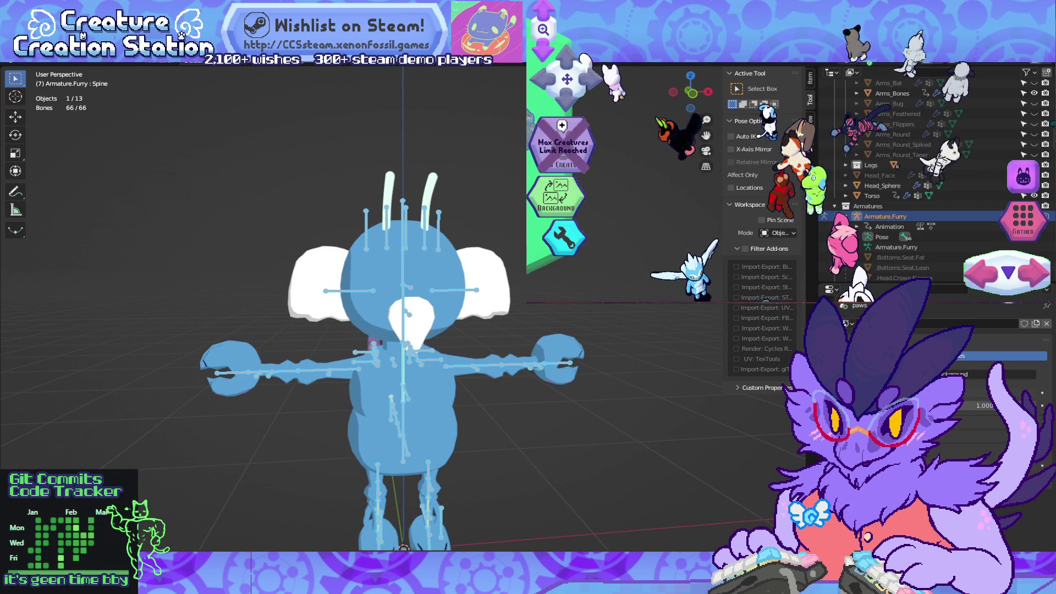
{"action": "left_click", "coordinate": [407, 312]}
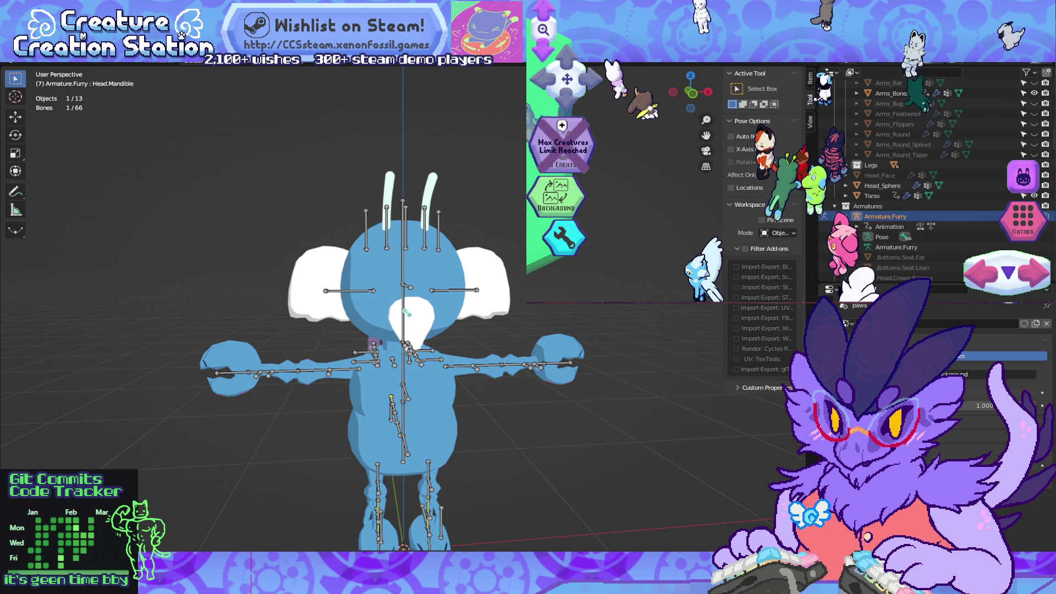
{"action": "middle_click_drag", "start_coordinate": [385, 308], "coordinate": [297, 313]}
Step: Rotate the Head.Mandible bone 180° about Y and save the file
{"action": "key", "text": "g"}
{"action": "key", "text": "Return"}
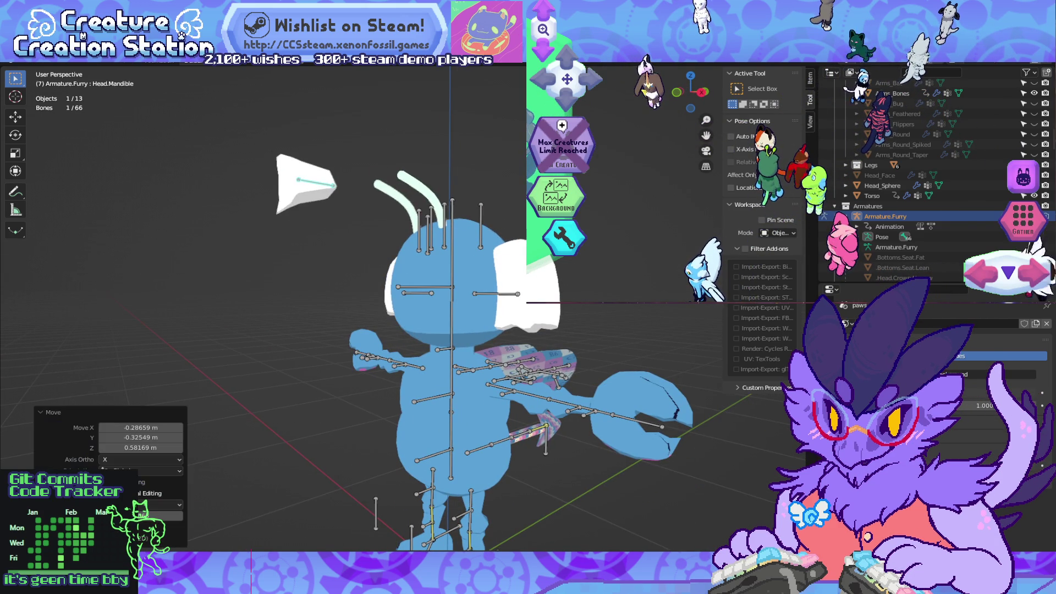
{"action": "key", "text": "ctrl+z"}
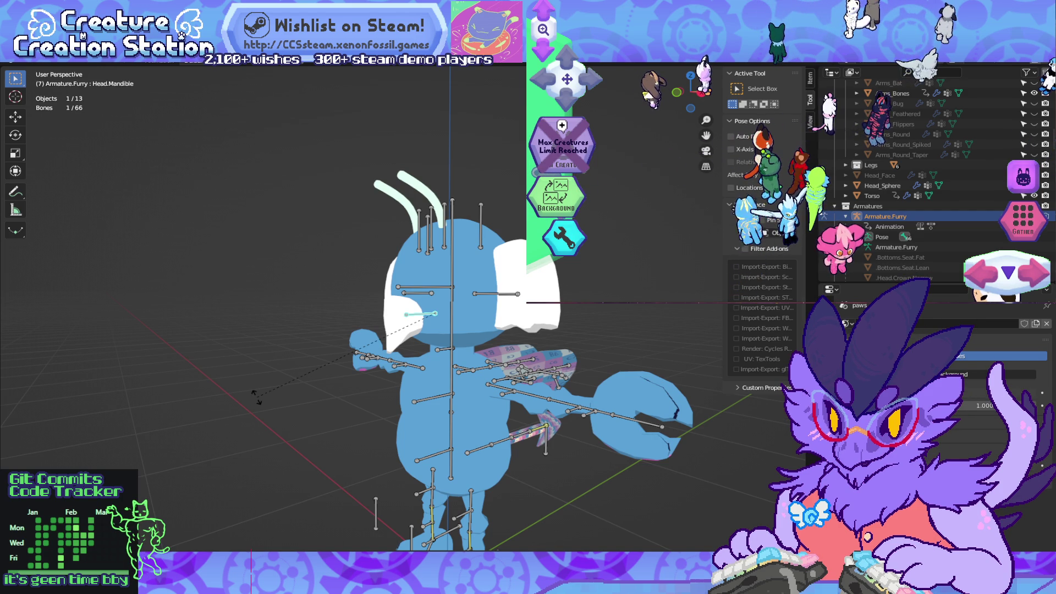
{"action": "key", "text": "x"}
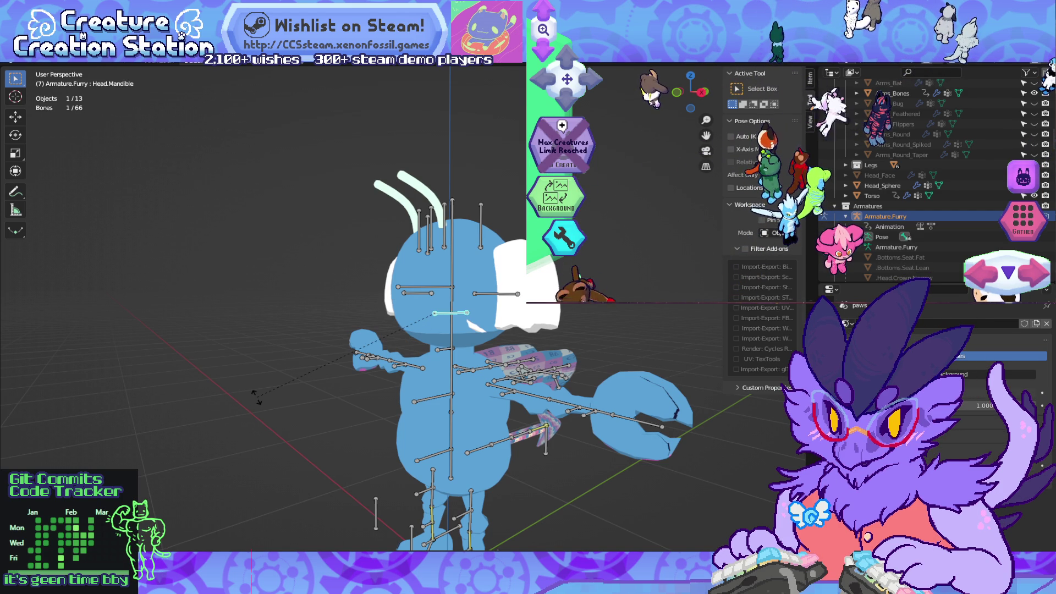
{"action": "key", "text": "Escape"}
{"action": "key", "text": "y"}
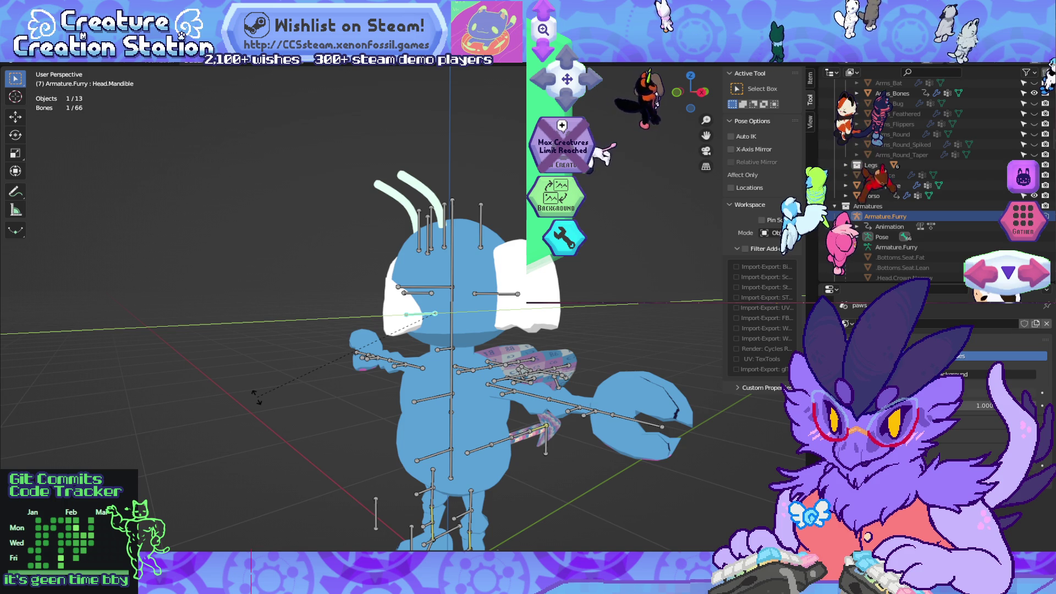
{"action": "key", "text": "Return"}
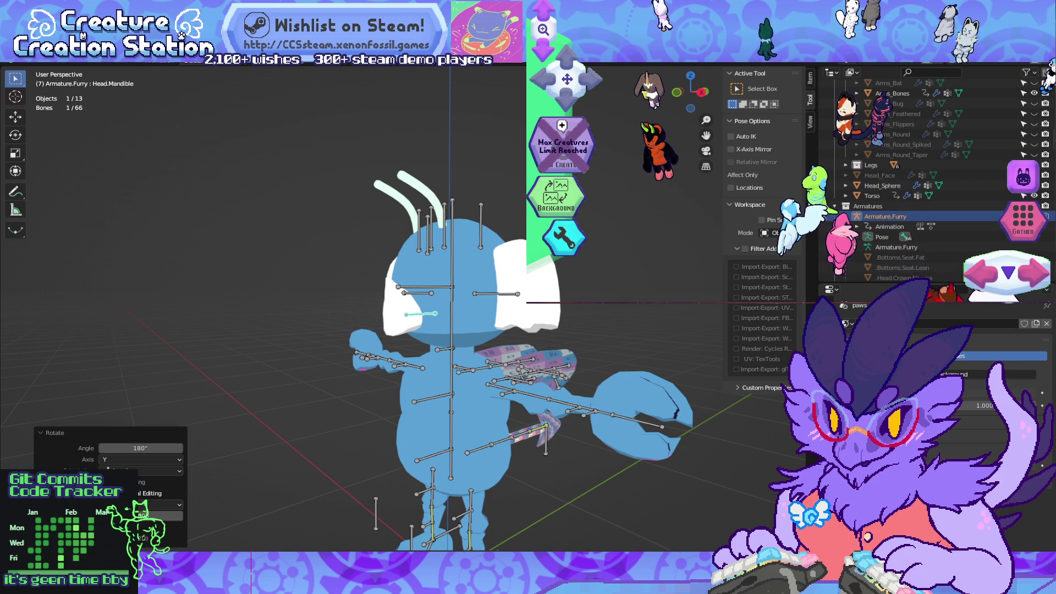
{"action": "key", "text": "ctrl+s"}
Step: Apply the current pose as the rest pose with Head.Mandible selected
{"action": "key", "text": "a"}
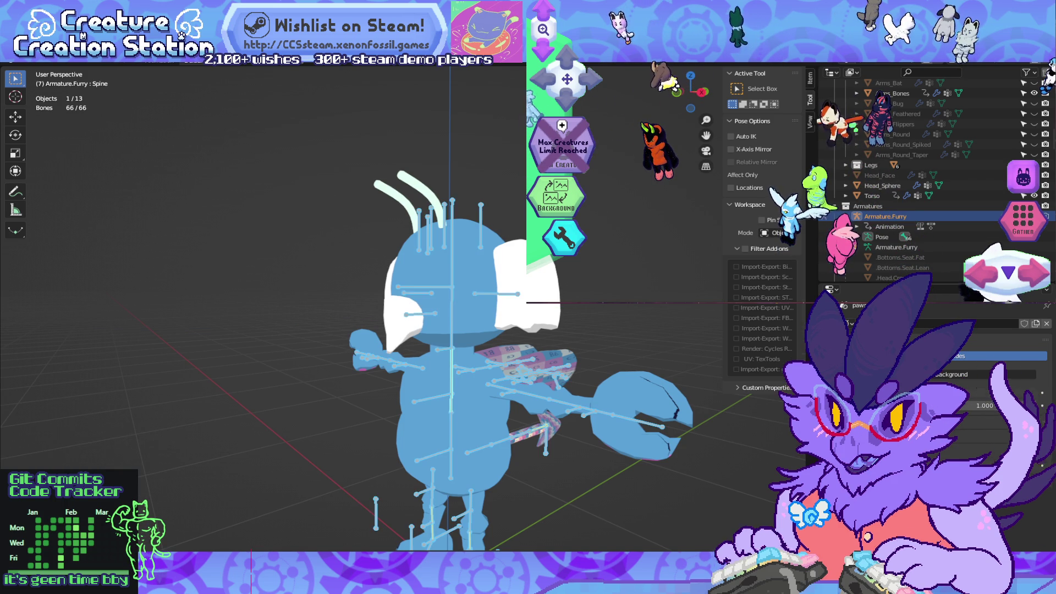
{"action": "key", "text": "alt+a"}
{"action": "key", "text": "a"}
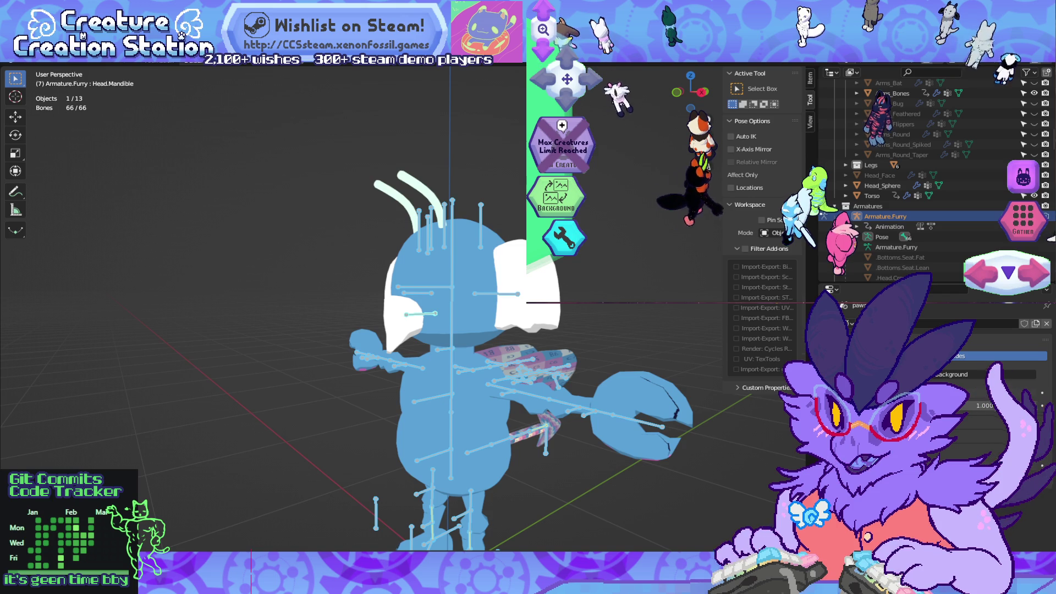
{"action": "left_click", "coordinate": [421, 314]}
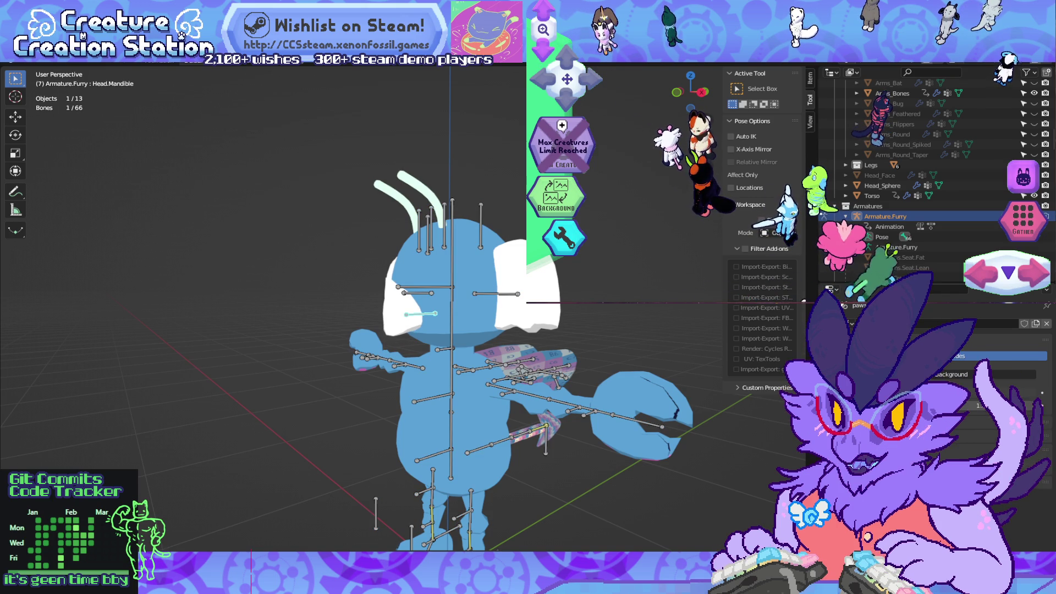
{"action": "key", "text": "ctrl+a"}
{"action": "key", "text": "Return"}
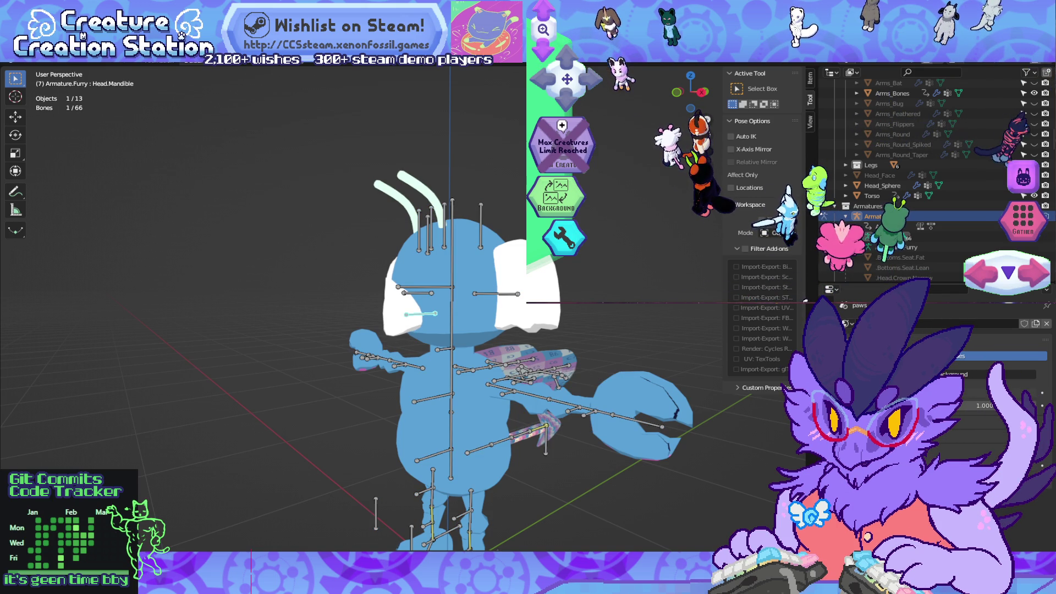
{"action": "key", "text": "ctrl+a"}
{"action": "key", "text": "Return"}
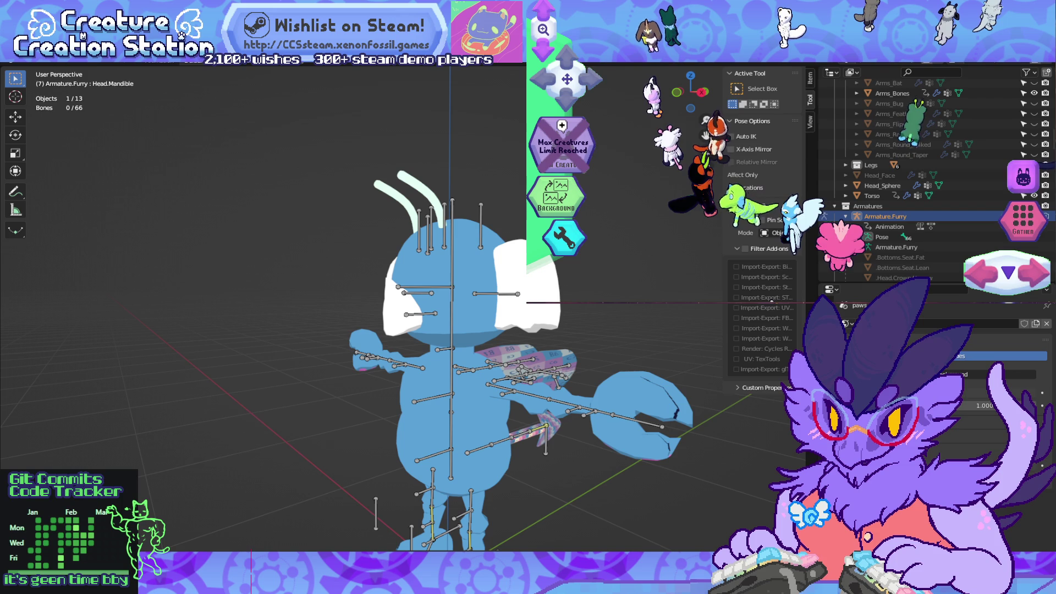
Step: Orbit around the rig to check the new rest pose, then switch to Unity
{"action": "key", "text": "a"}
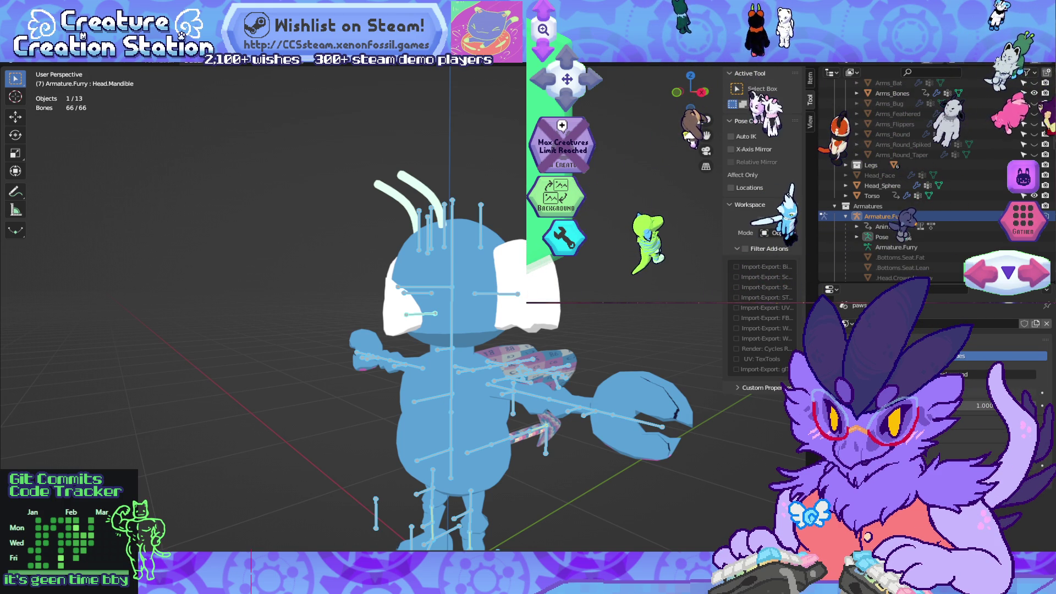
{"action": "key", "text": "alt+a"}
{"action": "mouse_move", "coordinate": [352, 308]}
{"action": "middle_mouse_down"}
{"action": "mouse_move", "coordinate": [429, 308]}
{"action": "mouse_move", "coordinate": [374, 308]}
{"action": "middle_mouse_up"}
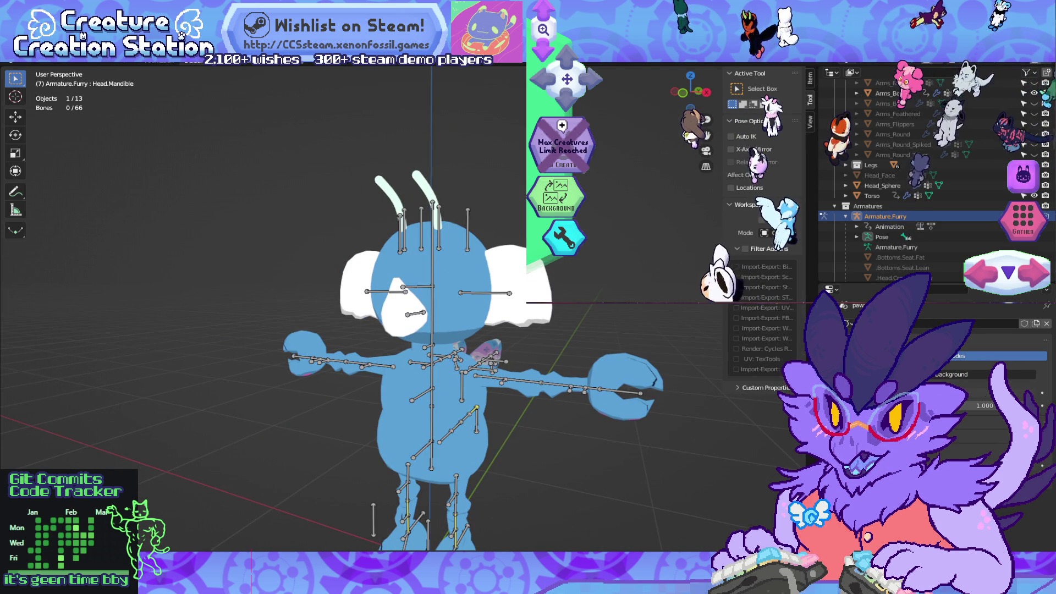
{"action": "key", "text": "alt+Tab"}
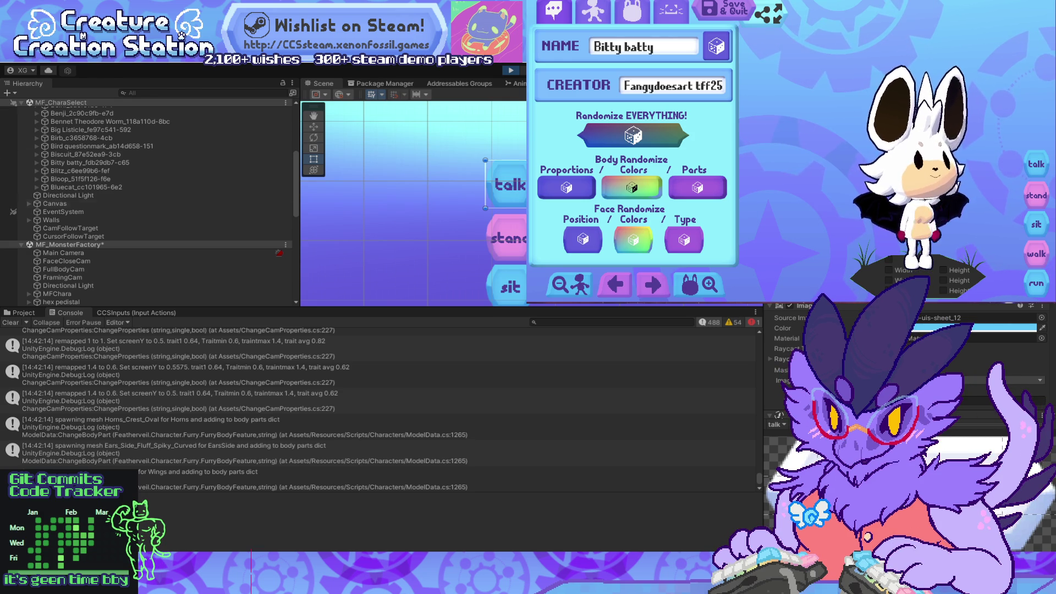
Step: Show the project's SaveData assets and search them for 'furry'
{"action": "key", "text": "ctrl+5"}
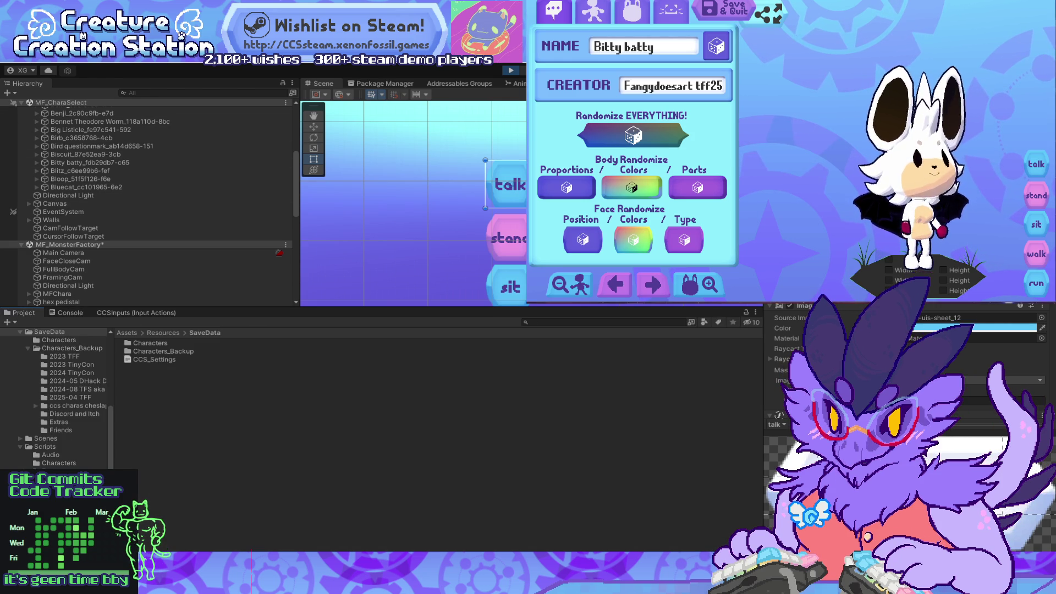
{"action": "type", "text": "furry.b"}
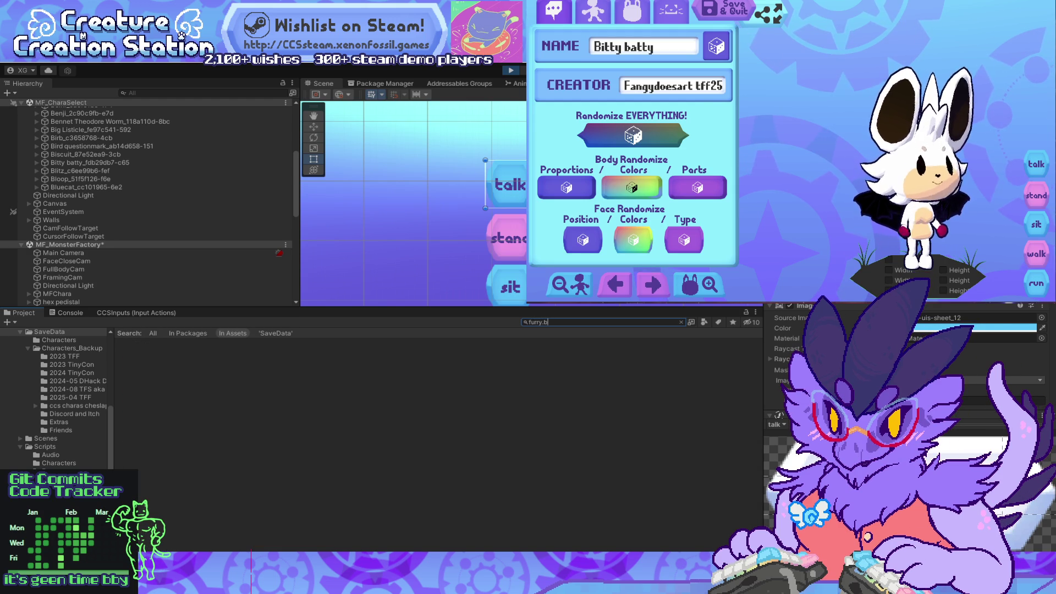
Step: Open the Assets > Addressable > Models folder and select an fvi.furry file
{"action": "key", "text": "BackSpace"}
{"action": "key", "text": "BackSpace"}
{"action": "scroll", "coordinate": [385, 429], "scroll_direction": "down", "scroll_amount": 5}
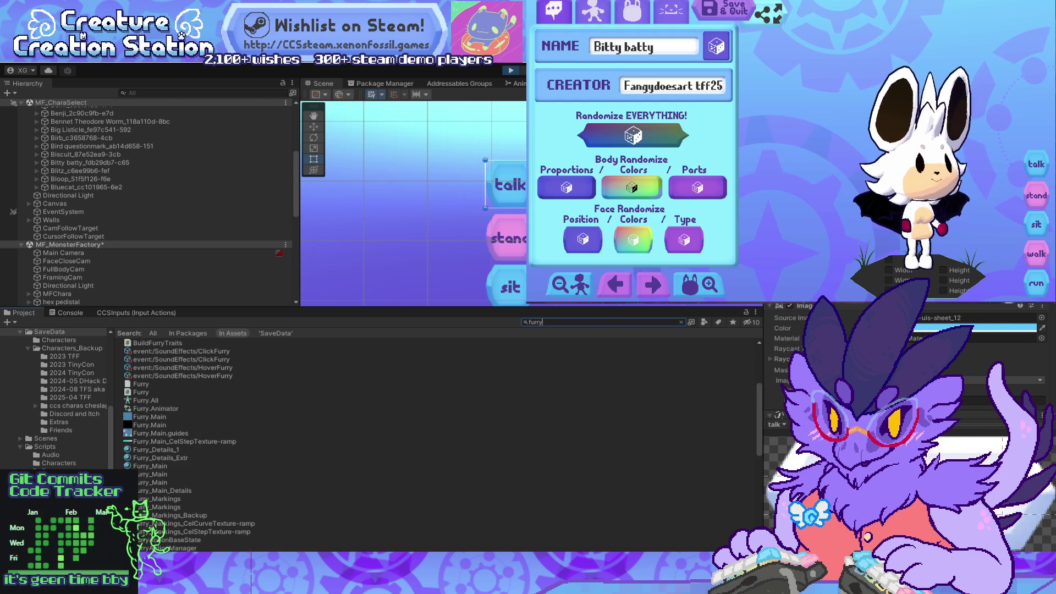
{"action": "scroll", "coordinate": [55, 399], "scroll_direction": "up", "scroll_amount": 10}
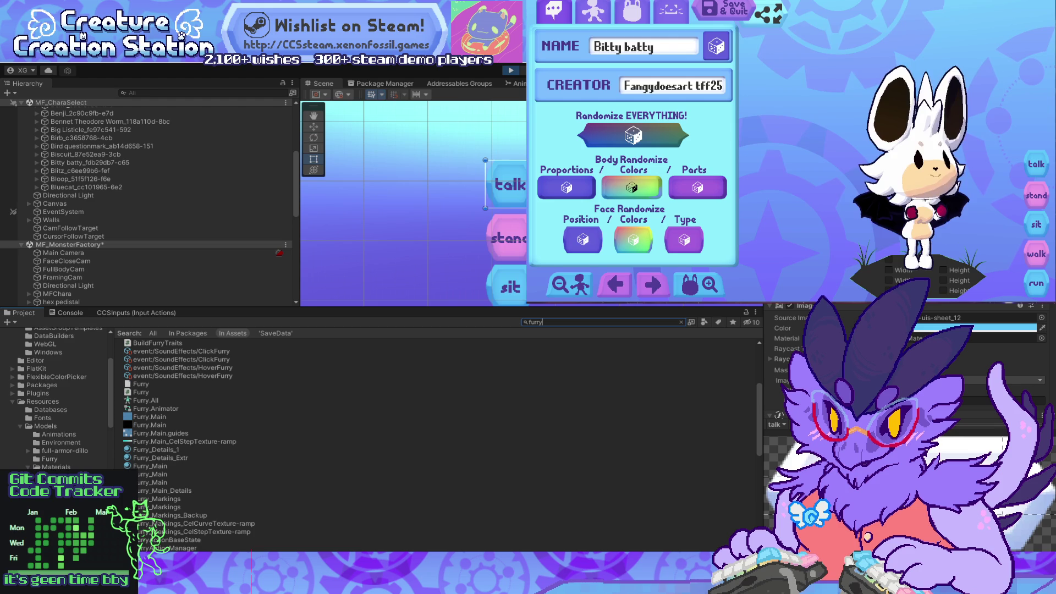
{"action": "scroll", "coordinate": [55, 385], "scroll_direction": "up", "scroll_amount": 2}
{"action": "left_click", "coordinate": [45, 381]}
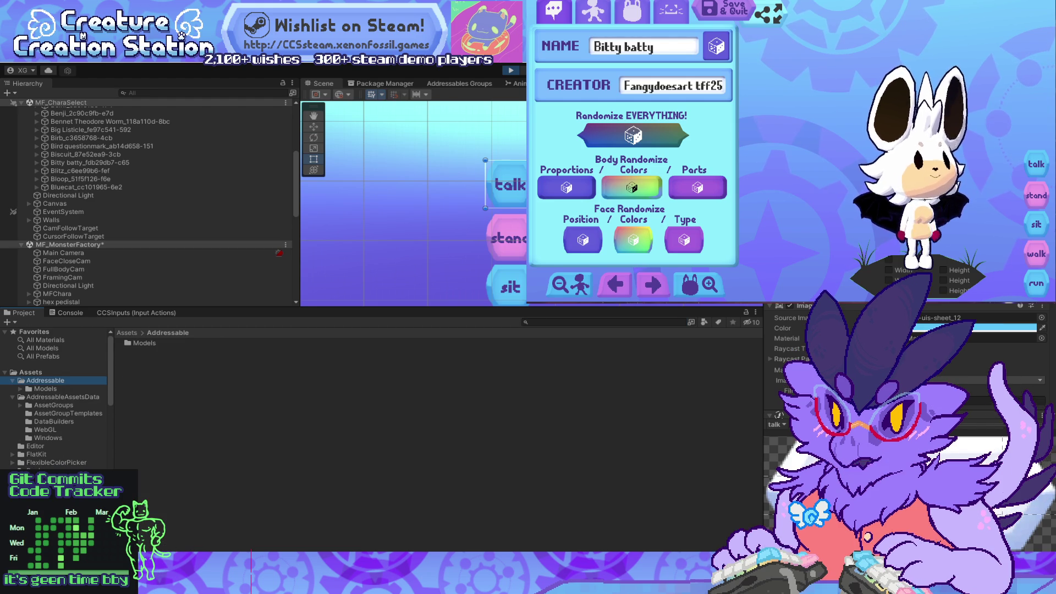
{"action": "double_click", "coordinate": [144, 342]}
{"action": "left_click", "coordinate": [145, 360]}
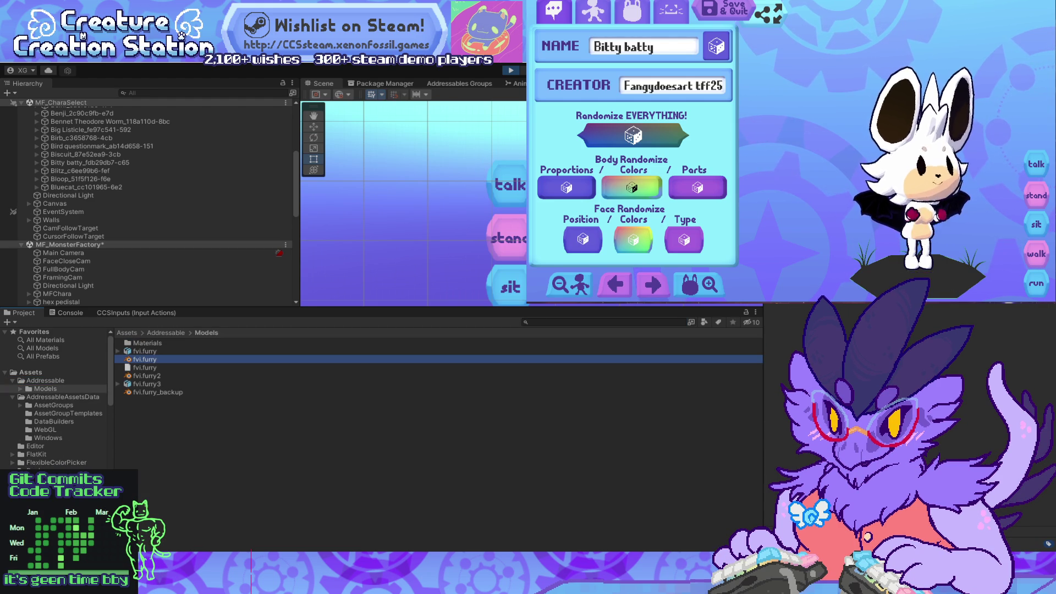
Step: Inspect the fvi.furry model's Talk clip import settings, then return to Blender's full animation layout
{"action": "left_click", "coordinate": [145, 350]}
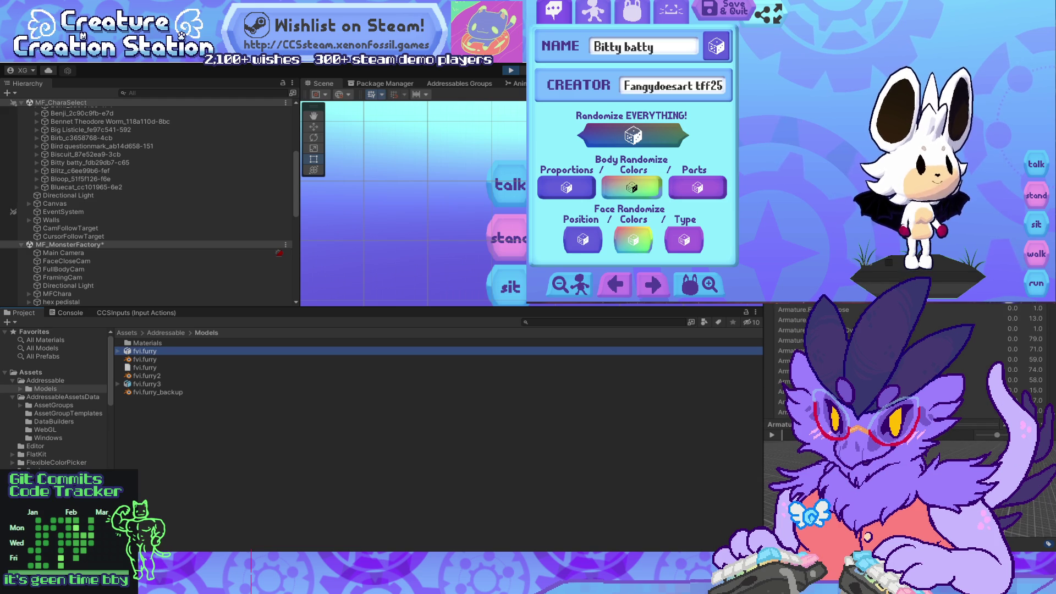
{"action": "scroll", "coordinate": [908, 374], "scroll_direction": "down", "scroll_amount": 5}
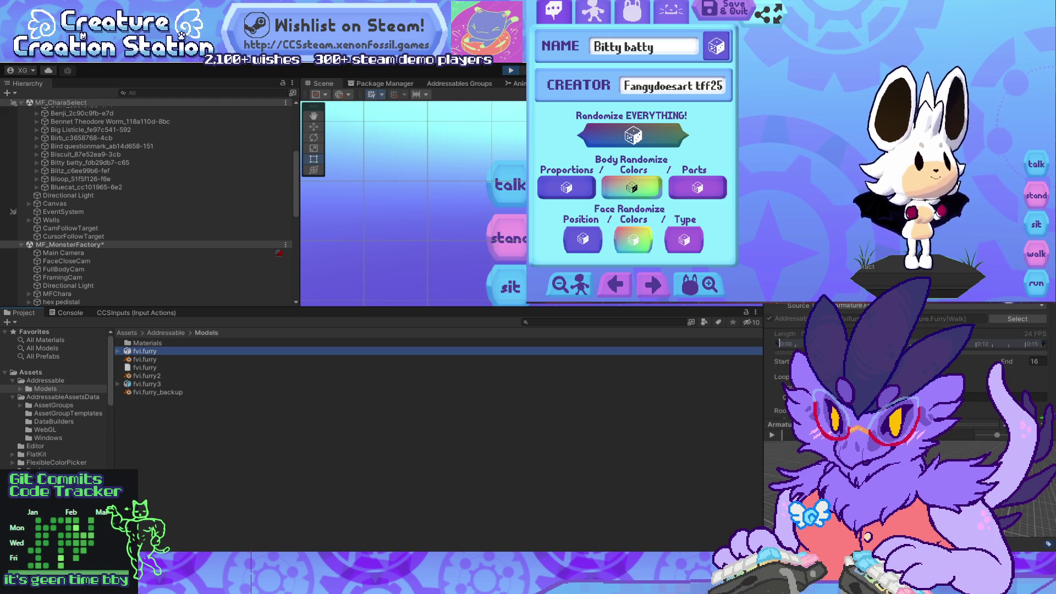
{"action": "left_click", "coordinate": [880, 319]}
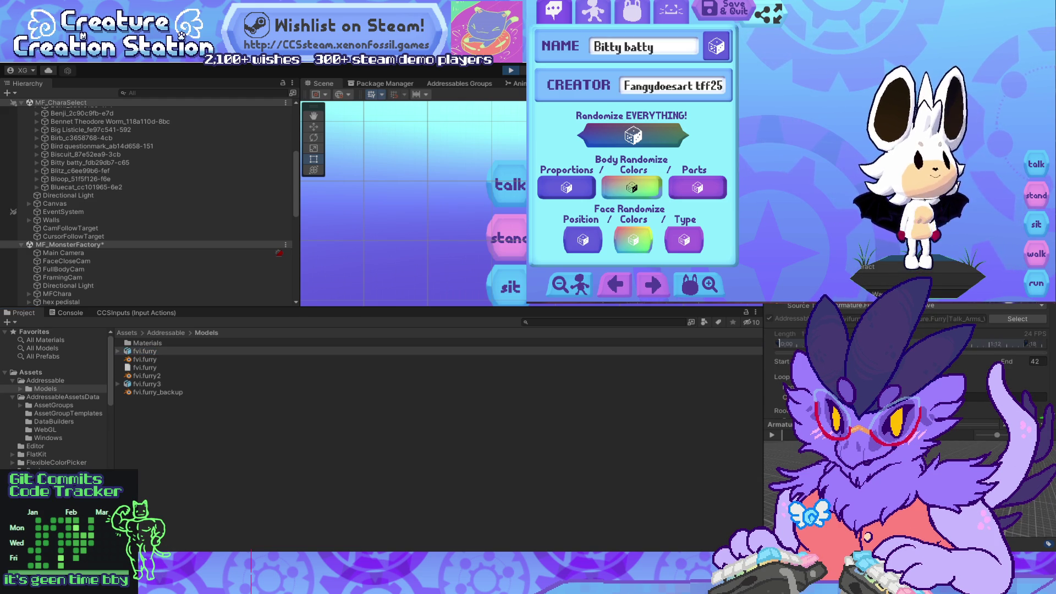
{"action": "scroll", "coordinate": [908, 374], "scroll_direction": "down", "scroll_amount": 5}
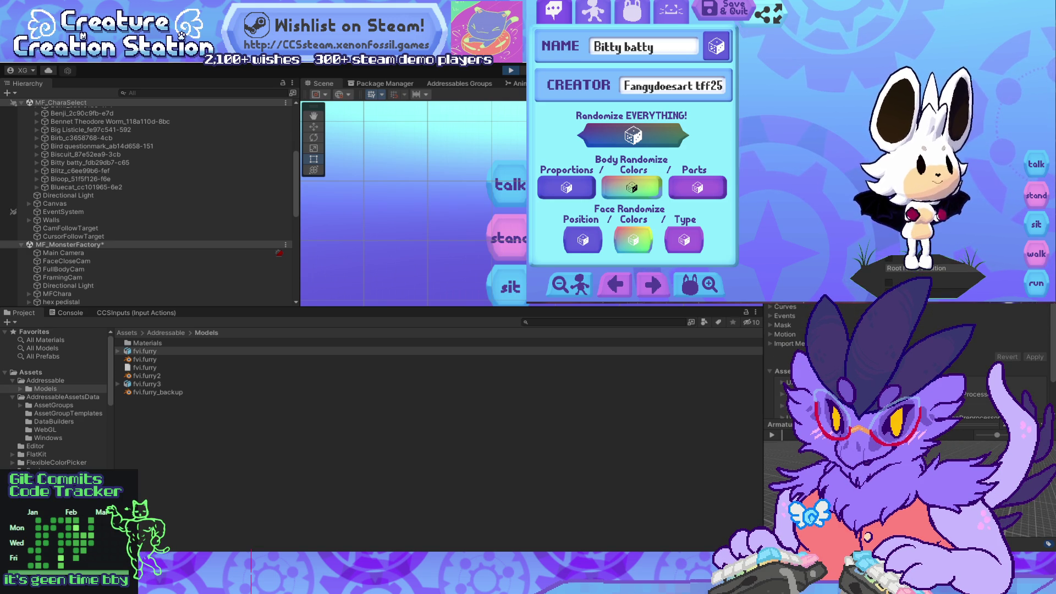
{"action": "scroll", "coordinate": [908, 374], "scroll_direction": "up", "scroll_amount": 2}
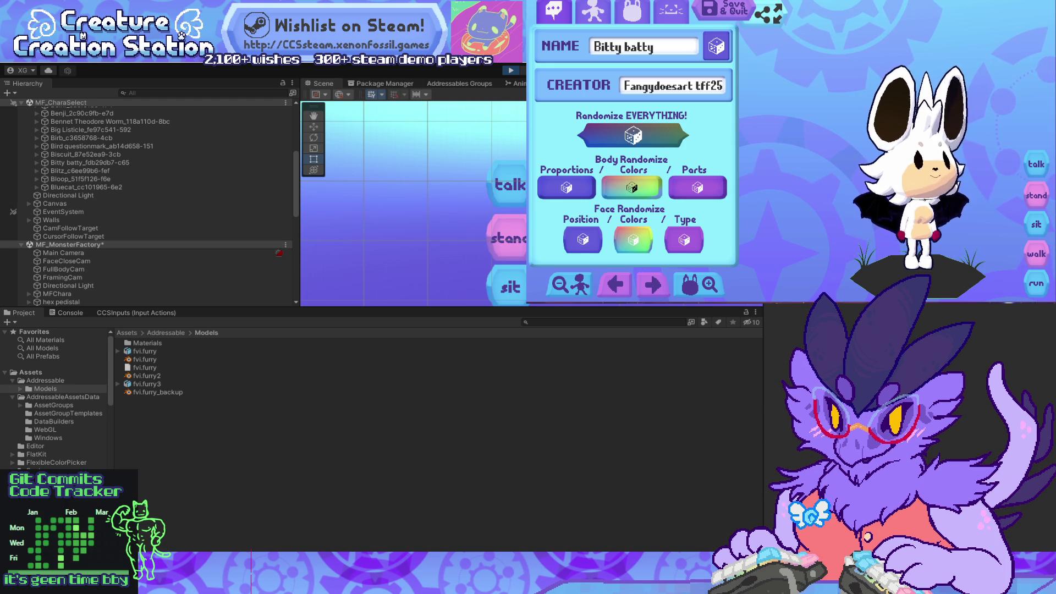
{"action": "left_click", "coordinate": [145, 351]}
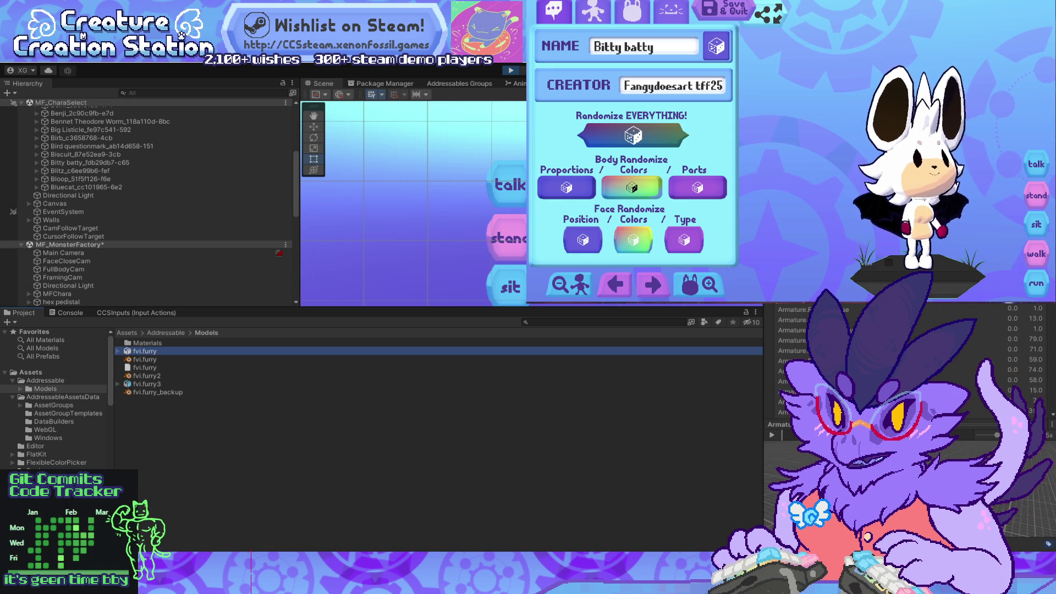
{"action": "scroll", "coordinate": [908, 374], "scroll_direction": "up", "scroll_amount": 4}
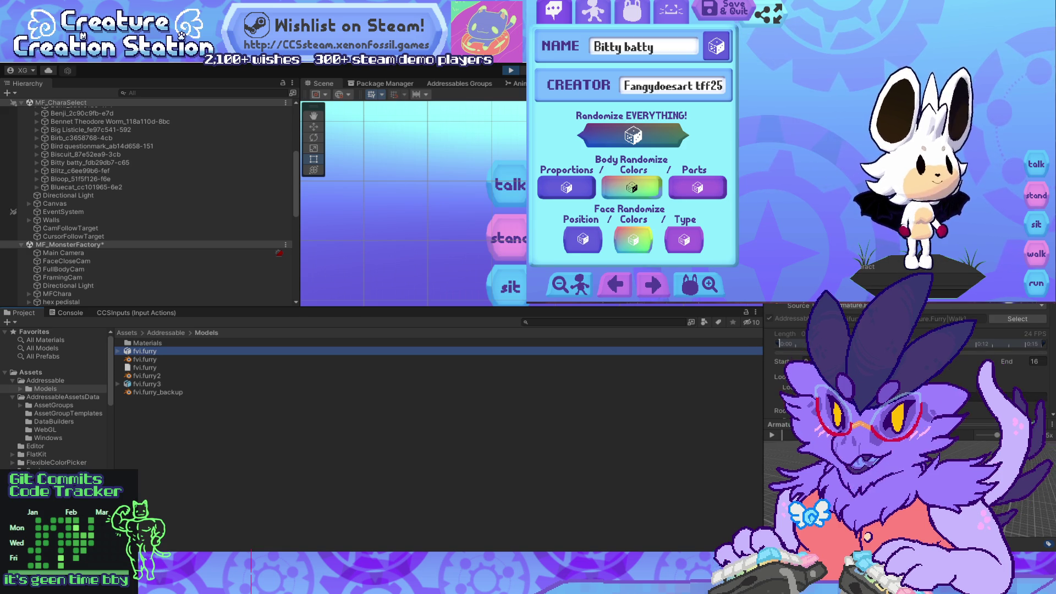
{"action": "key", "text": "alt+Tab"}
{"action": "key", "text": "ctrl+space"}
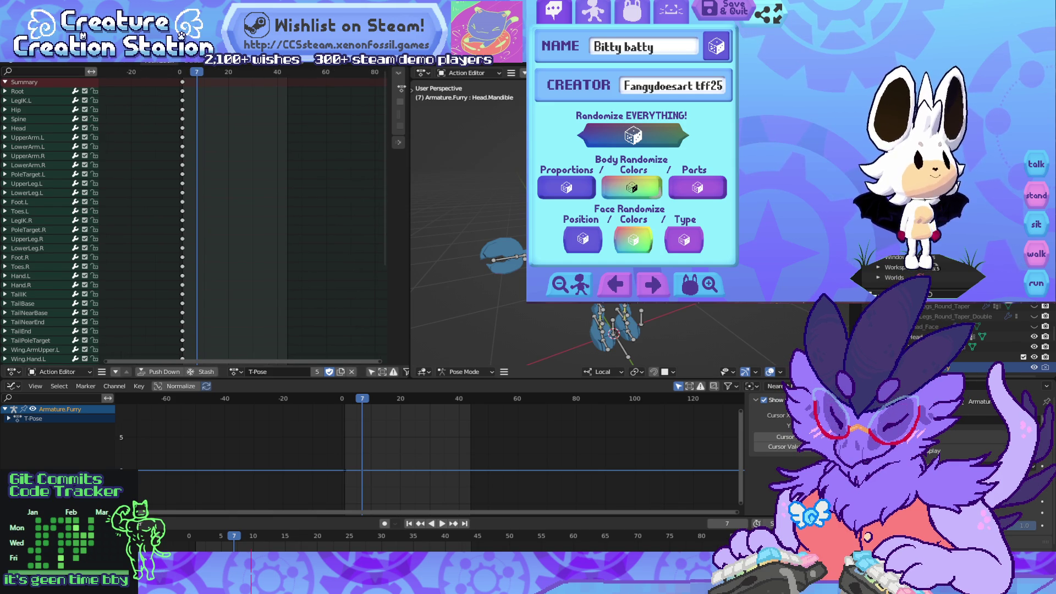
Step: Select all bones, play the Talk_Arms_Wave action and stop at frame 30, then return to Unity
{"action": "key", "text": "a"}
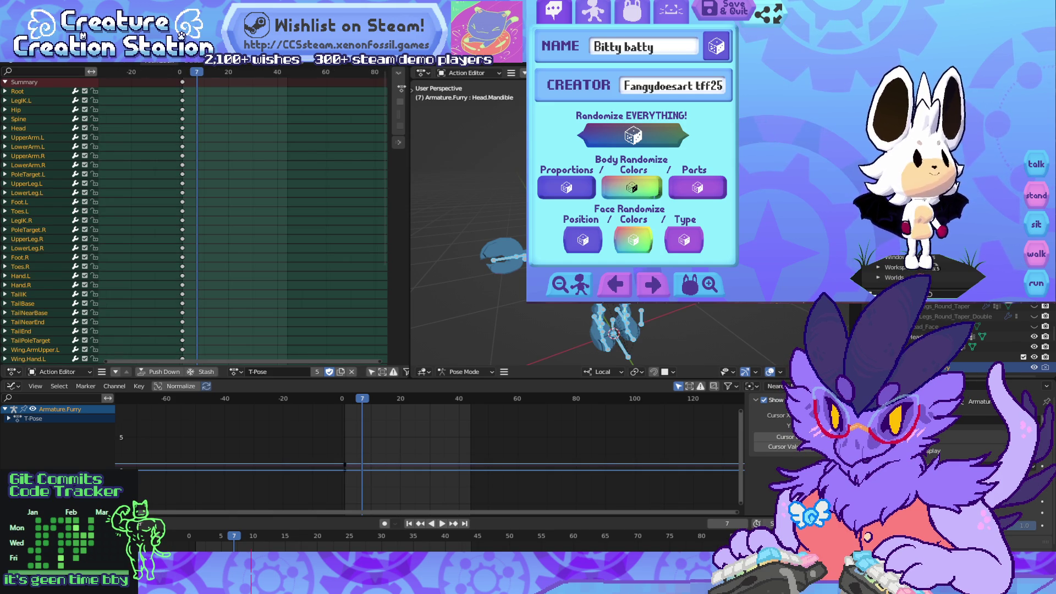
{"action": "scroll", "coordinate": [272, 372], "scroll_direction": "down", "scroll_amount": 1, "text": "ctrl"}
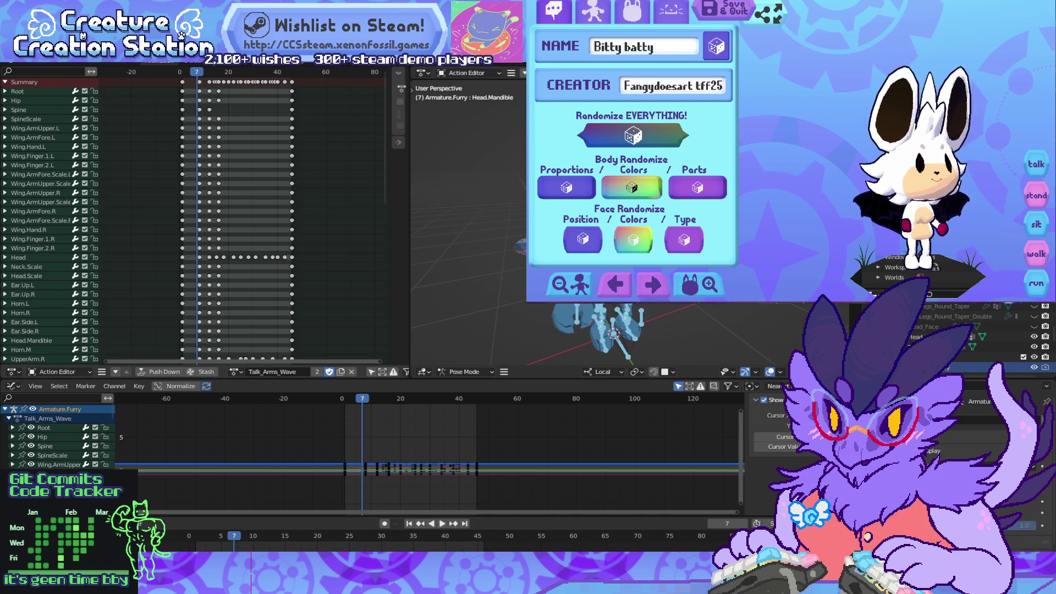
{"action": "key", "text": "space"}
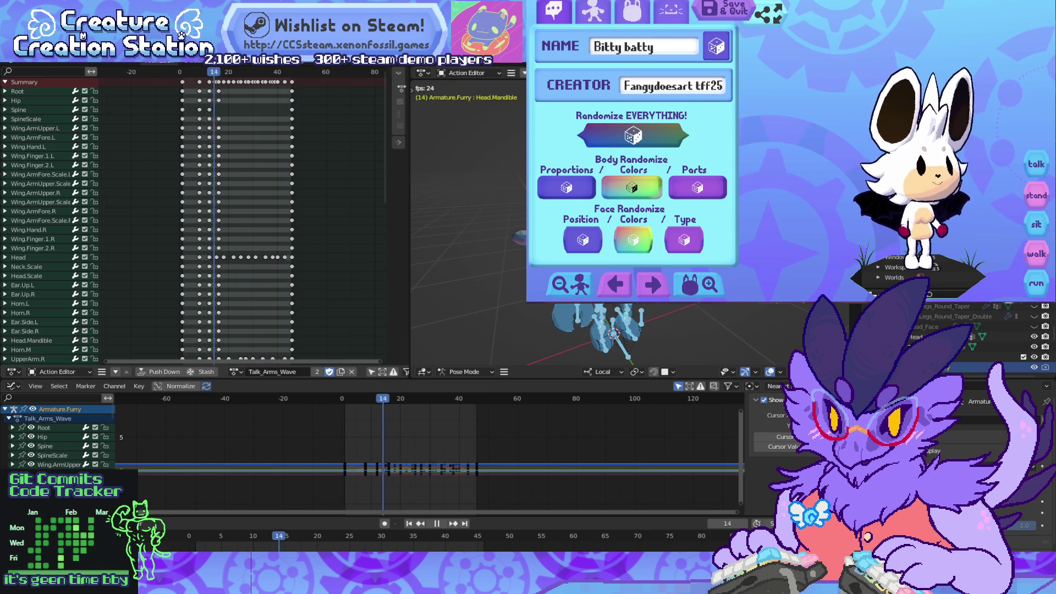
{"action": "key", "text": "space"}
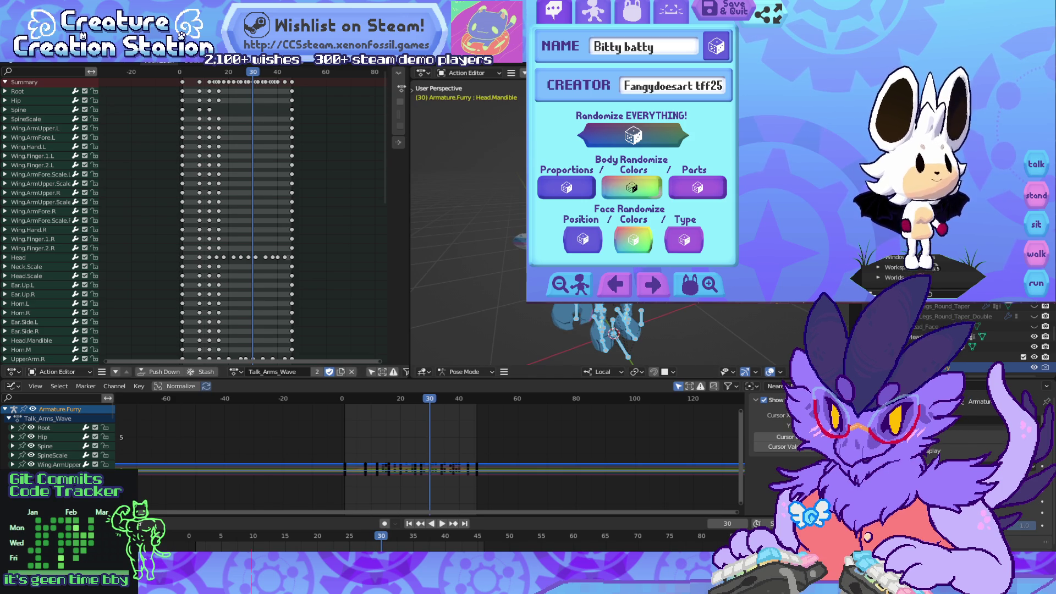
{"action": "key", "text": "alt+Tab"}
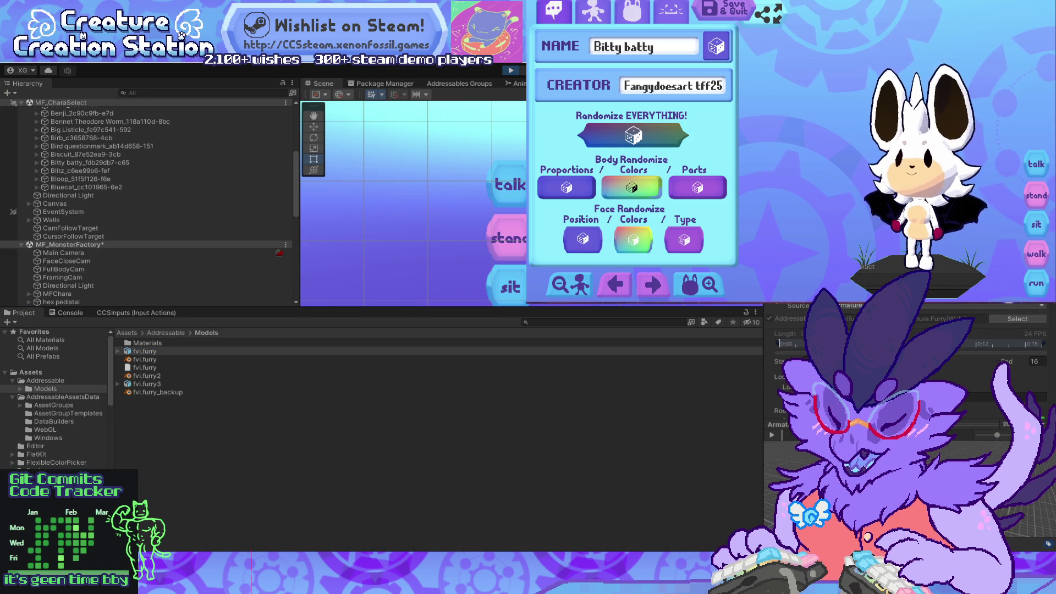
Step: Show the character's head-shape sliders, briefly show the desktop, then bring up the trait code
{"action": "left_click", "coordinate": [633, 11]}
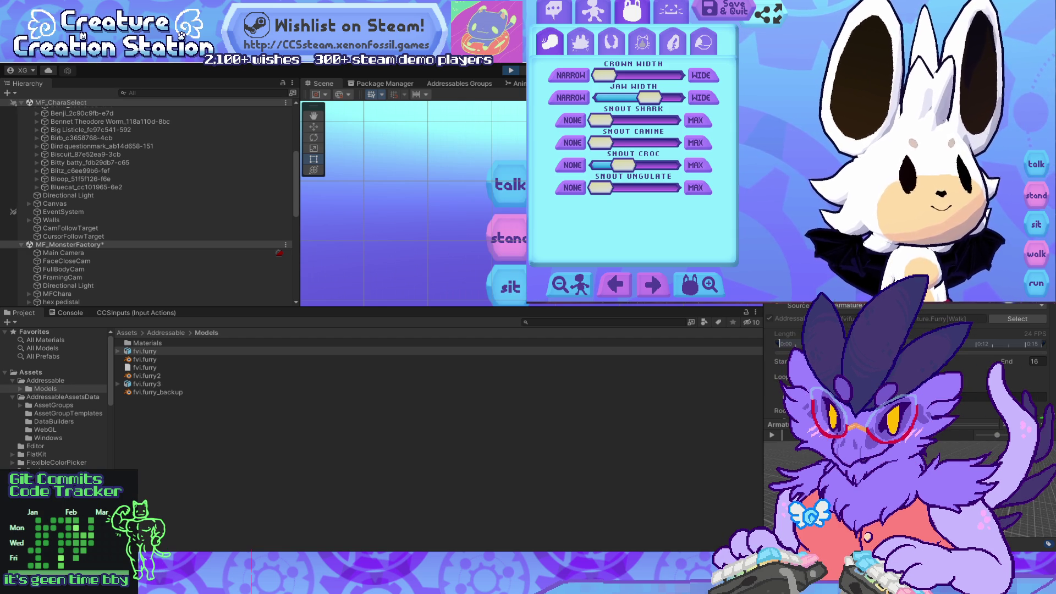
{"action": "key", "text": "super+d"}
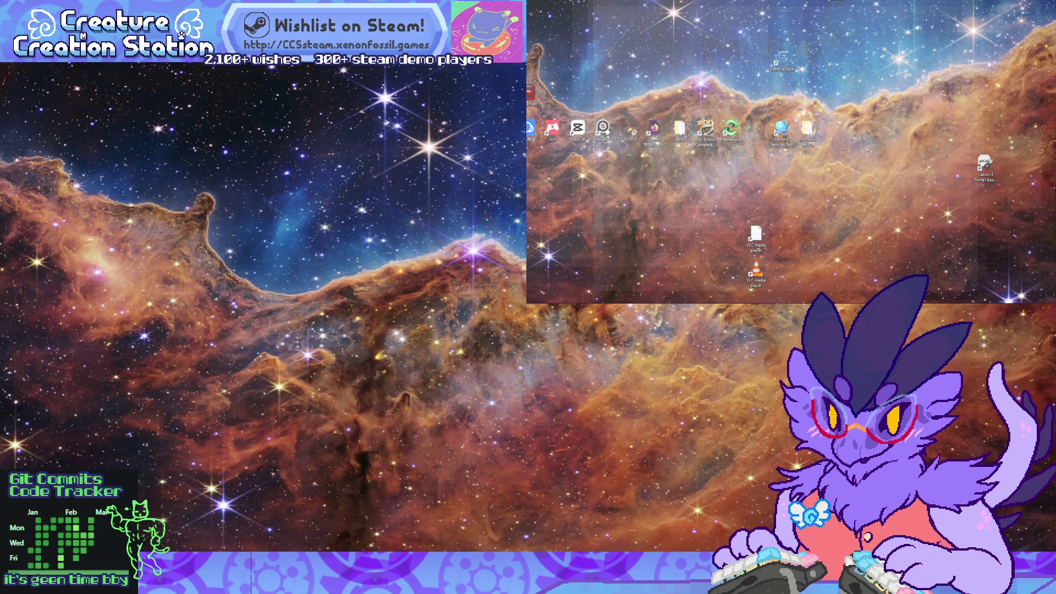
{"action": "key", "text": "super+d"}
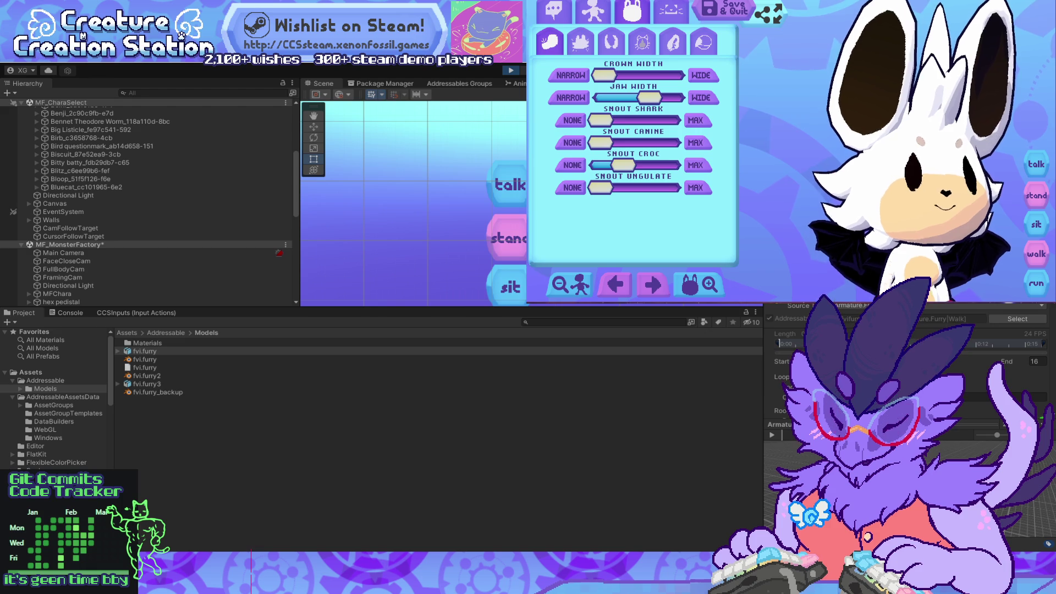
{"action": "key", "text": "alt+Tab"}
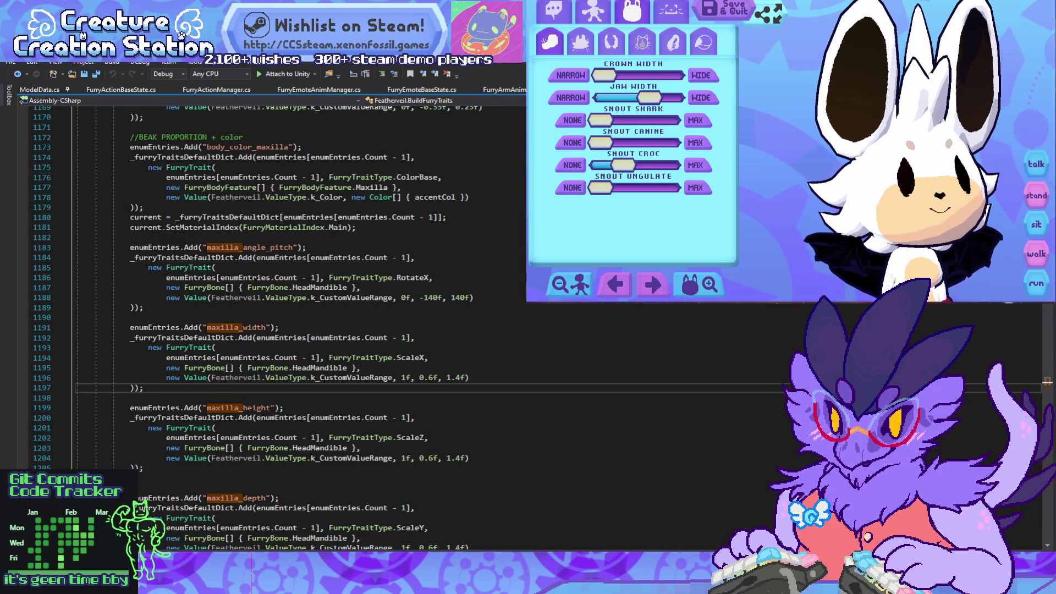
{"action": "key", "text": "alt+Tab"}
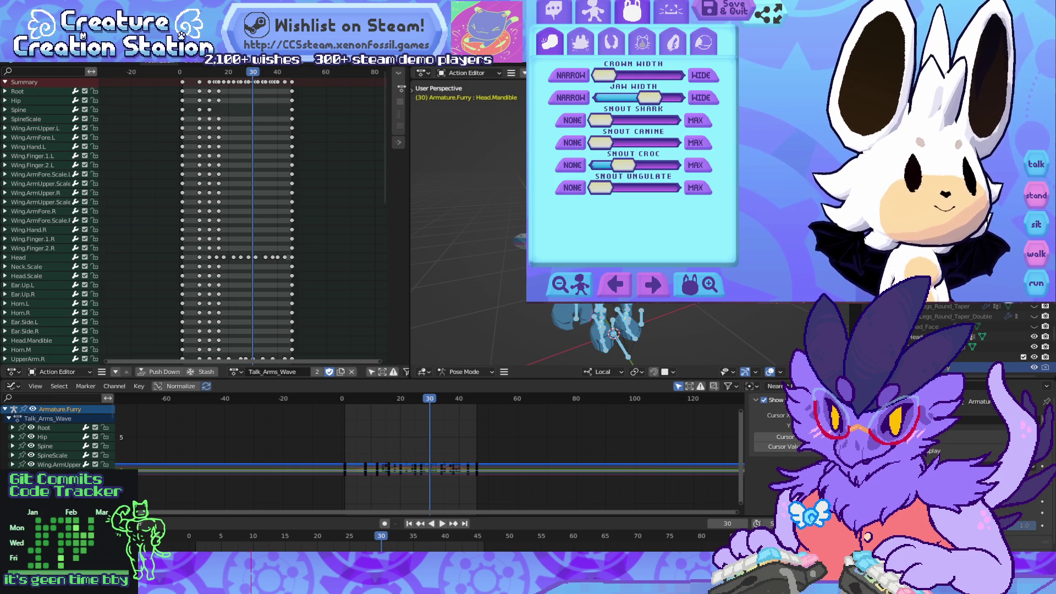
{"action": "key", "text": "ctrl+space"}
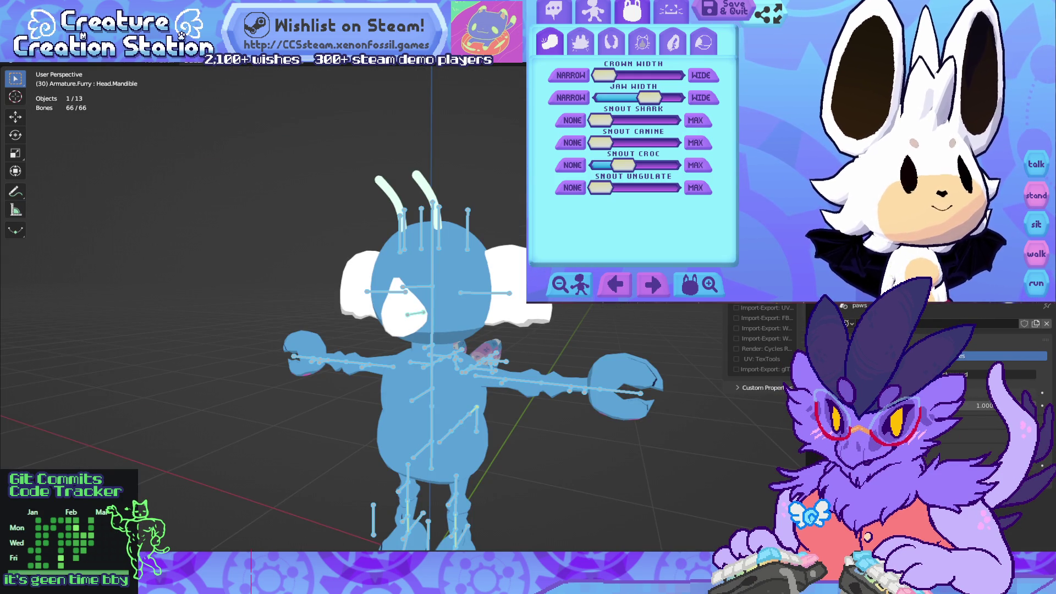
{"action": "middle_click_drag", "start_coordinate": [429, 308], "coordinate": [308, 311]}
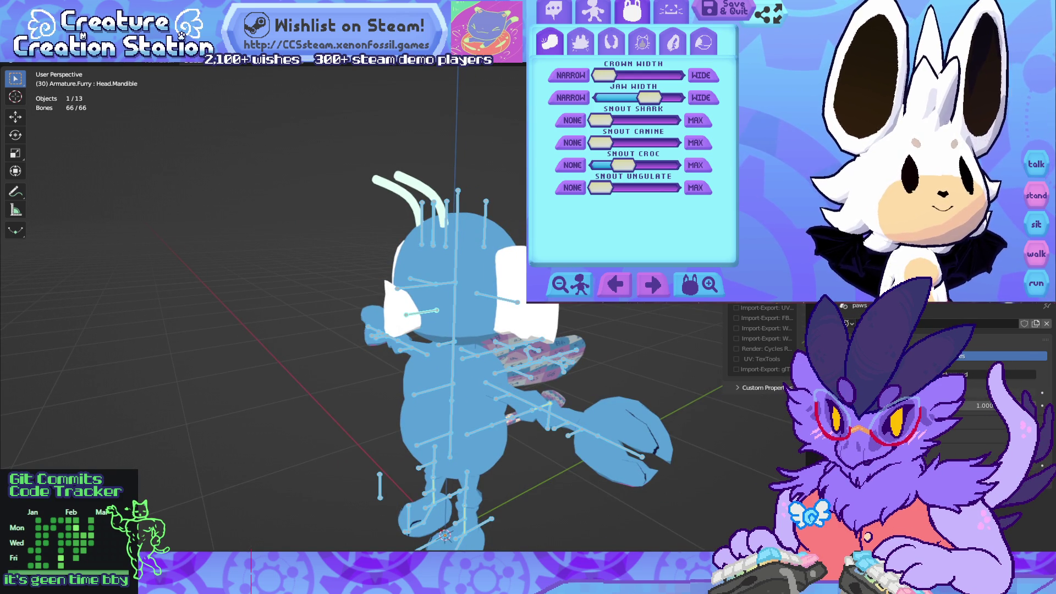
{"action": "middle_click_drag", "start_coordinate": [385, 308], "coordinate": [165, 308]}
{"action": "key", "text": "alt+Tab"}
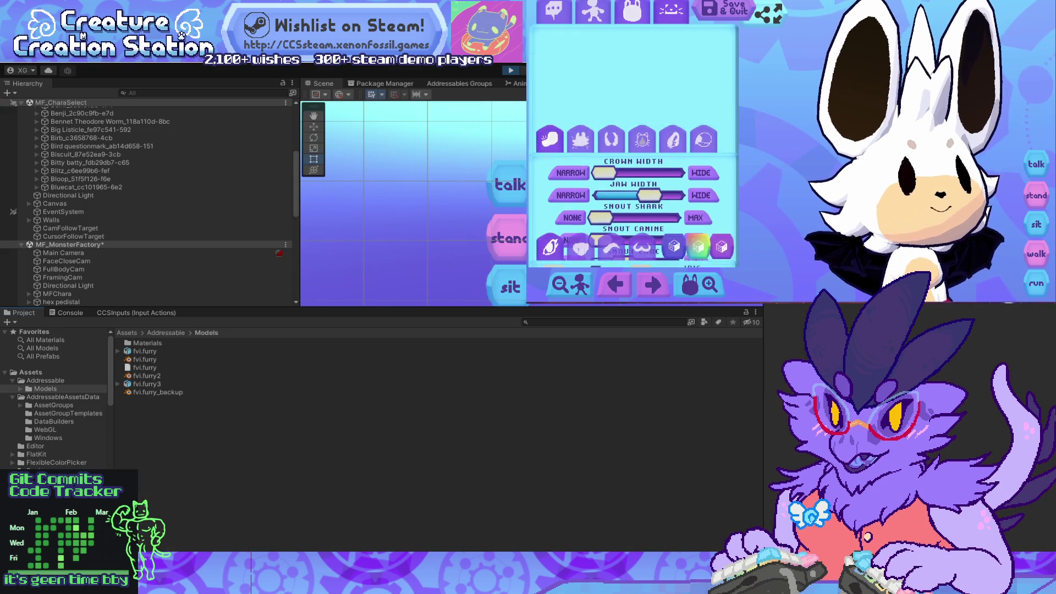
Step: Go to the snout shape options and choose a white snout, then a pointed beak
{"action": "key", "text": "e"}
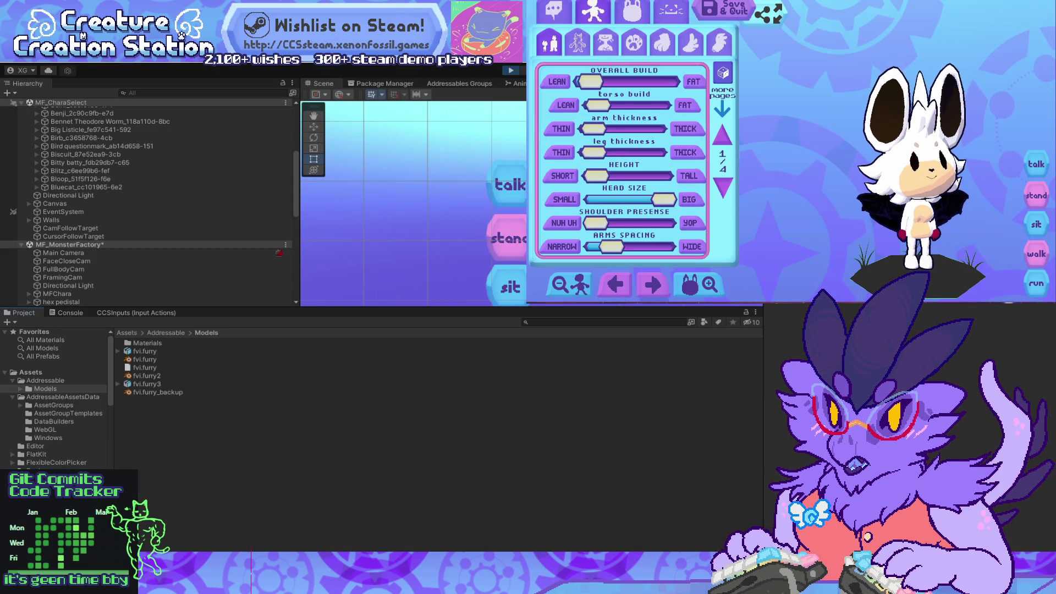
{"action": "key", "text": "e"}
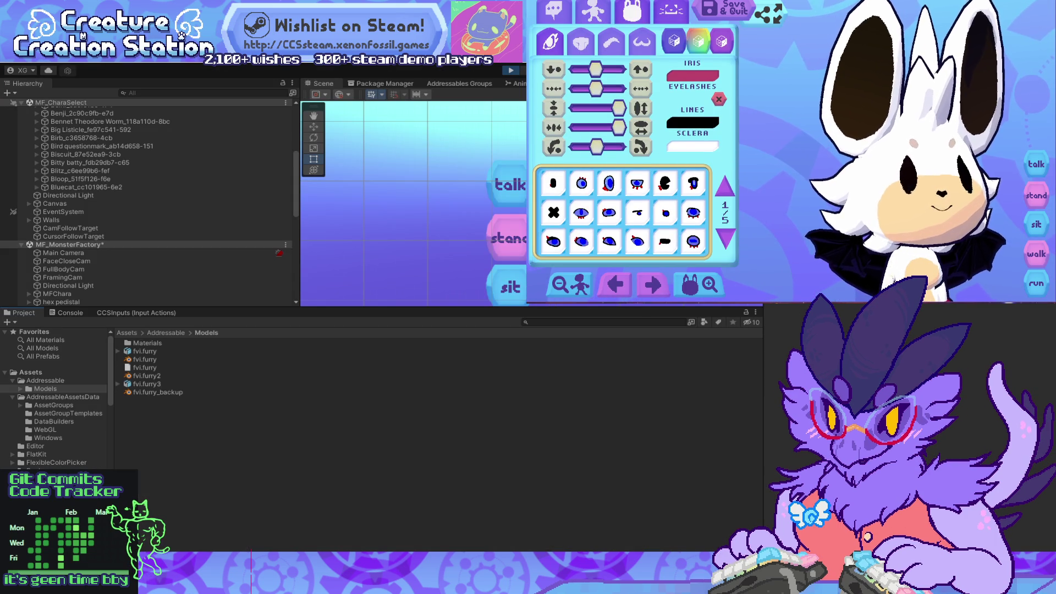
{"action": "key", "text": "e"}
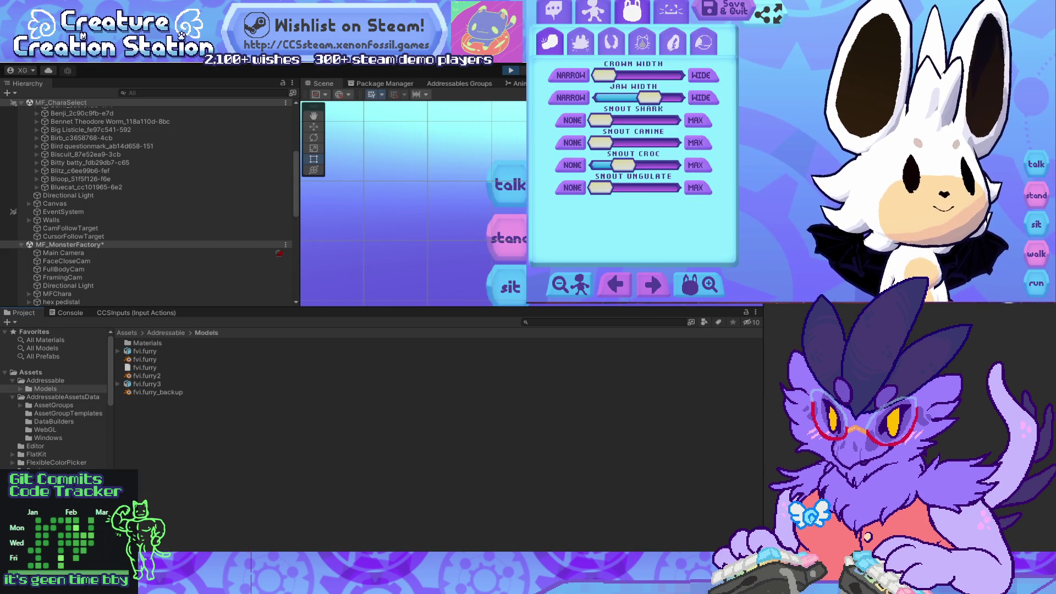
{"action": "key", "text": "e"}
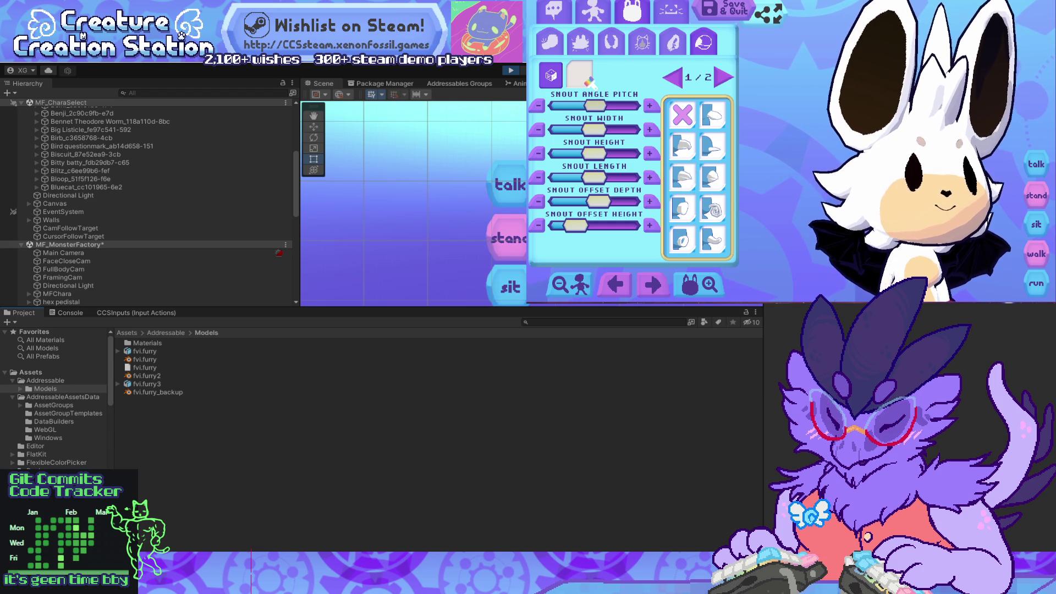
{"action": "left_click", "coordinate": [713, 115]}
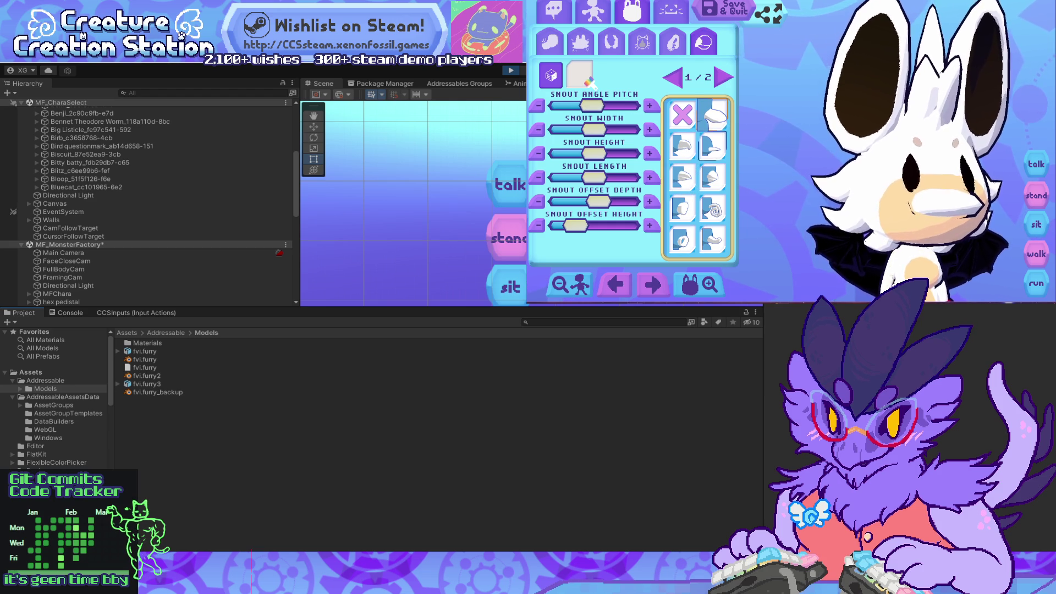
{"action": "left_click", "coordinate": [682, 144]}
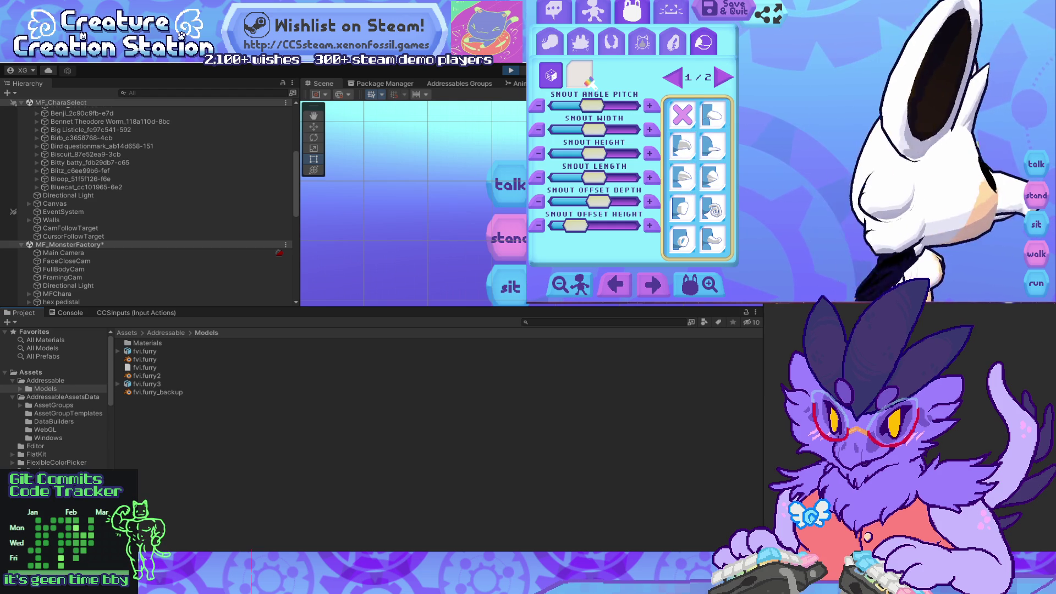
Step: Lower Snout Angle Pitch, widen the snout, change its shape, raise offset height and depth, then Save & Quit
{"action": "left_click_drag", "start_coordinate": [593, 106], "coordinate": [580, 105]}
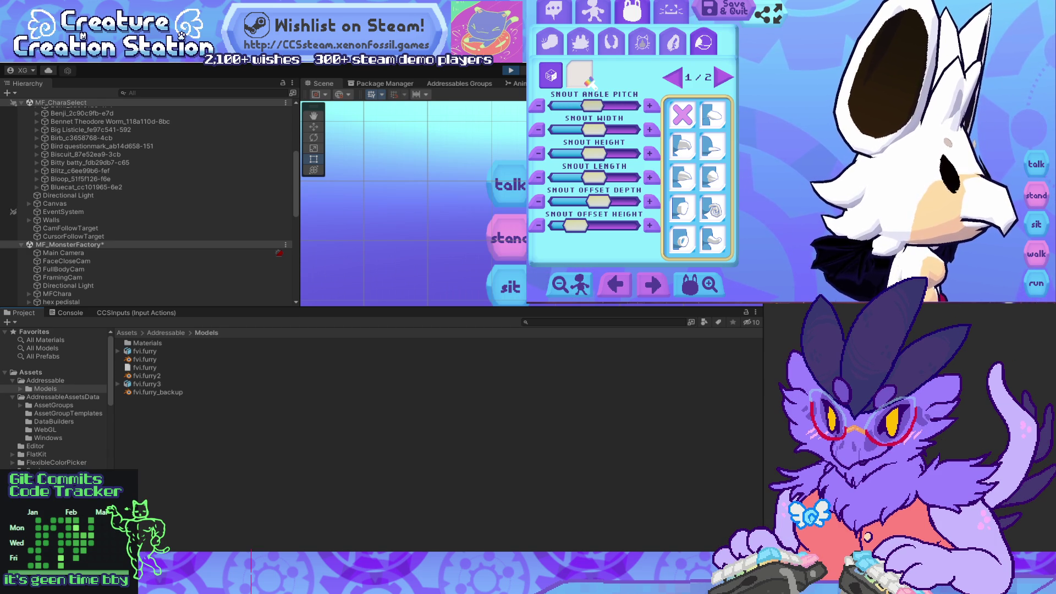
{"action": "left_click_drag", "start_coordinate": [585, 105], "coordinate": [578, 105]}
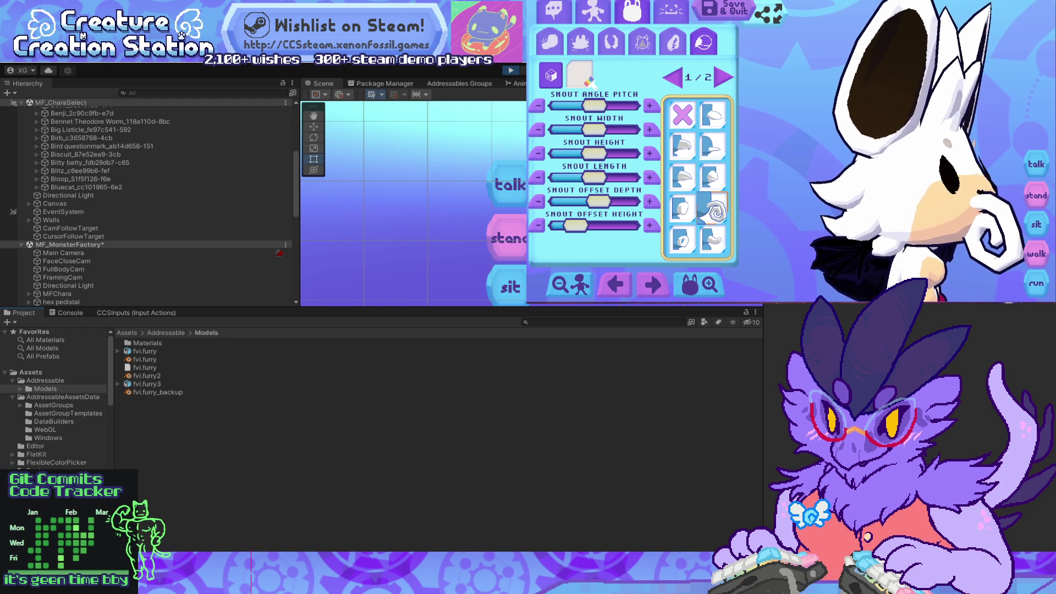
{"action": "mouse_move", "coordinate": [615, 129]}
{"action": "left_mouse_down"}
{"action": "mouse_move", "coordinate": [628, 129]}
{"action": "mouse_move", "coordinate": [579, 129]}
{"action": "mouse_move", "coordinate": [594, 105]}
{"action": "left_mouse_up"}
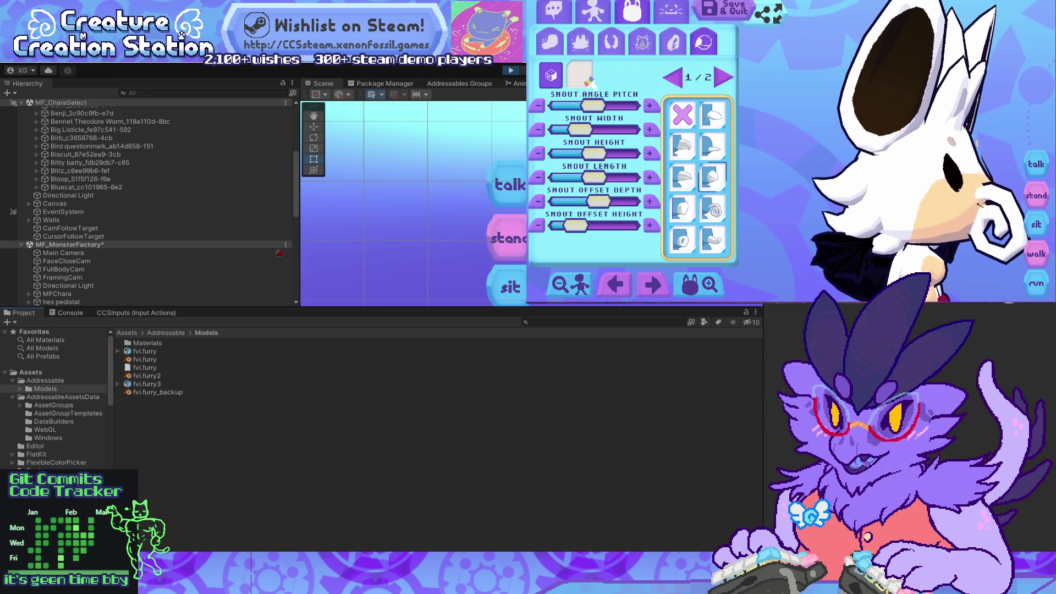
{"action": "left_click", "coordinate": [682, 146]}
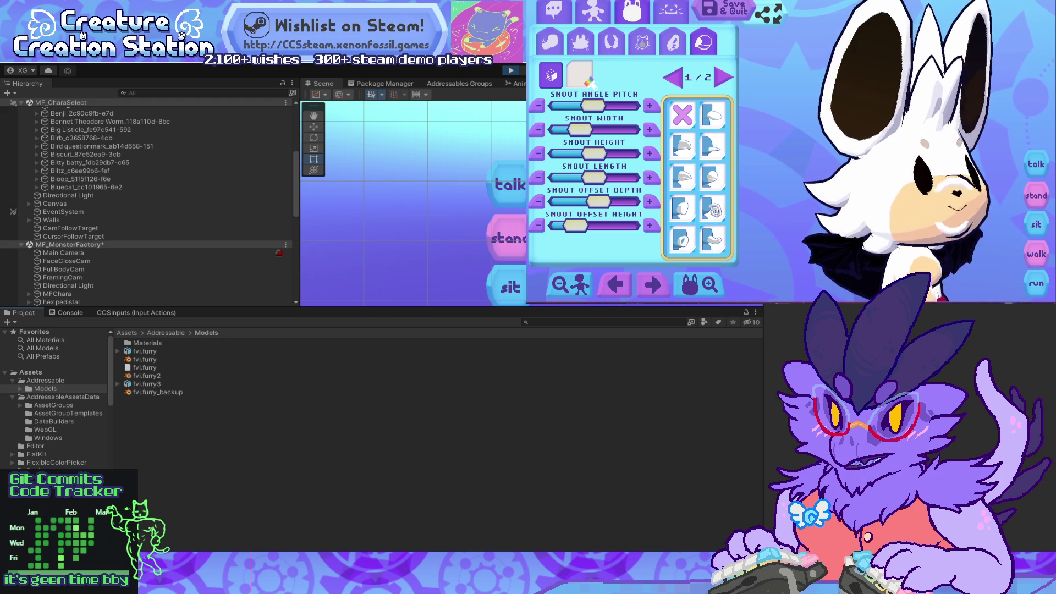
{"action": "mouse_move", "coordinate": [575, 226]}
{"action": "left_mouse_down"}
{"action": "mouse_move", "coordinate": [595, 225]}
{"action": "mouse_move", "coordinate": [624, 201]}
{"action": "left_mouse_up"}
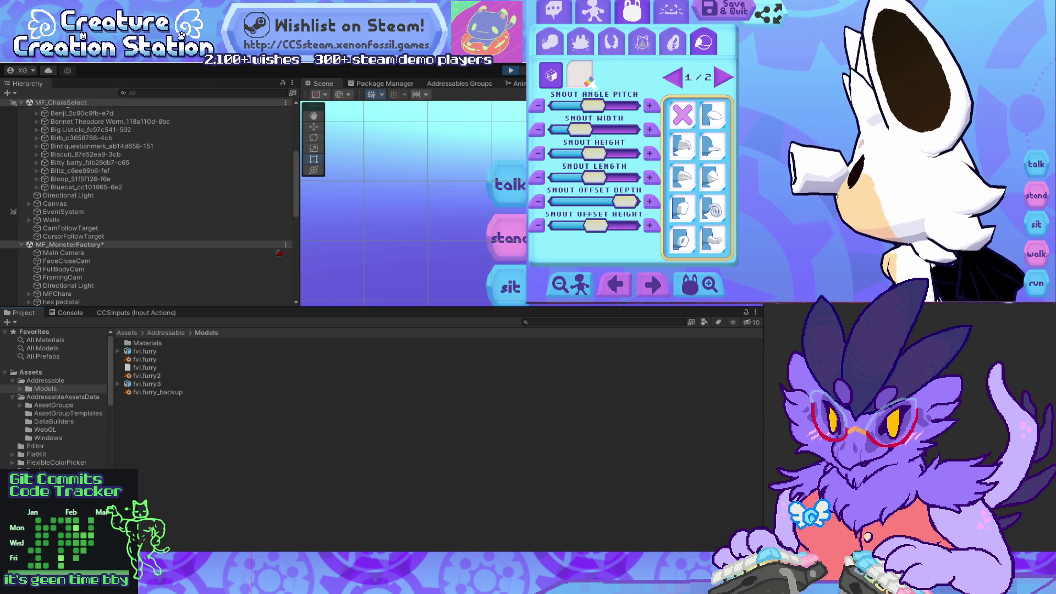
{"action": "left_click", "coordinate": [724, 10]}
{"action": "left_click", "coordinate": [781, 181]}
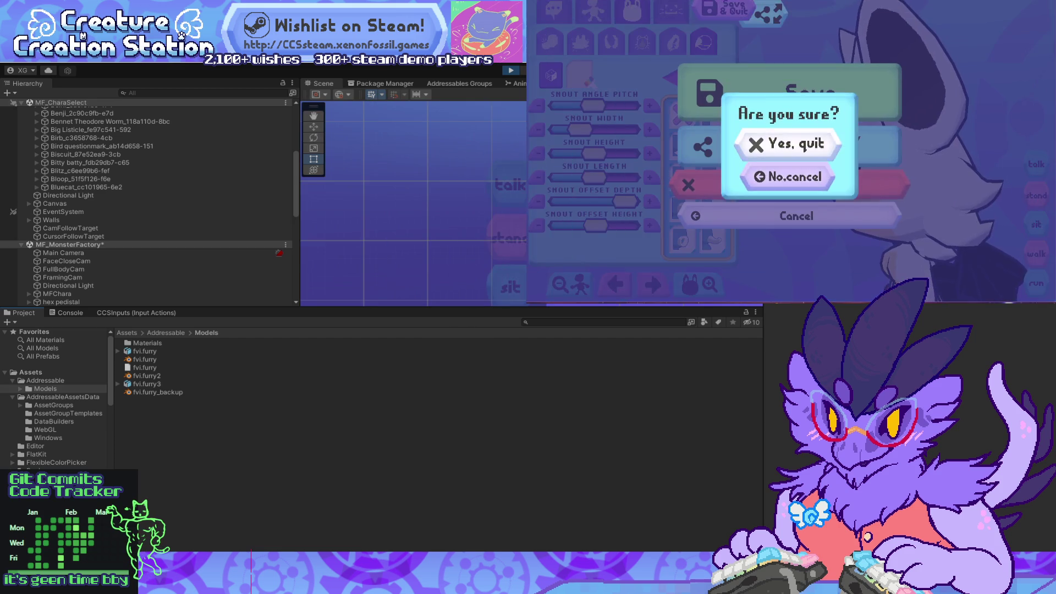
Step: Confirm 'Yes, quit' to return to the main hub, then switch to Blender
{"action": "left_click", "coordinate": [787, 144]}
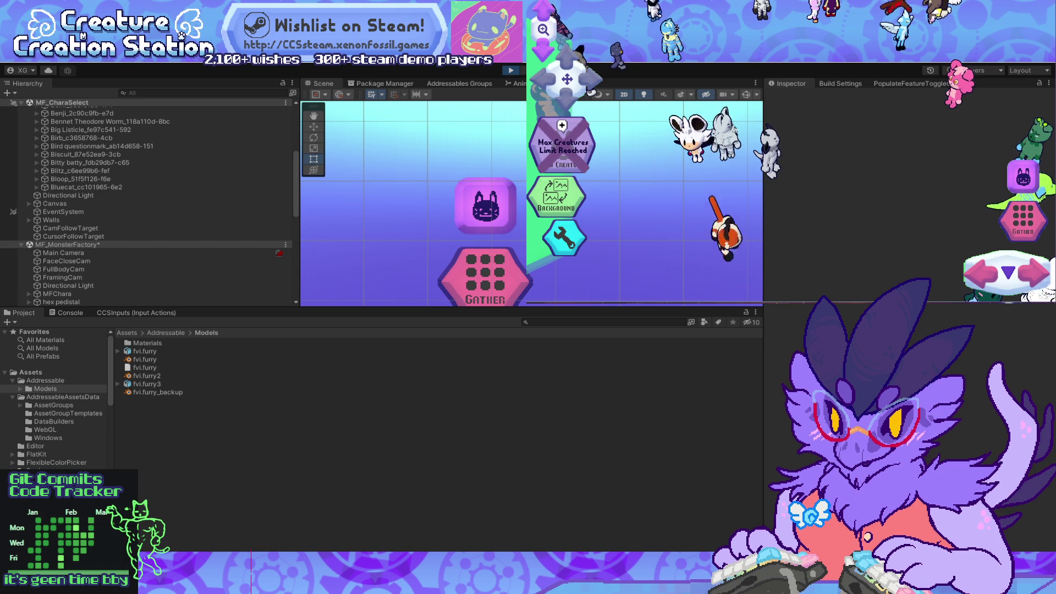
{"action": "key", "text": "alt+Tab"}
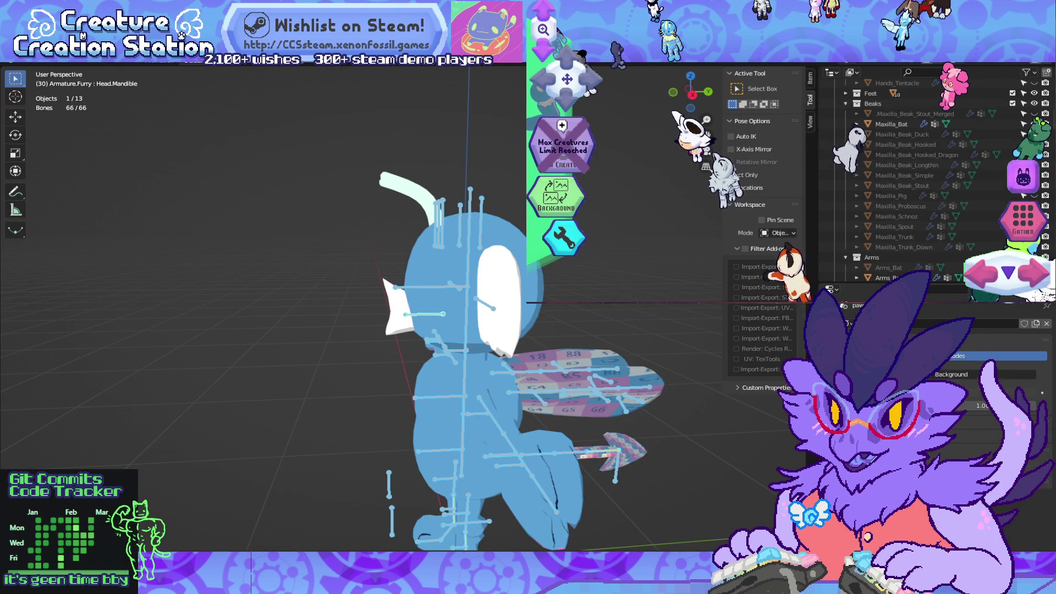
Step: Retitle the Notion page to 'Body Part Features List, new traits'
{"action": "key", "text": "alt+Tab"}
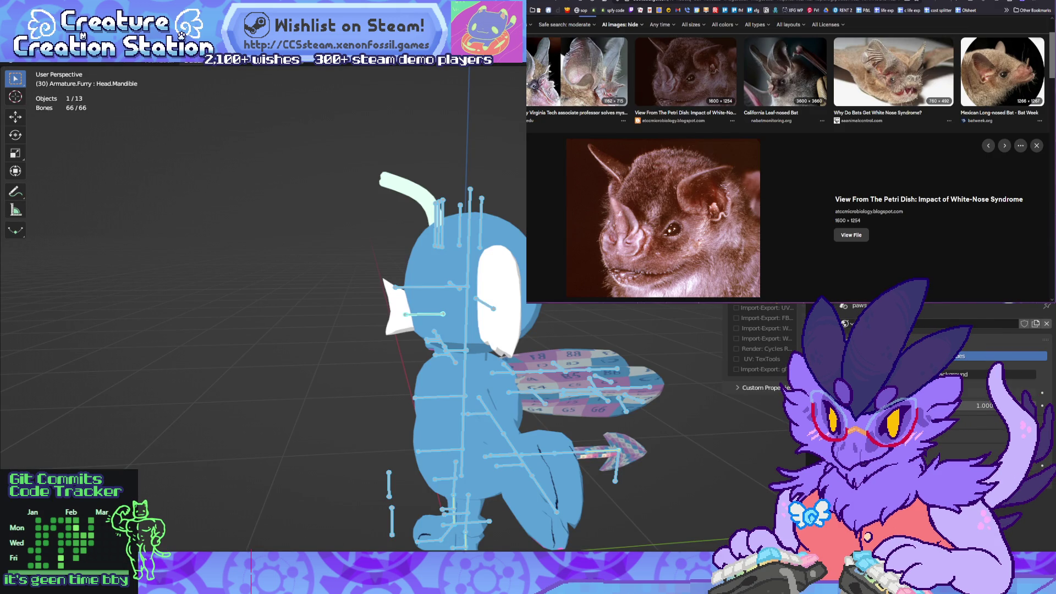
{"action": "key", "text": "ctrl+Tab"}
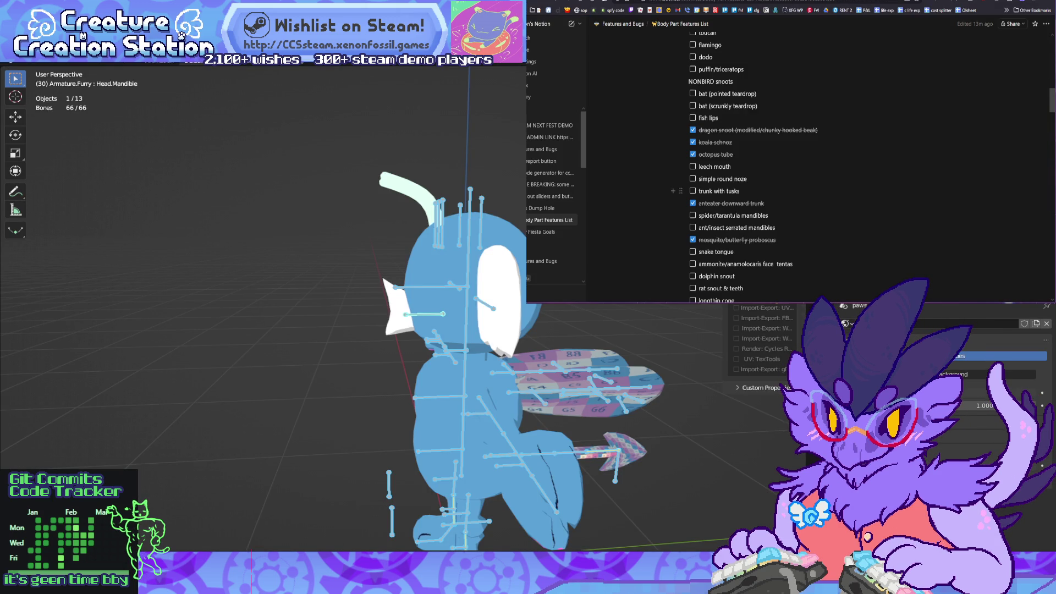
{"action": "scroll", "coordinate": [814, 165], "scroll_direction": "up", "scroll_amount": 10}
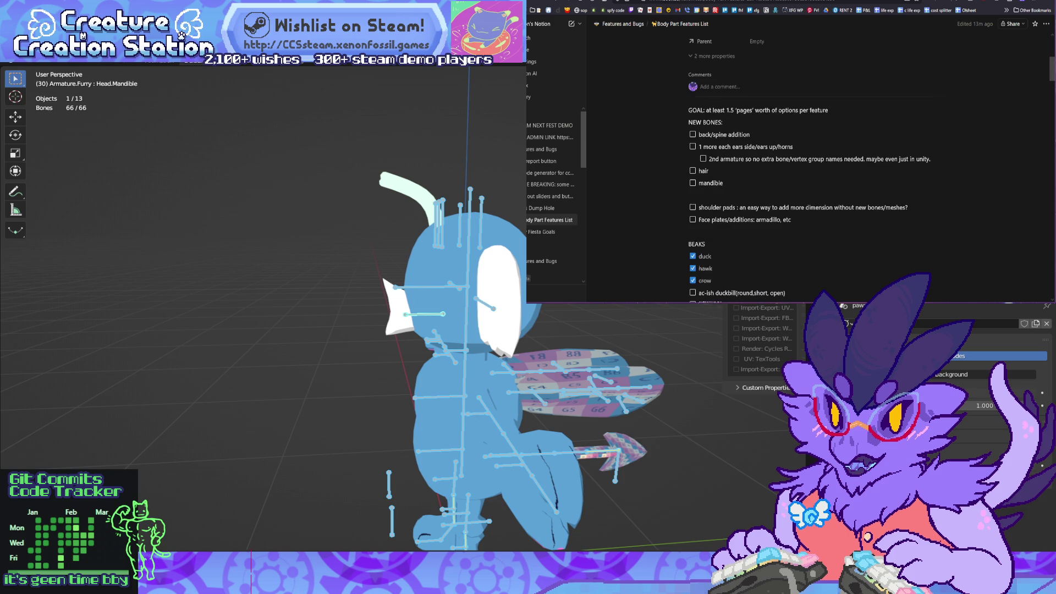
{"action": "scroll", "coordinate": [814, 165], "scroll_direction": "up", "scroll_amount": 4}
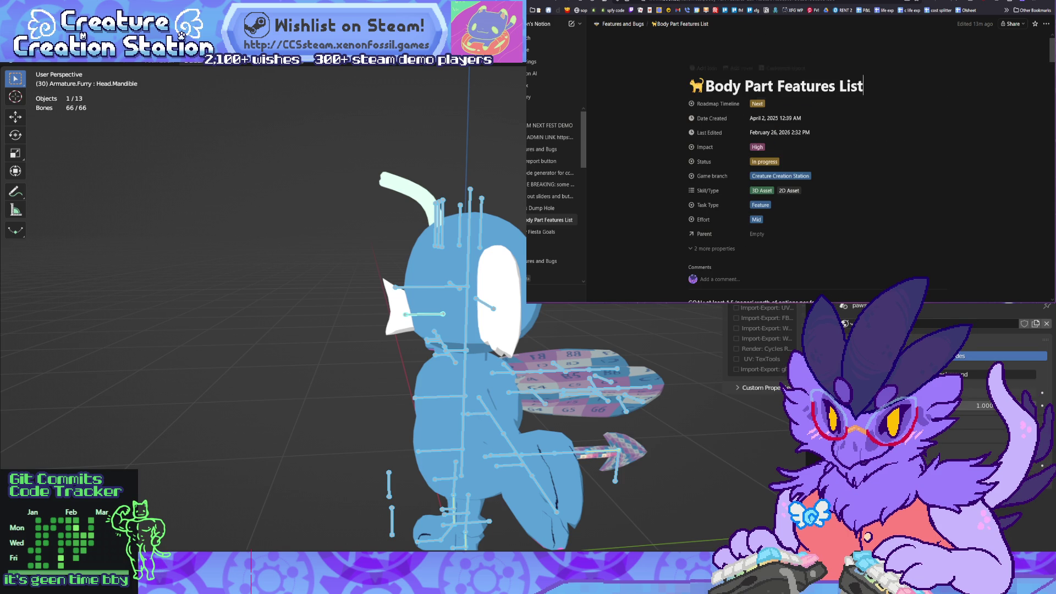
{"action": "type", "text": ", new traits"}
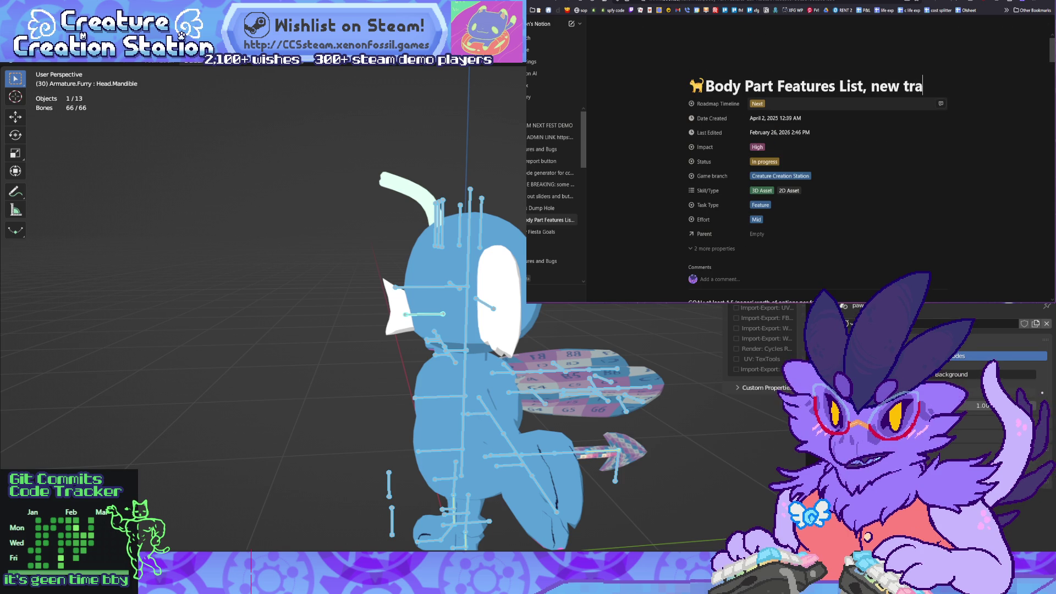
{"action": "key", "text": "Return"}
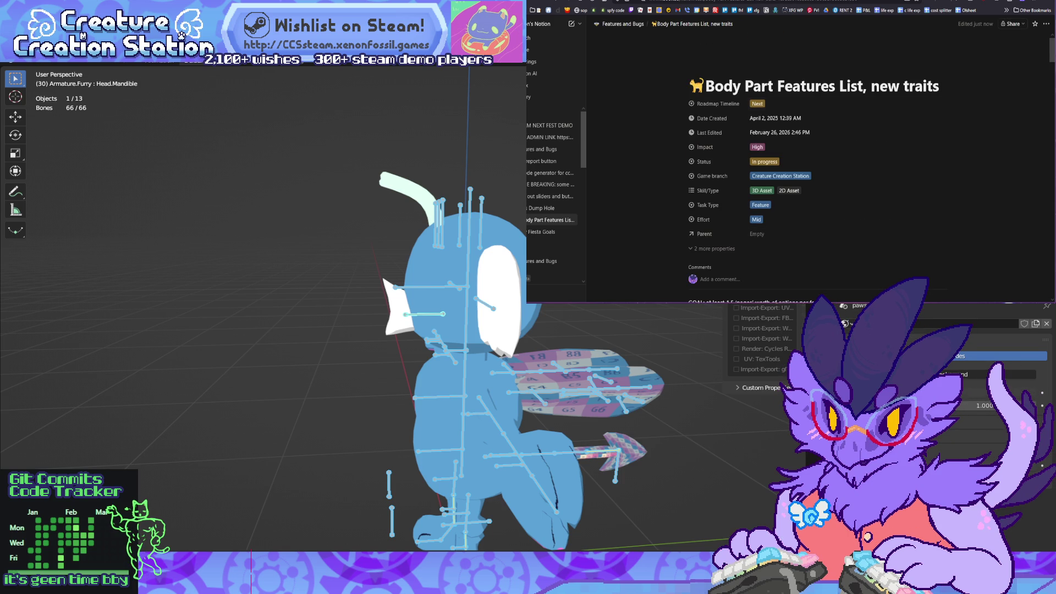
{"action": "left_click", "coordinate": [903, 86]}
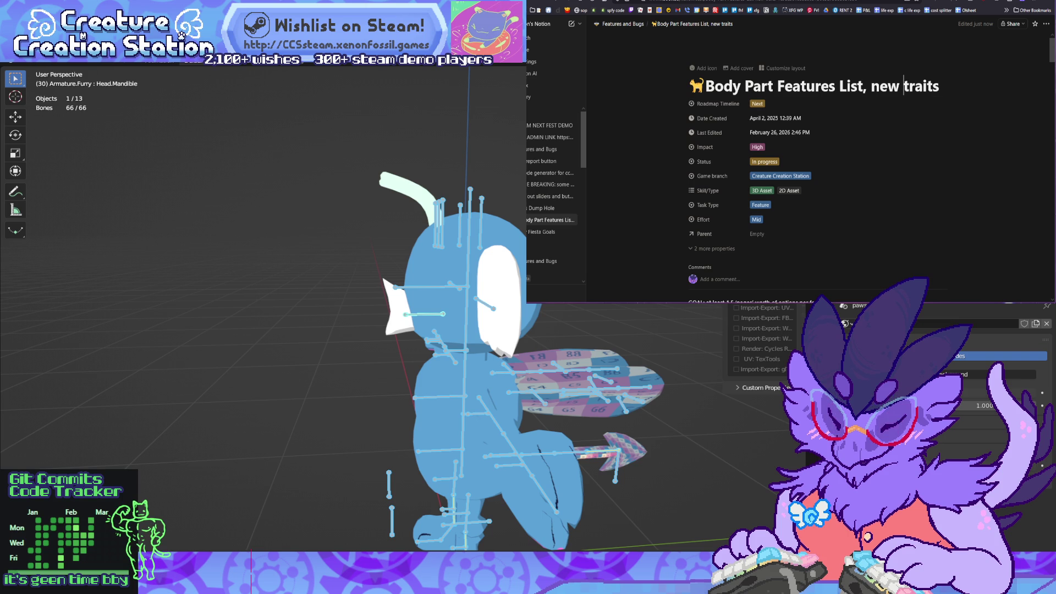
Step: Add a SLIDERS heading above the BEAKS section
{"action": "scroll", "coordinate": [814, 165], "scroll_direction": "down", "scroll_amount": 5}
{"action": "left_click", "coordinate": [715, 168]}
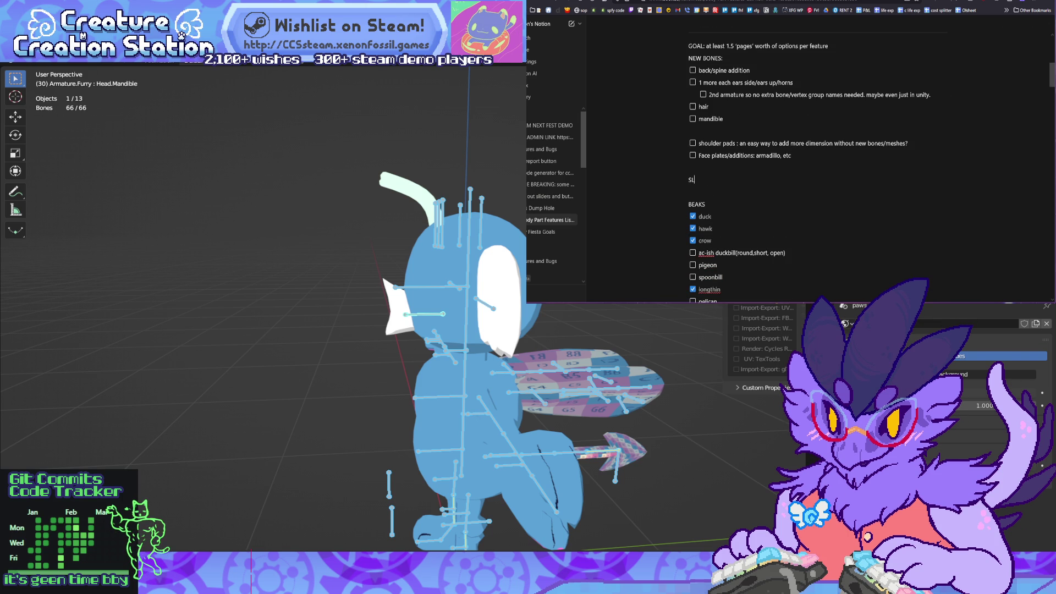
{"action": "type", "text": "IDERS"}
{"action": "key", "text": "Return"}
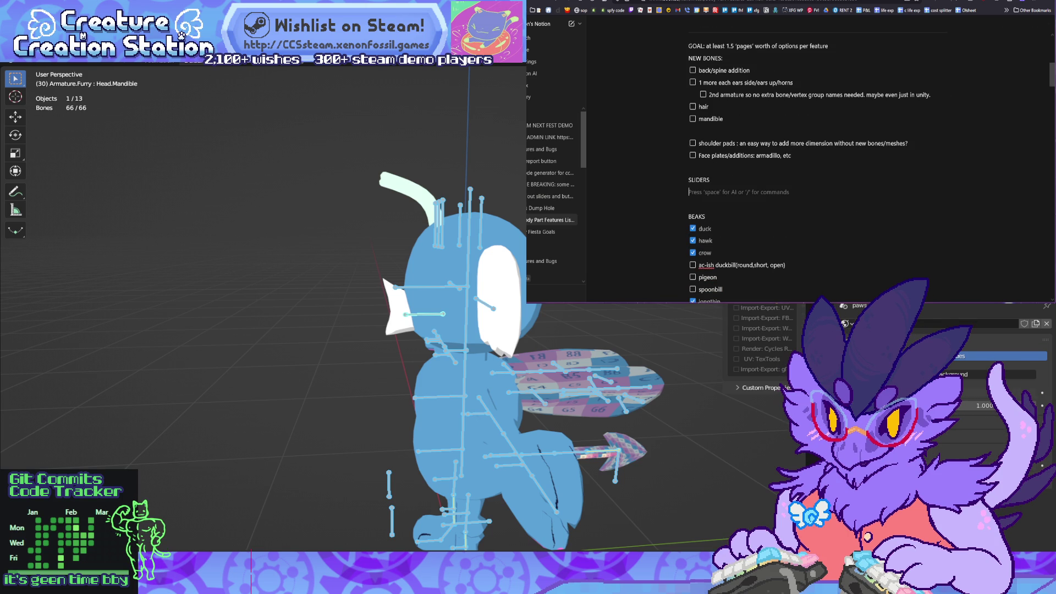
Step: Add to-dos 'maxilla Y rotation' and 'tail thickness (tail scalers)' under SLIDERS
{"action": "type", "text": "/to"}
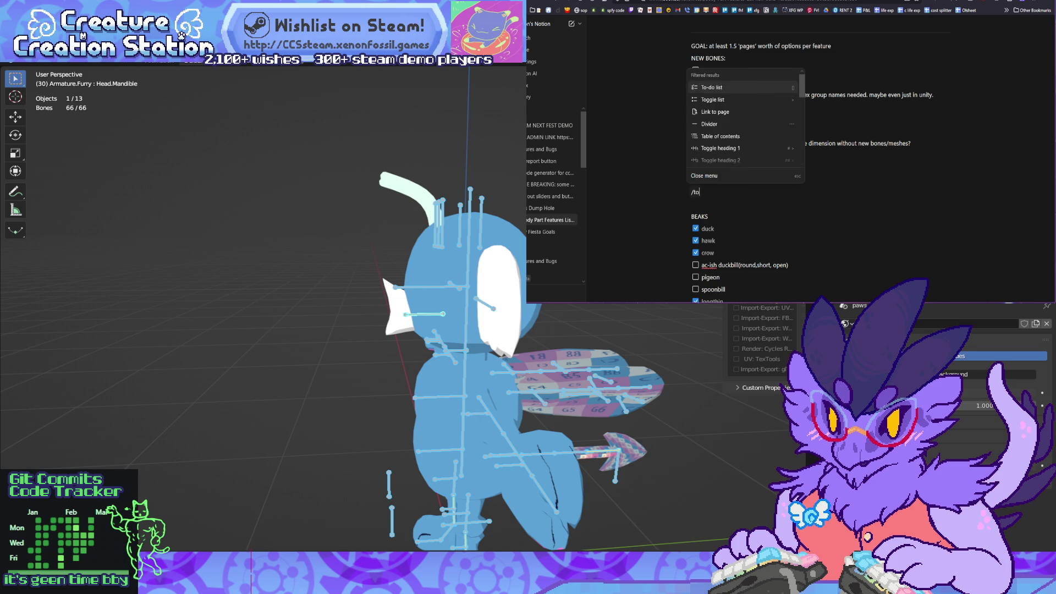
{"action": "key", "text": "Return"}
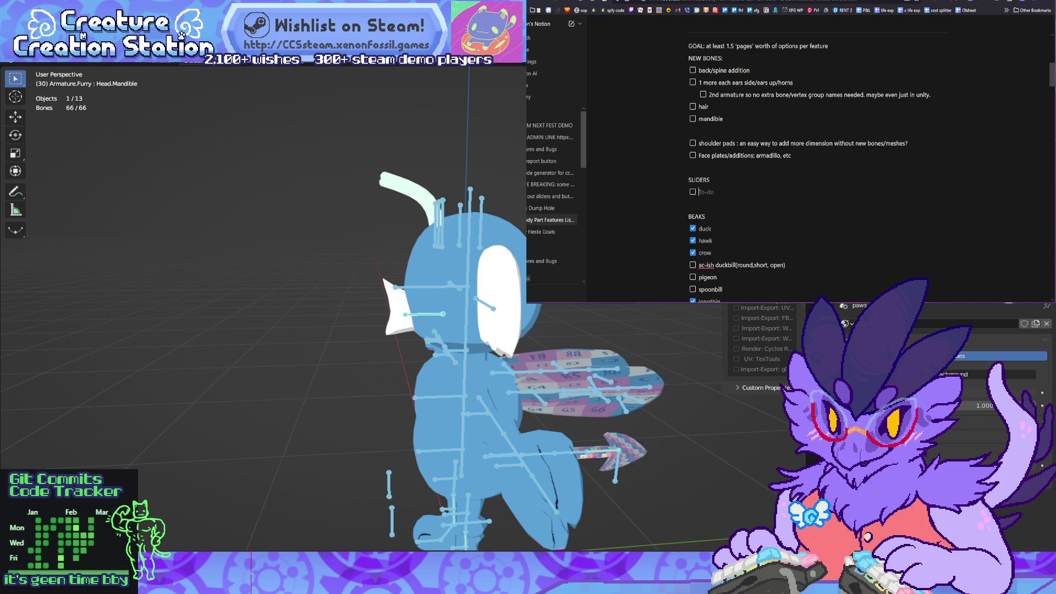
{"action": "type", "text": "maxilla"}
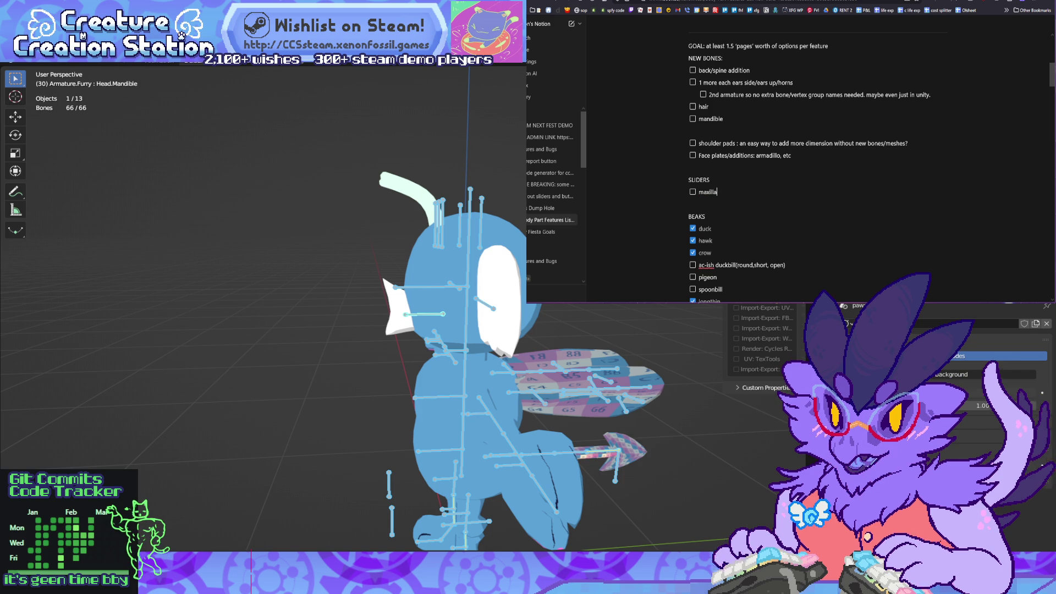
{"action": "type", "text": "Y"}
{"action": "key", "text": "BackSpace"}
{"action": "type", "text": "Y"}
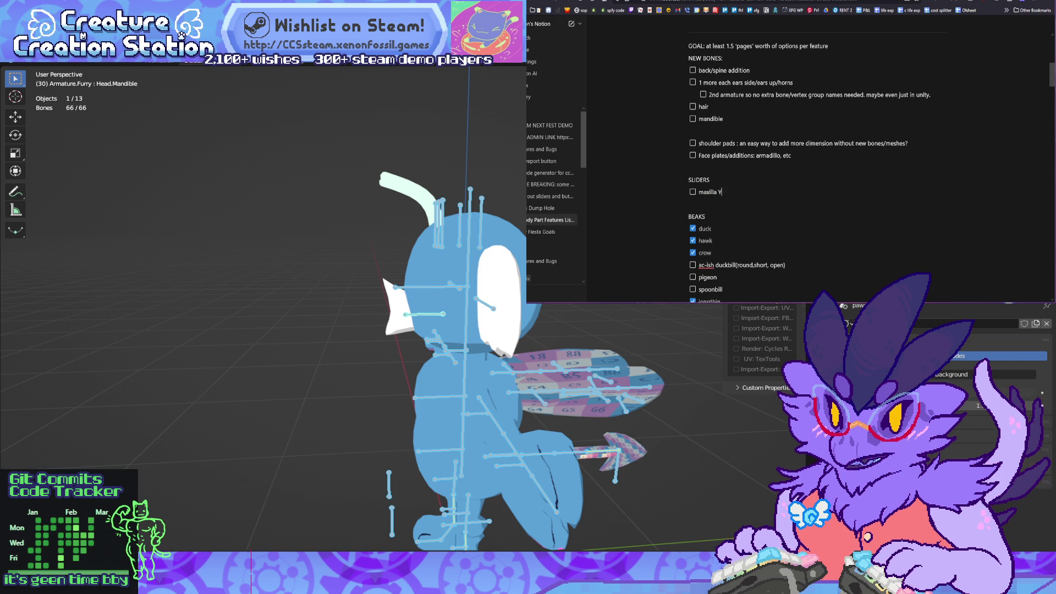
{"action": "type", "text": " rotation"}
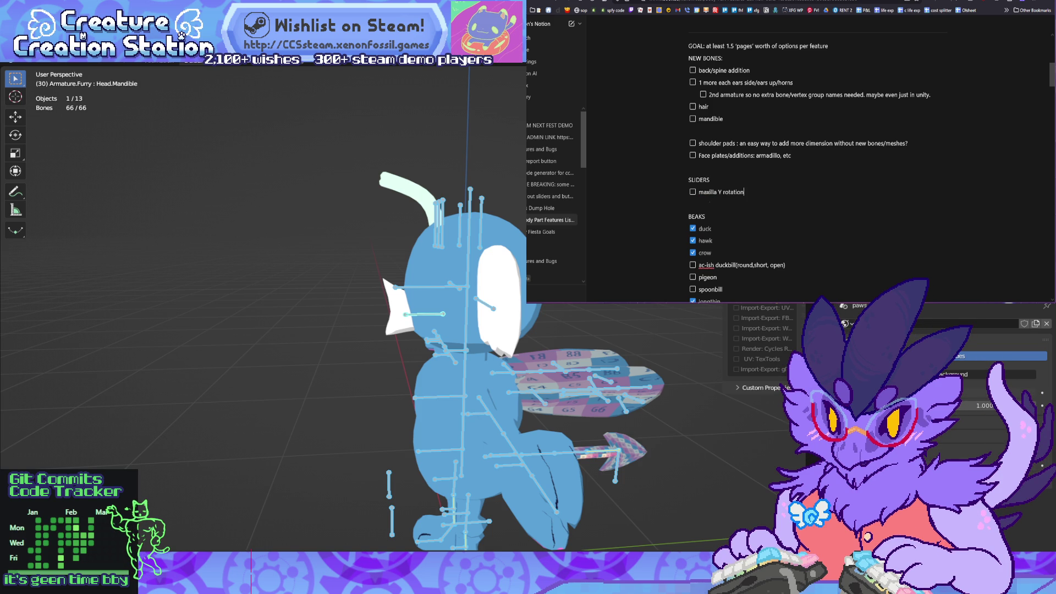
{"action": "key", "text": "Return"}
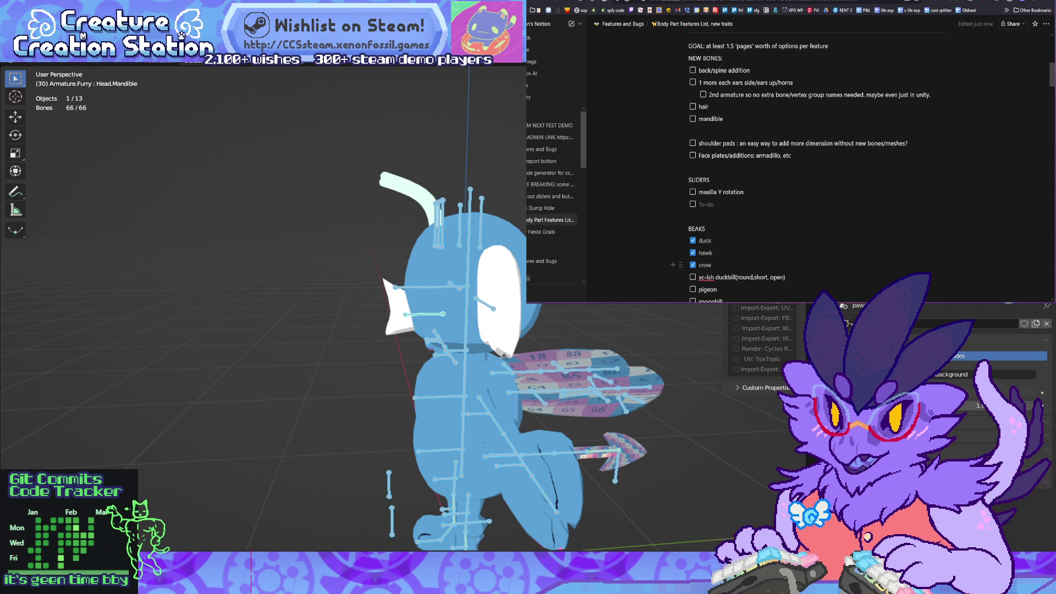
{"action": "type", "text": "tail"}
{"action": "type", "text": "u"}
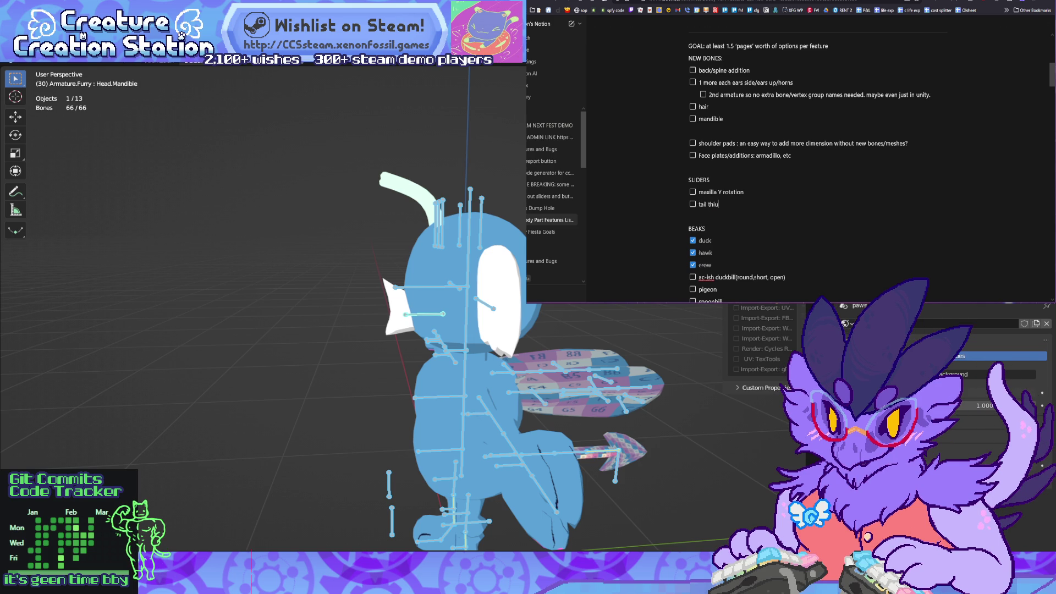
{"action": "key", "text": "BackSpace"}
{"action": "type", "text": "ckness"}
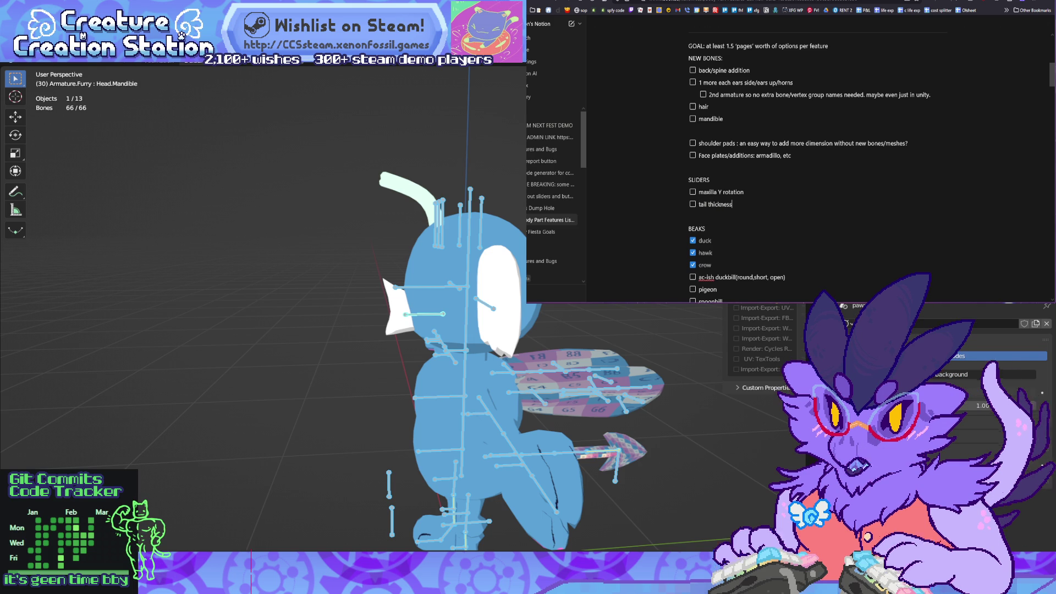
{"action": "type", "text": " ("}
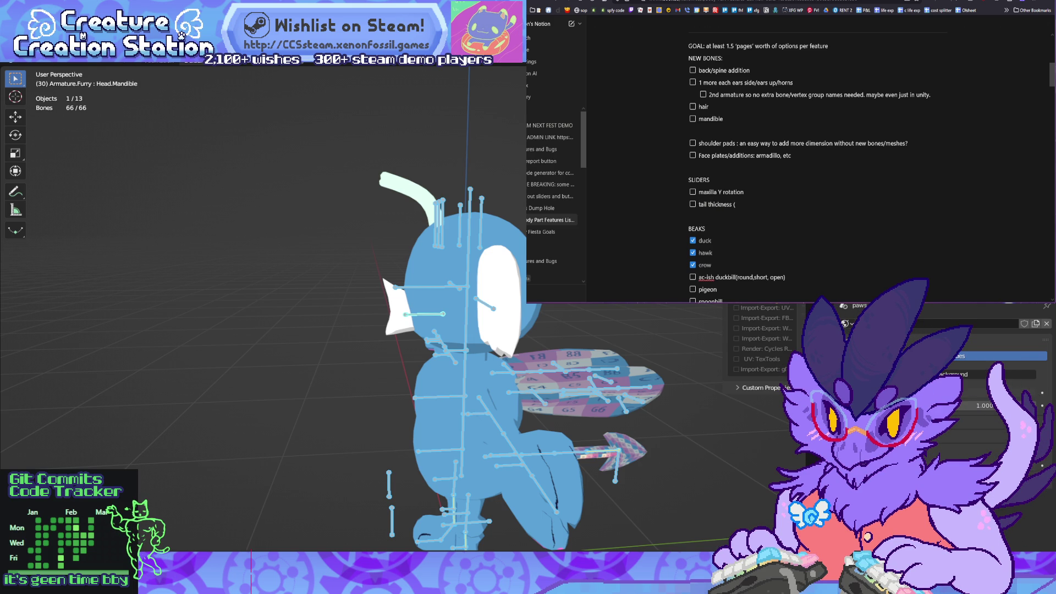
{"action": "type", "text": "a"}
{"action": "type", "text": "scalers"}
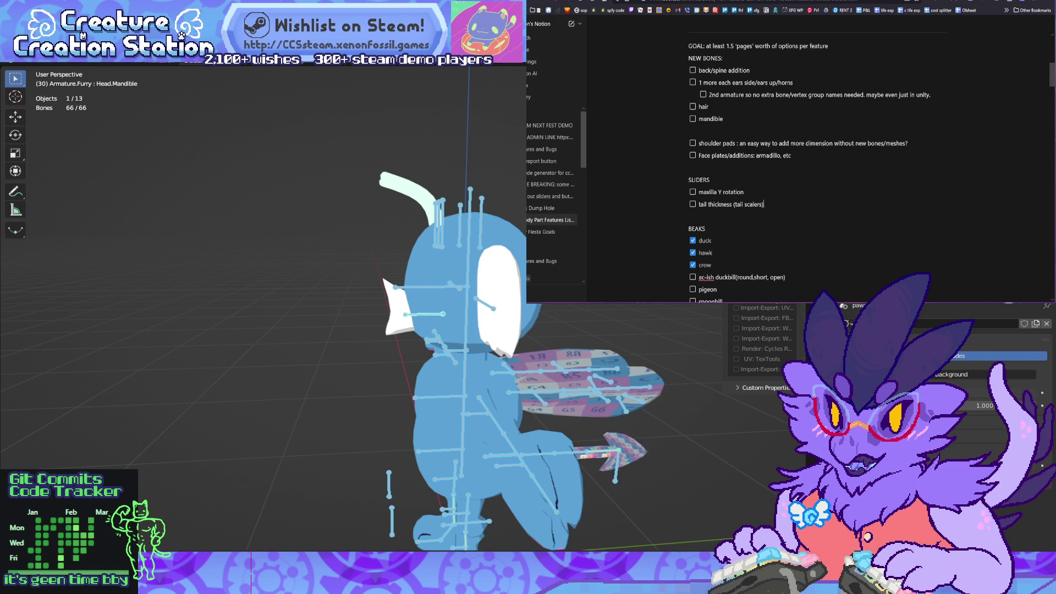
{"action": "key", "text": "Return"}
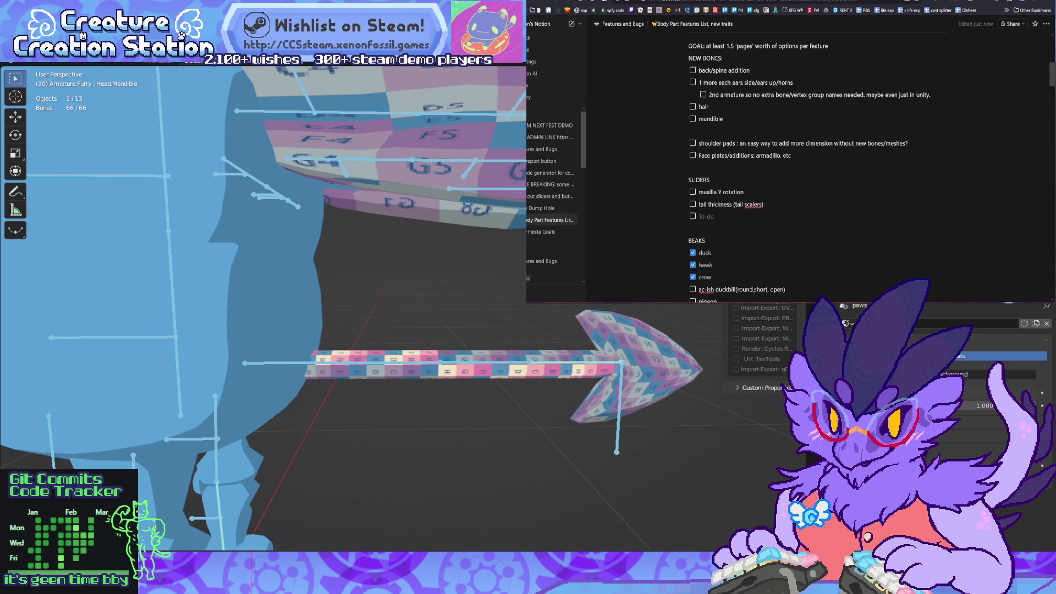
{"action": "scroll", "coordinate": [786, 165], "scroll_direction": "up", "scroll_amount": 2}
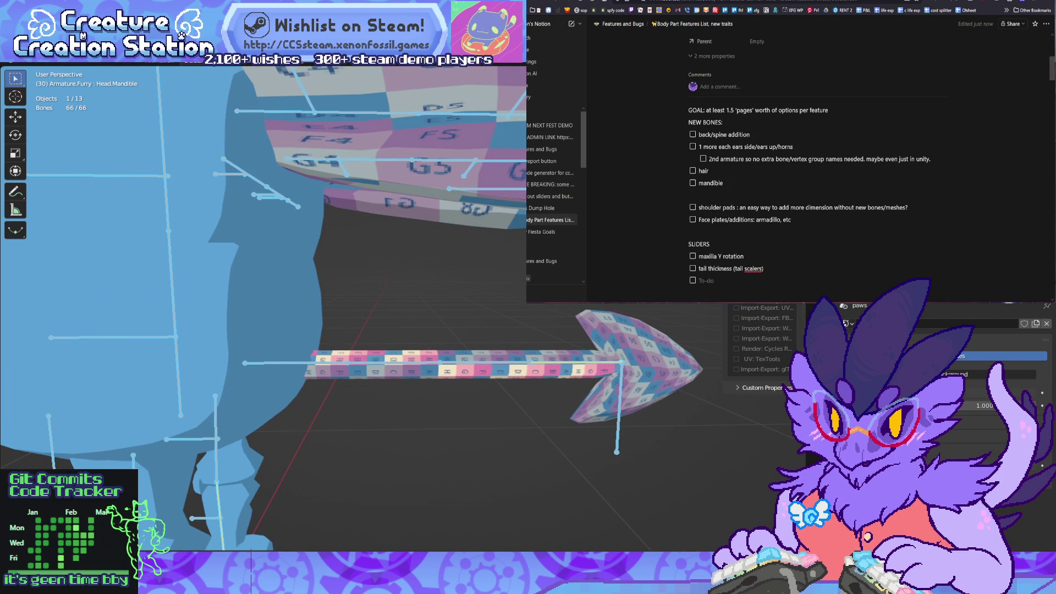
{"action": "key", "text": "alt+a"}
{"action": "left_click", "coordinate": [297, 363]}
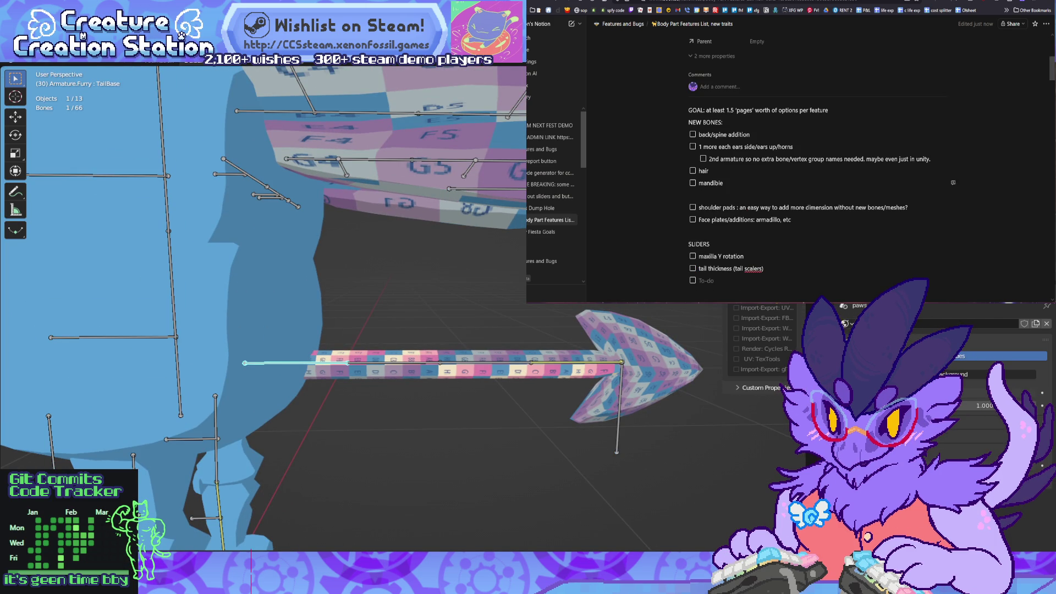
{"action": "left_click", "coordinate": [672, 183]}
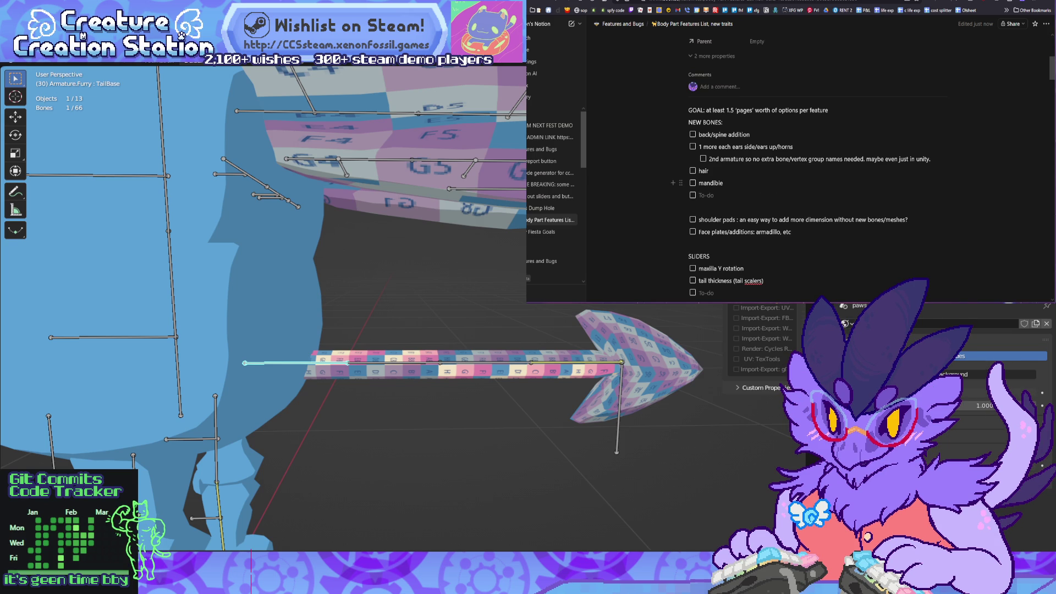
{"action": "type", "text": "tail scale"}
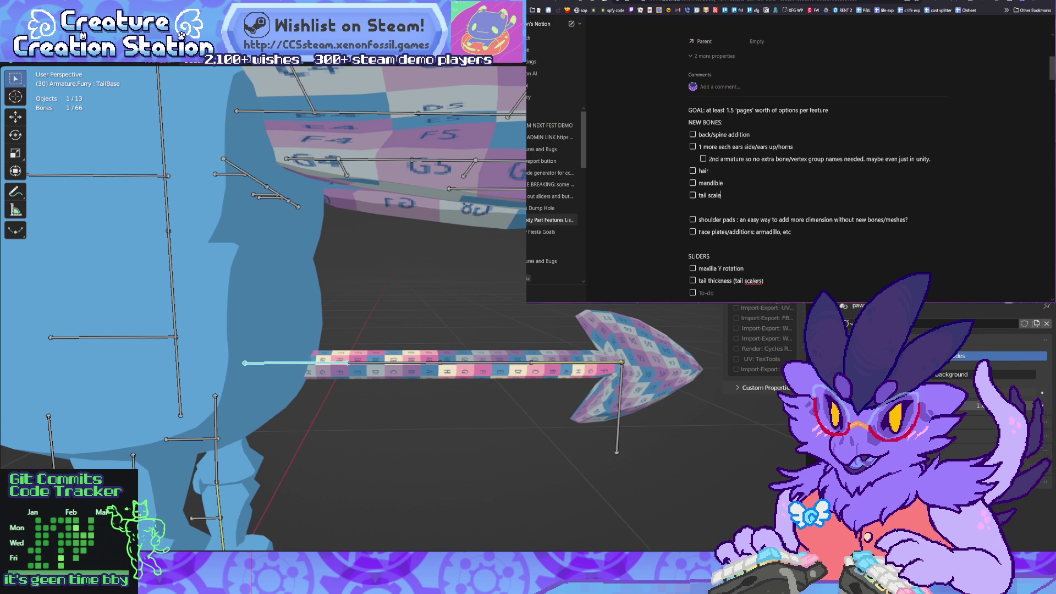
{"action": "type", "text": "r bones"}
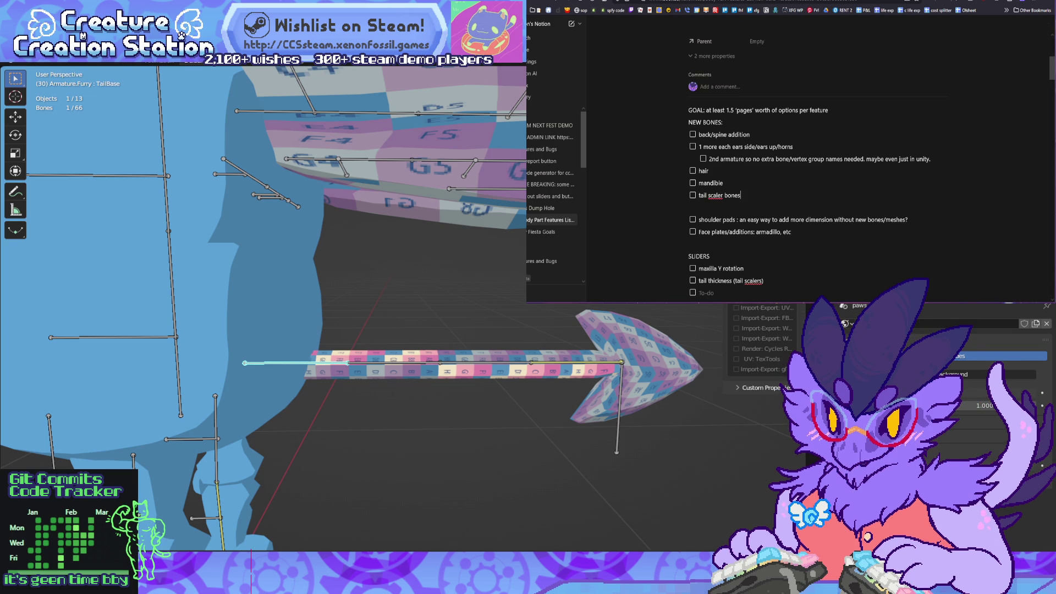
{"action": "mouse_move", "coordinate": [275, 385]}
{"action": "middle_mouse_down"}
{"action": "mouse_move", "coordinate": [374, 385]}
{"action": "mouse_move", "coordinate": [348, 374]}
{"action": "mouse_move", "coordinate": [349, 358]}
{"action": "middle_mouse_up"}
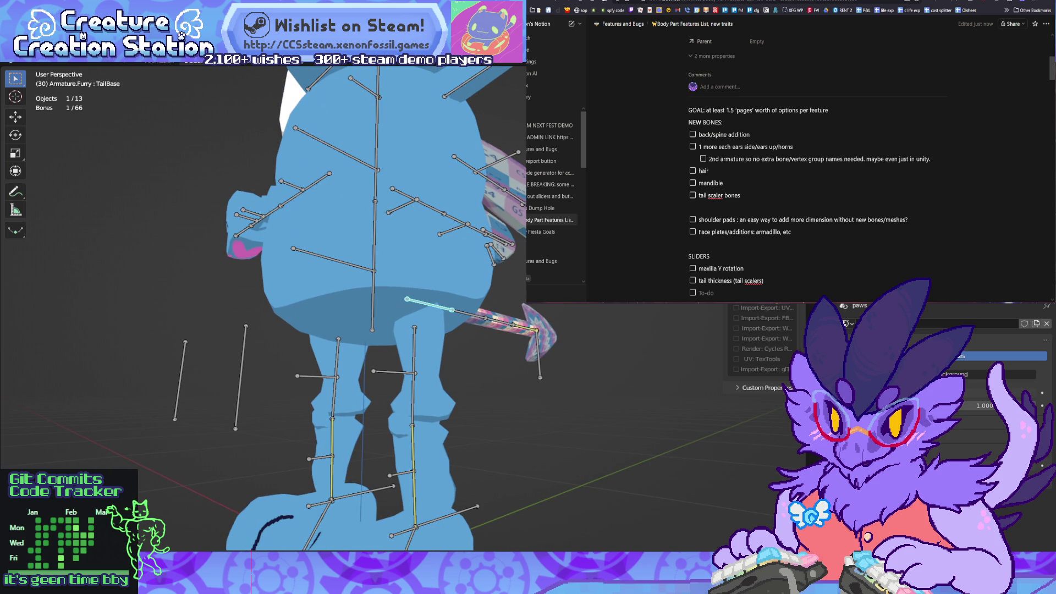
{"action": "mouse_move", "coordinate": [349, 358]}
{"action": "middle_mouse_down"}
{"action": "mouse_move", "coordinate": [550, 359]}
{"action": "mouse_move", "coordinate": [564, 300]}
{"action": "mouse_move", "coordinate": [583, 335]}
{"action": "mouse_move", "coordinate": [555, 366]}
{"action": "mouse_move", "coordinate": [531, 352]}
{"action": "middle_mouse_up"}
{"action": "left_click", "coordinate": [431, 403]}
{"action": "left_click", "coordinate": [503, 365]}
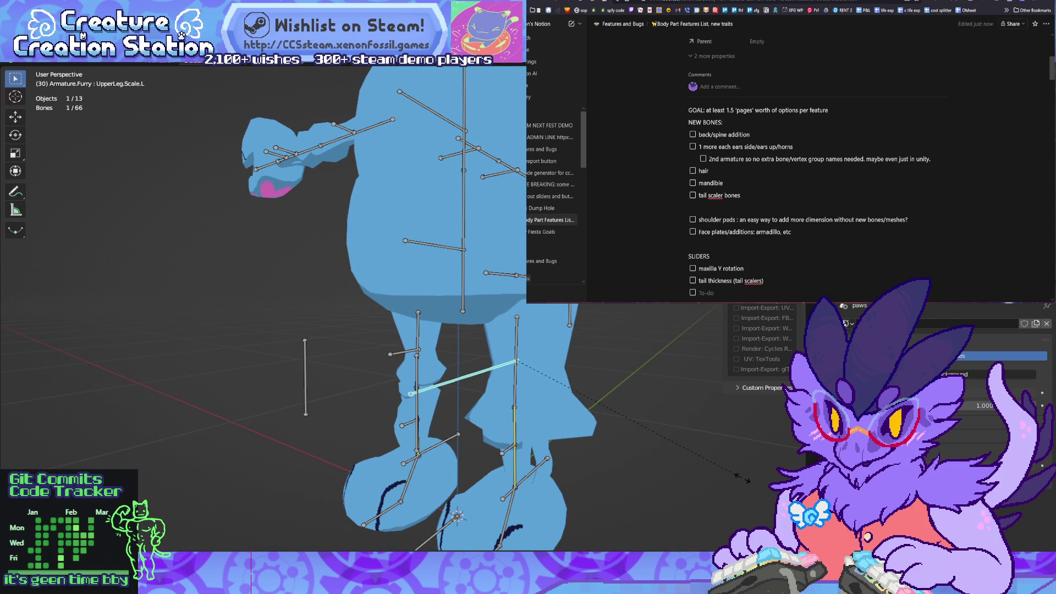
{"action": "key", "text": "Escape"}
{"action": "mouse_move", "coordinate": [531, 352]}
{"action": "middle_mouse_down"}
{"action": "mouse_move", "coordinate": [508, 344]}
{"action": "mouse_move", "coordinate": [542, 354]}
{"action": "mouse_move", "coordinate": [519, 347]}
{"action": "middle_mouse_up"}
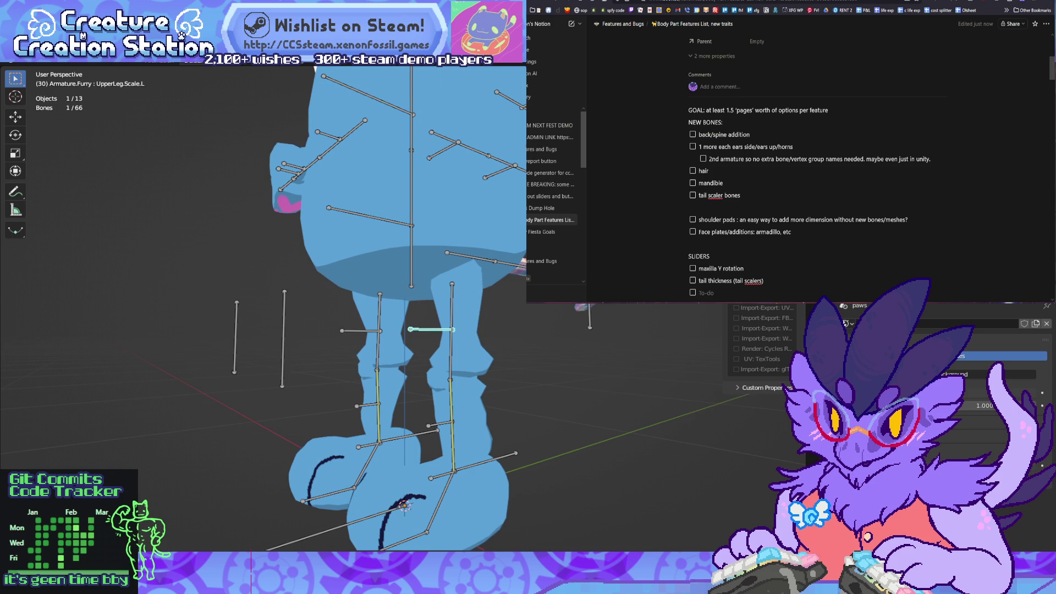
{"action": "key", "text": "alt+a"}
{"action": "mouse_move", "coordinate": [520, 346]}
{"action": "middle_mouse_down"}
{"action": "mouse_move", "coordinate": [492, 336]}
{"action": "mouse_move", "coordinate": [545, 340]}
{"action": "middle_mouse_up"}
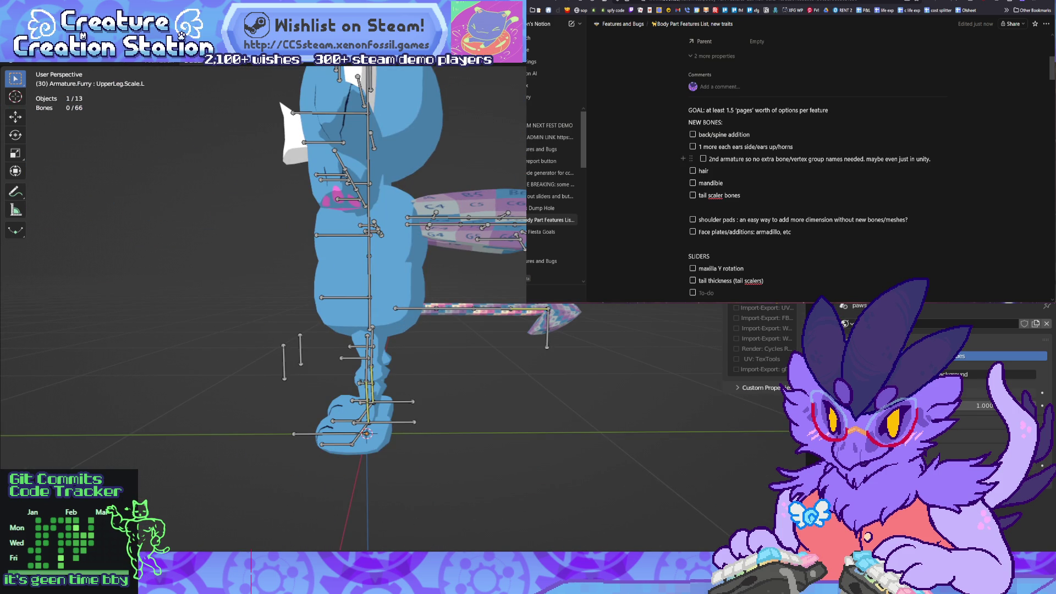
Step: Add the to-do 'leg length (hip position vertical + upper leg scale + foot proportional scale)', checking the Hip bone
{"action": "key", "text": "Return"}
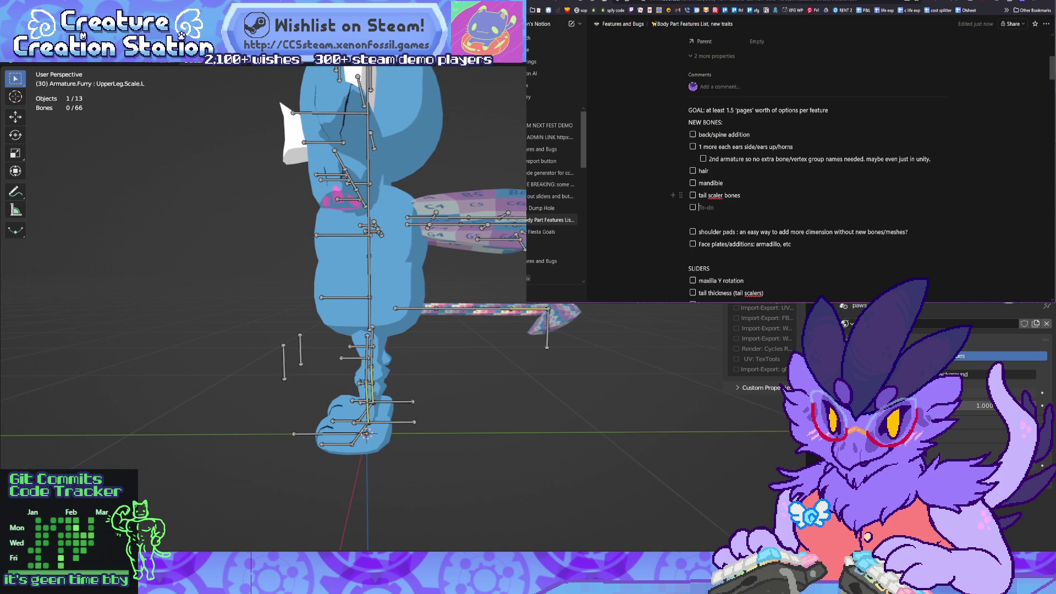
{"action": "type", "text": "leg l"}
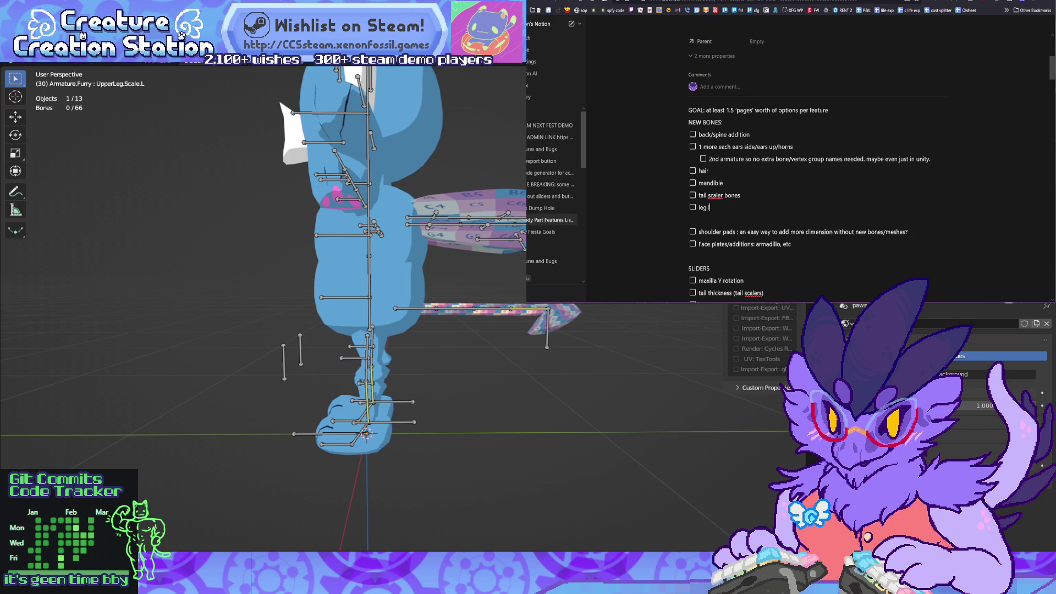
{"action": "type", "text": "ength"}
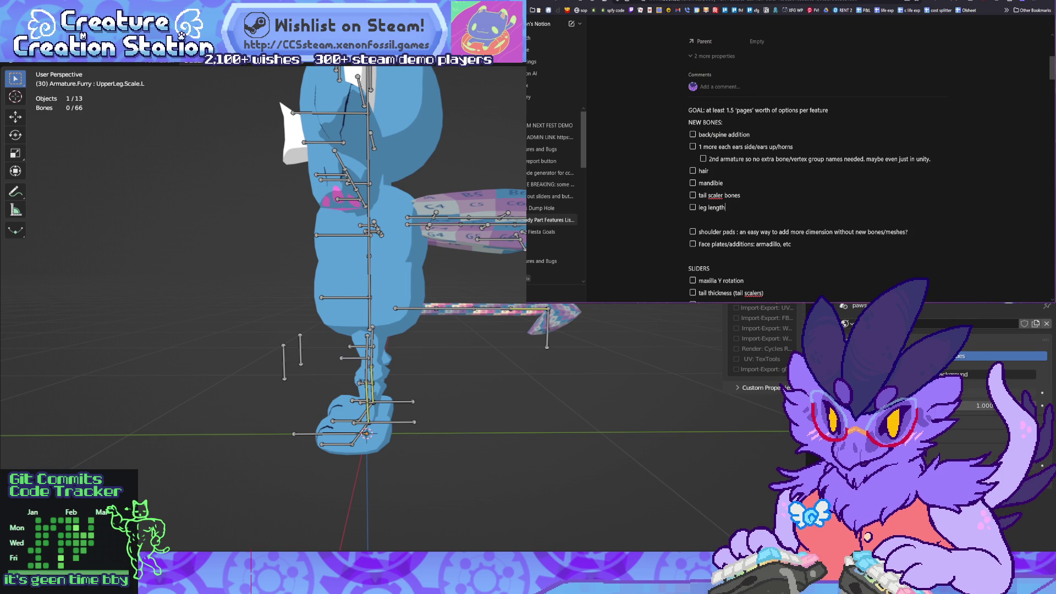
{"action": "type", "text": " + scale"}
{"action": "left_click", "coordinate": [725, 207]}
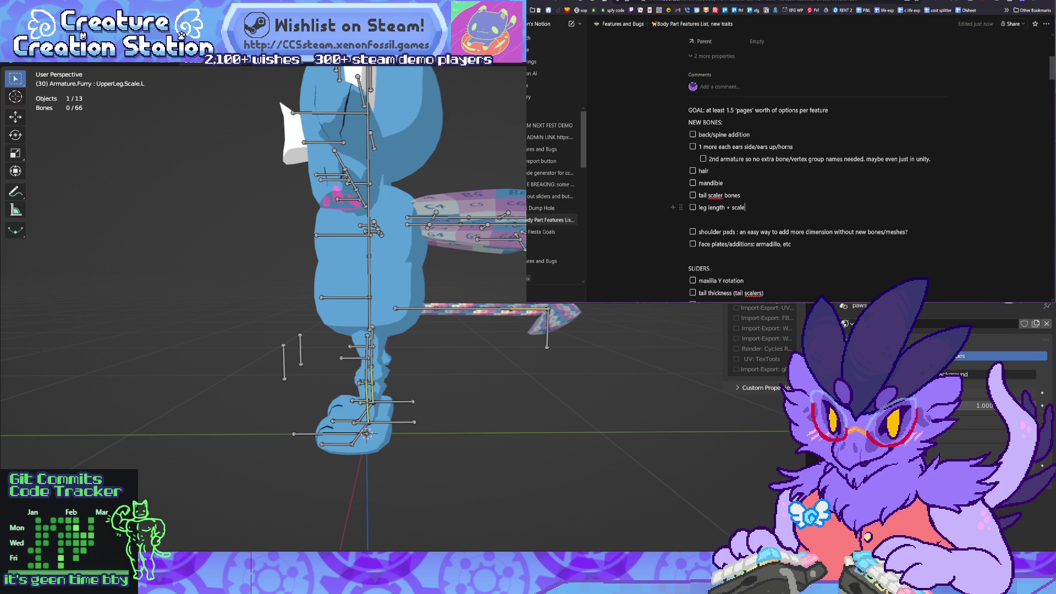
{"action": "left_click", "coordinate": [746, 207]}
{"action": "type", "text": "("}
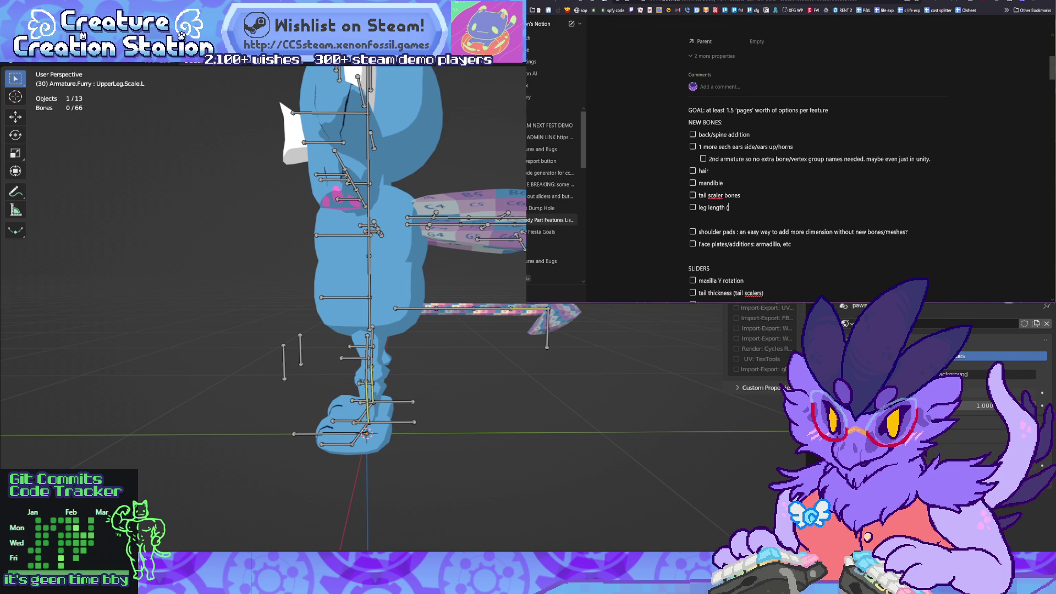
{"action": "left_click", "coordinate": [369, 291]}
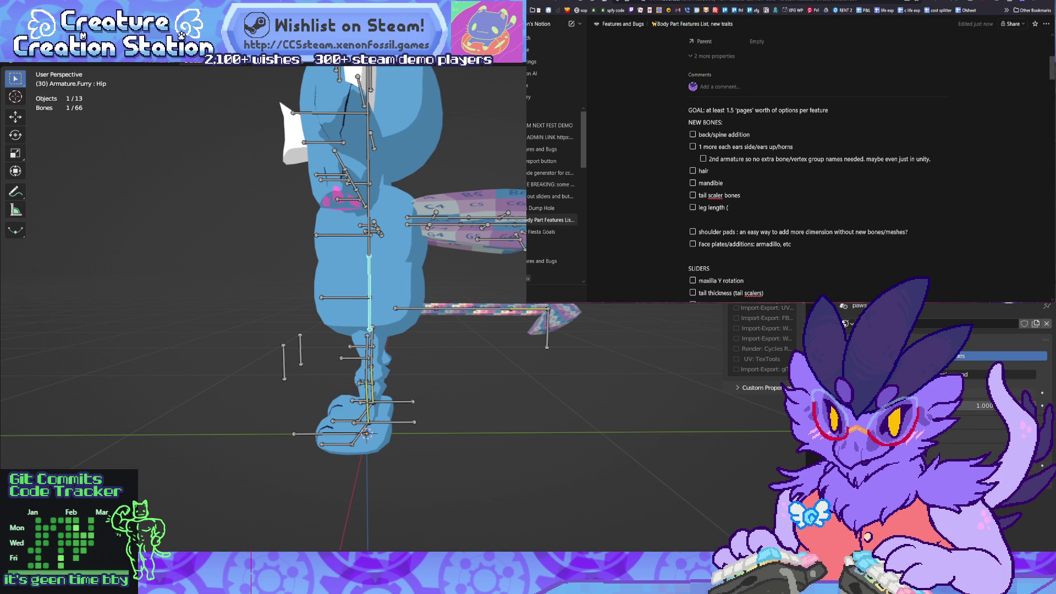
{"action": "type", "text": "hip position"}
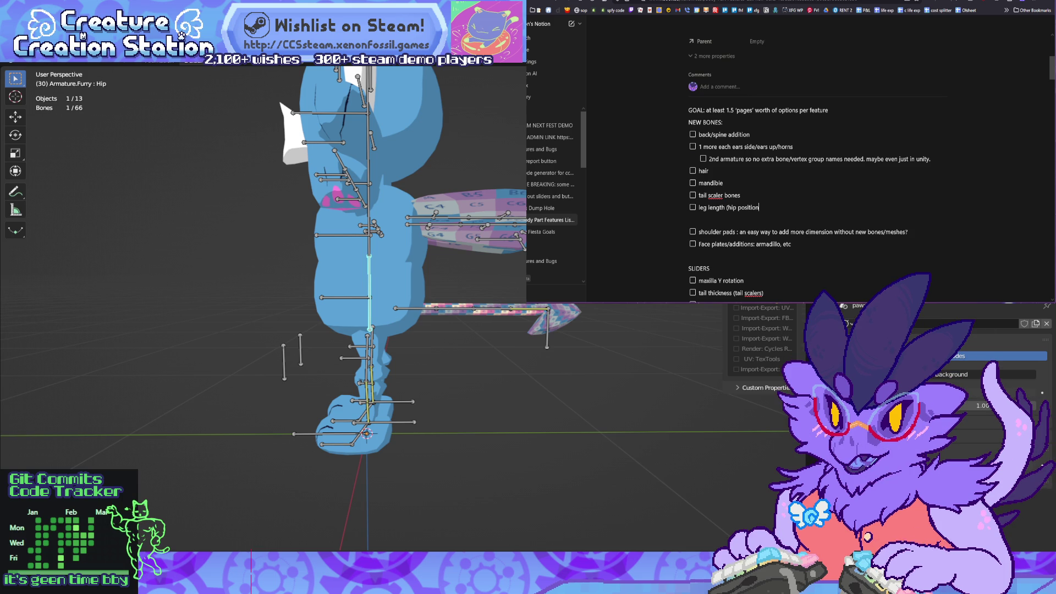
{"action": "type", "text": " vertical "}
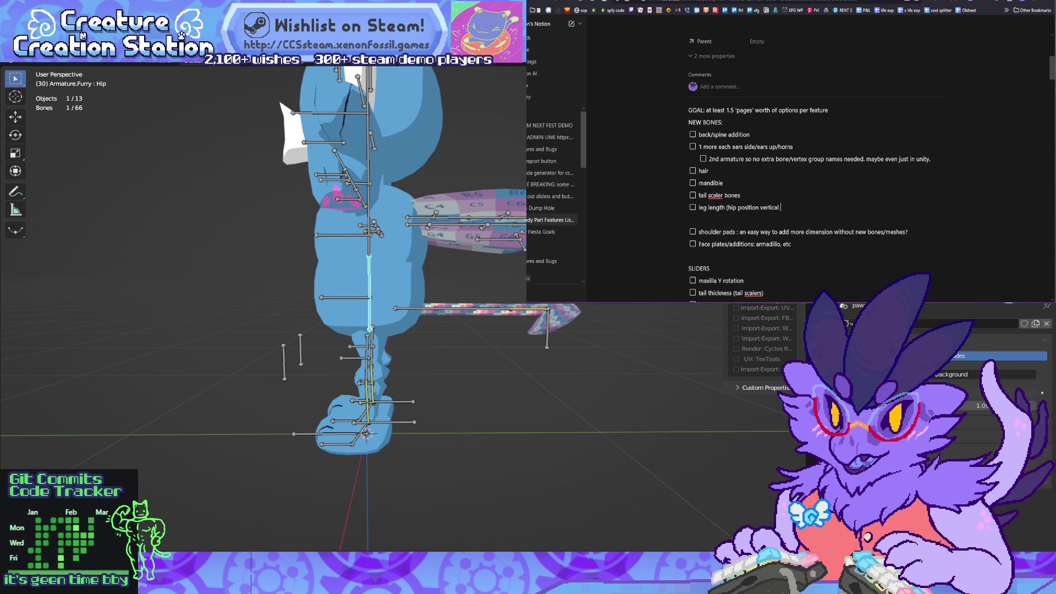
{"action": "type", "text": "+"}
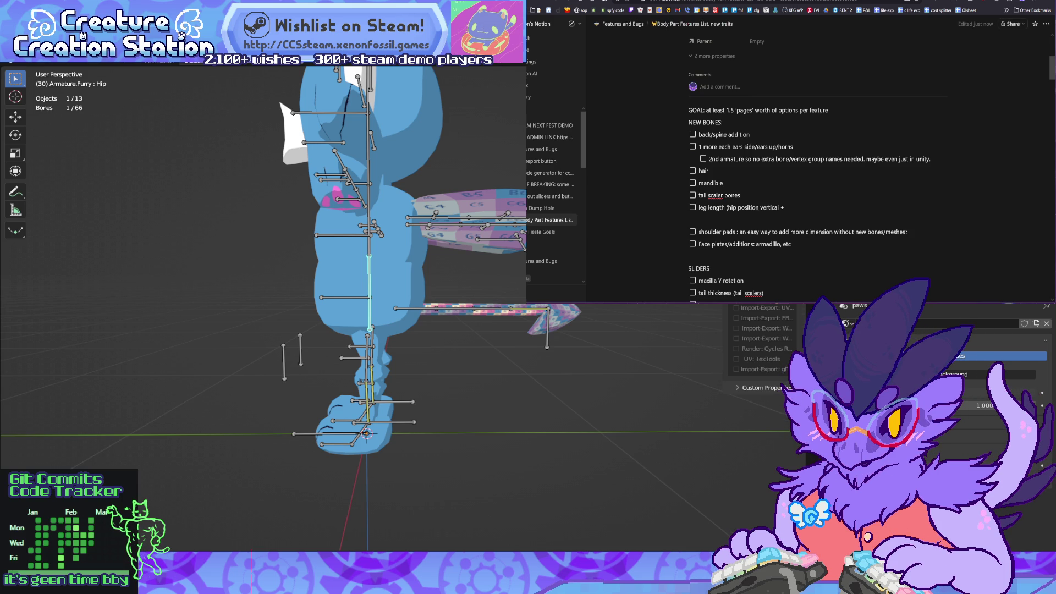
{"action": "type", "text": " upper leg"}
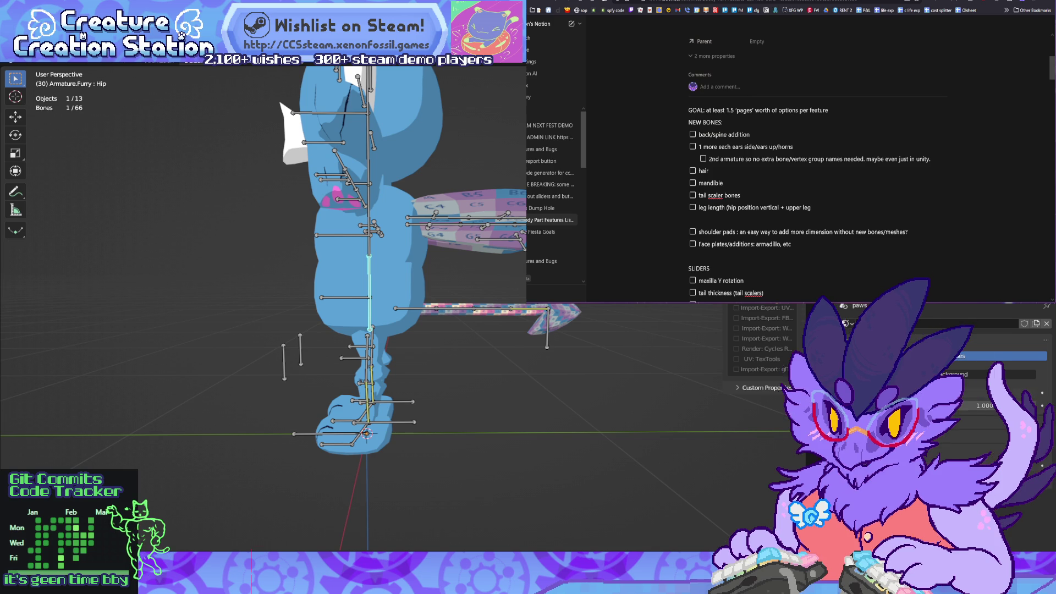
{"action": "type", "text": " scale + foot"}
{"action": "type", "text": " pr"}
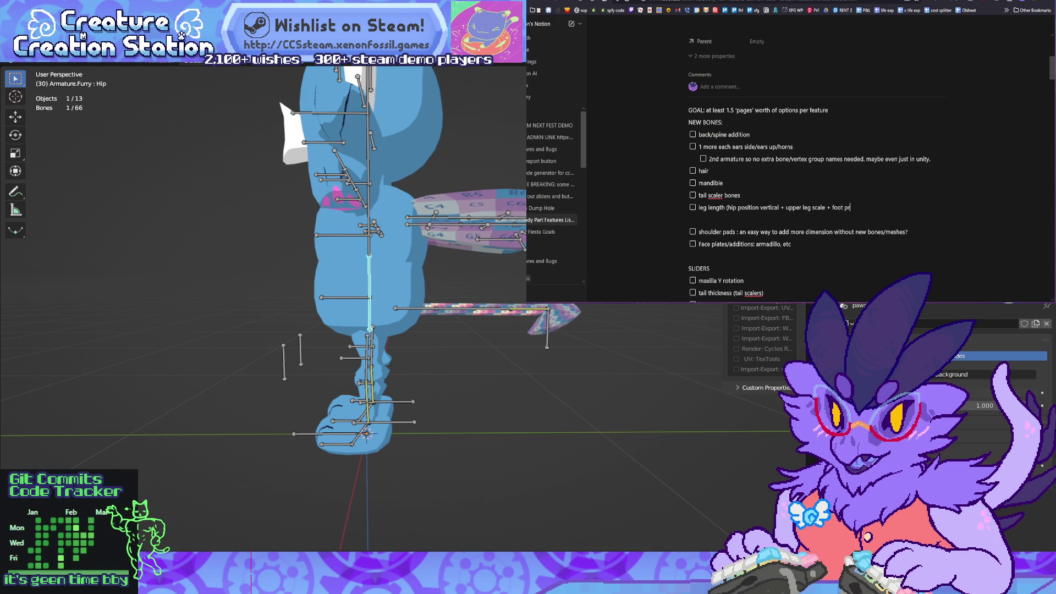
{"action": "type", "text": "oportional"}
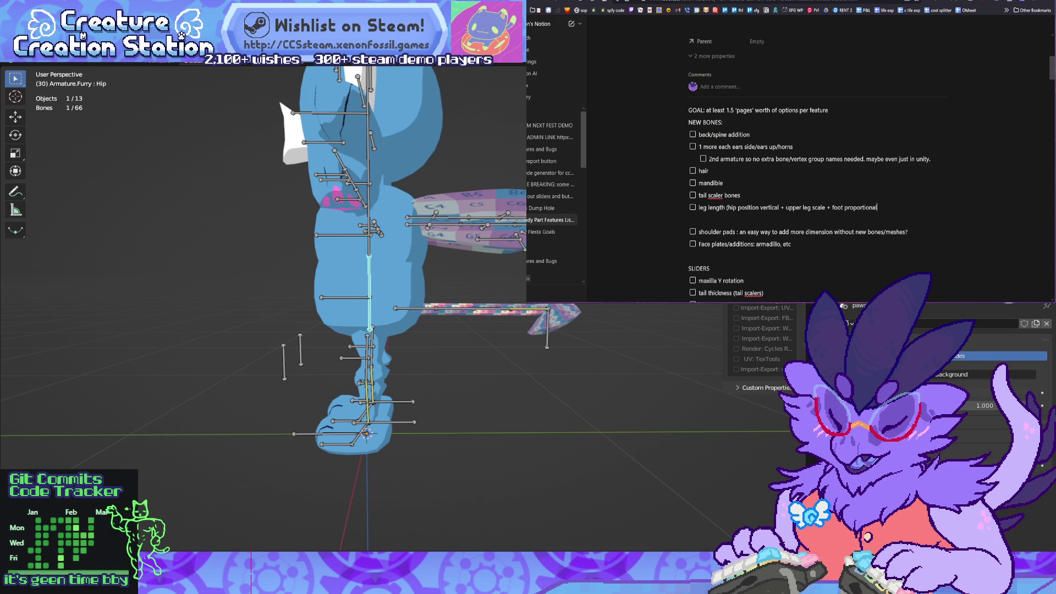
{"action": "type", "text": " scale)"}
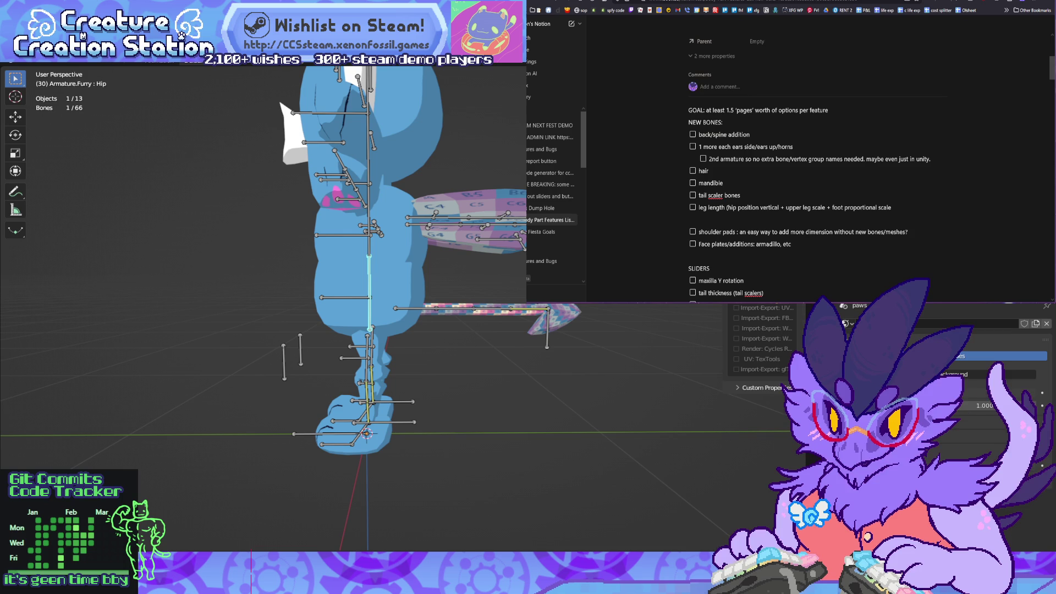
{"action": "left_click", "coordinate": [765, 292]}
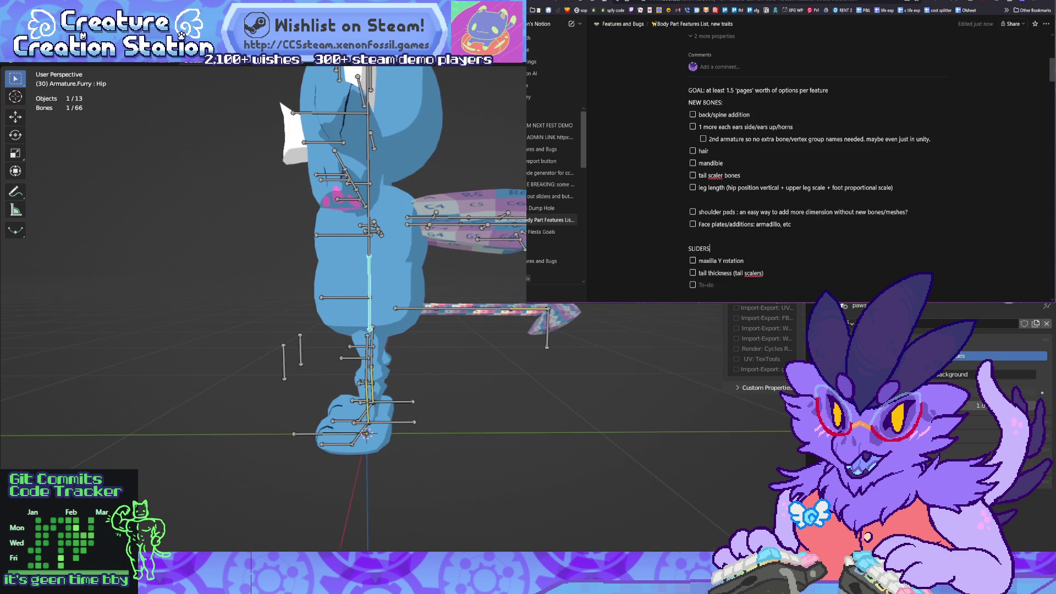
Step: Orbit around the rig from back, front and above, then frame the selected lower arm bone
{"action": "mouse_move", "coordinate": [264, 308]}
{"action": "middle_mouse_down"}
{"action": "mouse_move", "coordinate": [352, 322]}
{"action": "mouse_move", "coordinate": [286, 310]}
{"action": "mouse_move", "coordinate": [363, 313]}
{"action": "mouse_move", "coordinate": [281, 310]}
{"action": "mouse_move", "coordinate": [297, 311]}
{"action": "middle_mouse_up"}
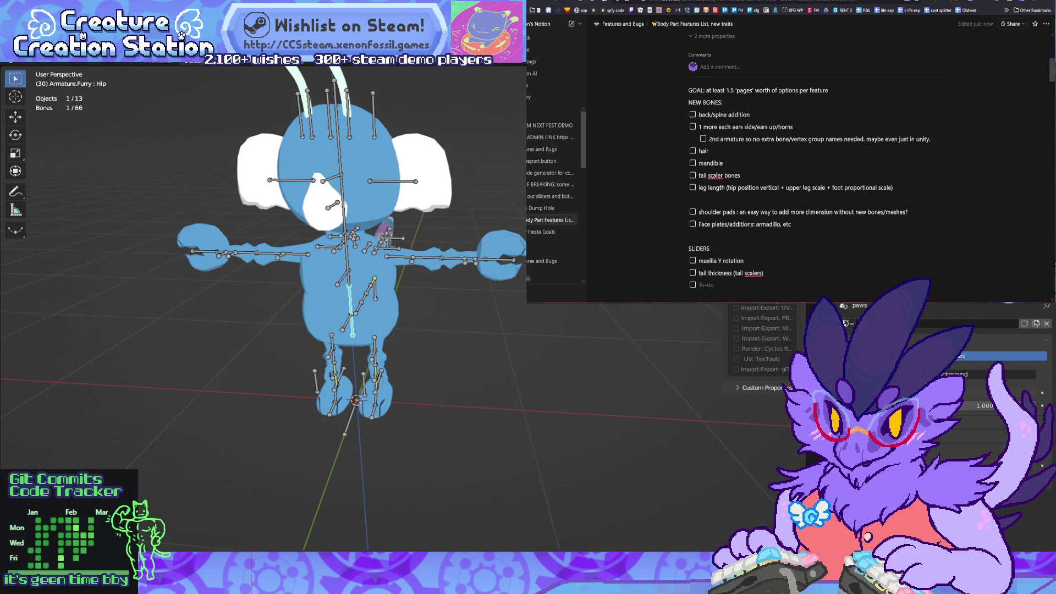
{"action": "scroll", "coordinate": [264, 308], "scroll_direction": "up", "scroll_amount": 5}
{"action": "scroll", "coordinate": [264, 308], "scroll_direction": "down", "scroll_amount": 5}
{"action": "scroll", "coordinate": [264, 308], "scroll_direction": "up", "scroll_amount": 5}
{"action": "mouse_move", "coordinate": [264, 308]}
{"action": "middle_mouse_down"}
{"action": "mouse_move", "coordinate": [286, 286]}
{"action": "mouse_move", "coordinate": [250, 311]}
{"action": "middle_mouse_up"}
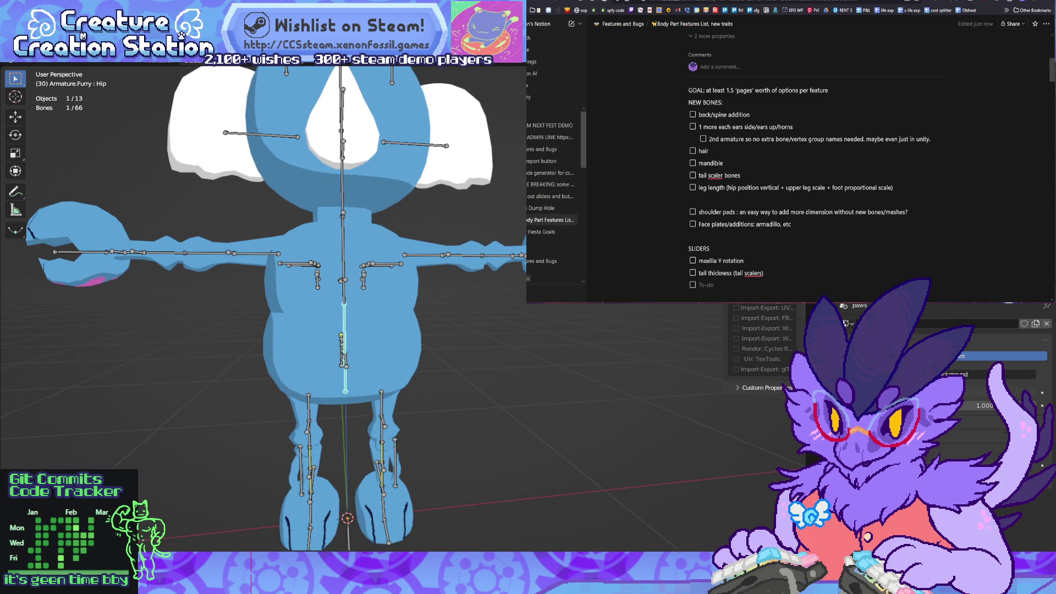
{"action": "mouse_move", "coordinate": [264, 308]}
{"action": "middle_mouse_down"}
{"action": "mouse_move", "coordinate": [330, 267]}
{"action": "mouse_move", "coordinate": [319, 308]}
{"action": "mouse_move", "coordinate": [319, 277]}
{"action": "middle_mouse_up"}
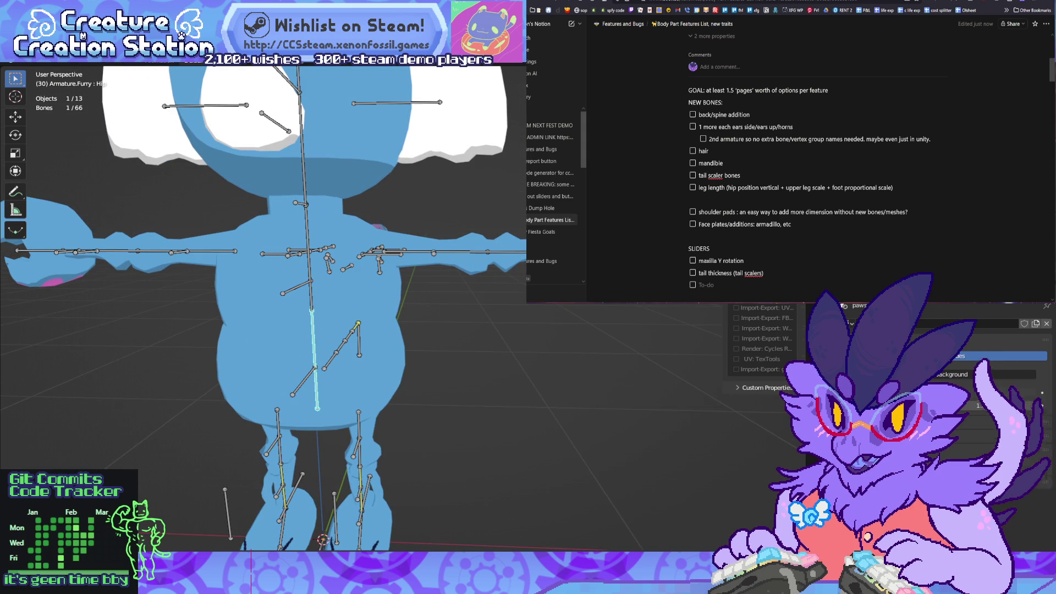
{"action": "mouse_move", "coordinate": [319, 278]}
{"action": "middle_mouse_down"}
{"action": "mouse_move", "coordinate": [297, 275]}
{"action": "mouse_move", "coordinate": [318, 223]}
{"action": "middle_mouse_up"}
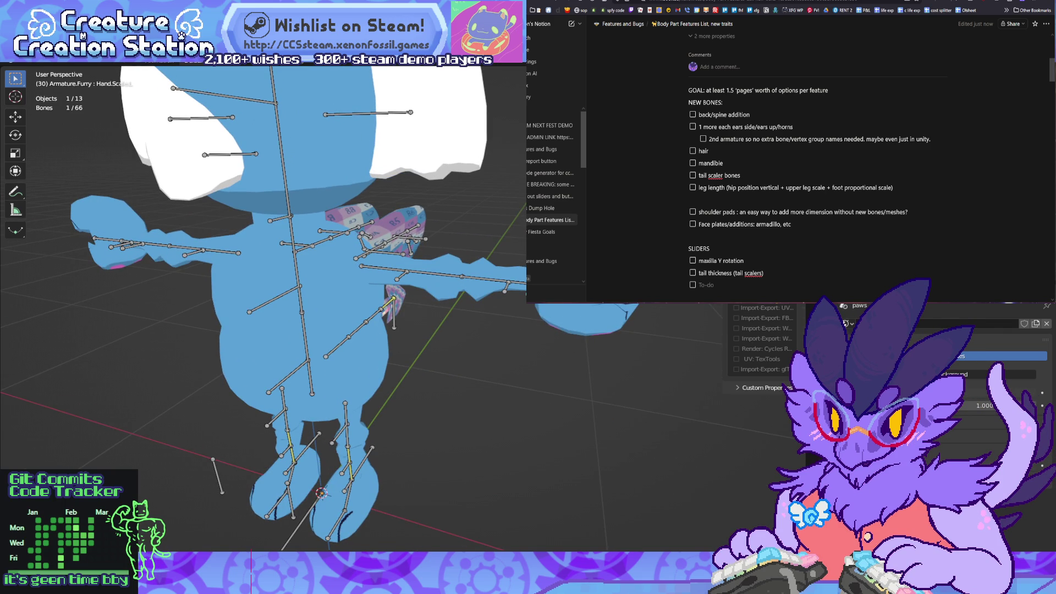
{"action": "middle_click_drag", "start_coordinate": [264, 308], "coordinate": [253, 304]}
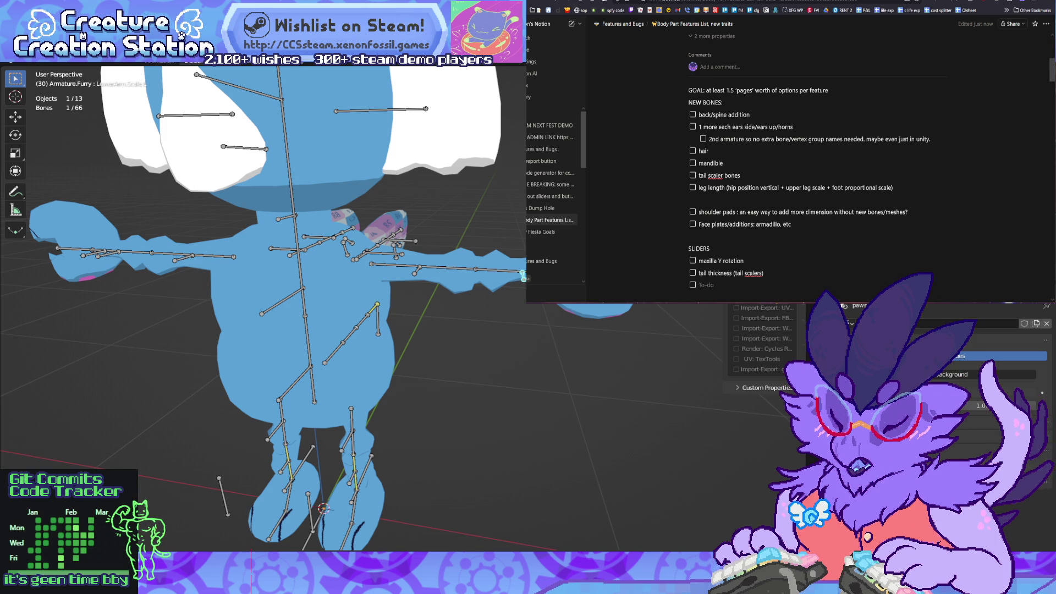
{"action": "key", "text": "KP_Decimal"}
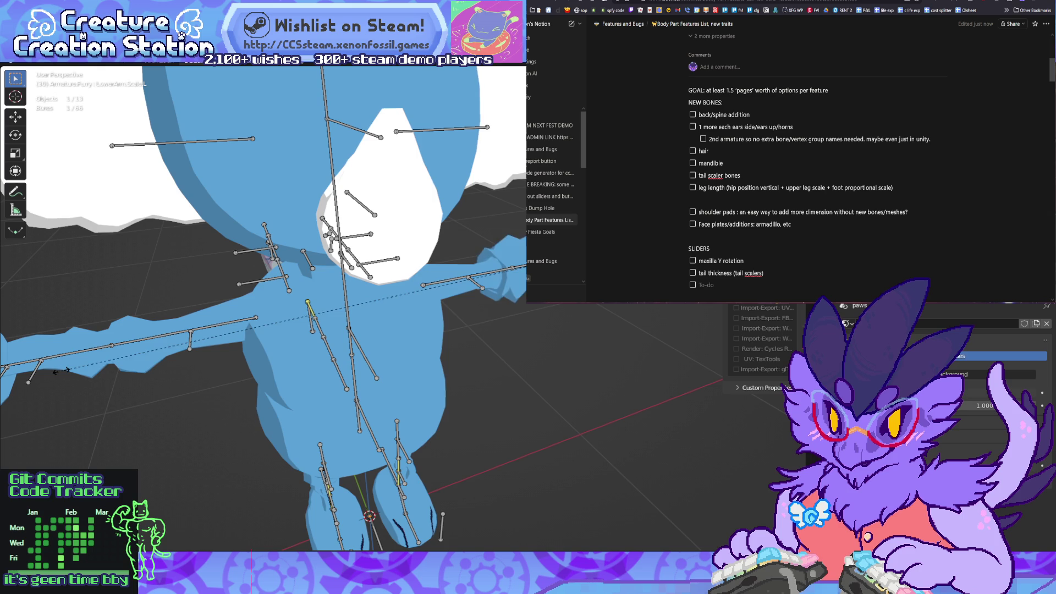
Step: Try scaling the lower arm, add UpperArm.Scale.L, and start a 'wrist +' to-do in Notion
{"action": "key", "text": "s"}
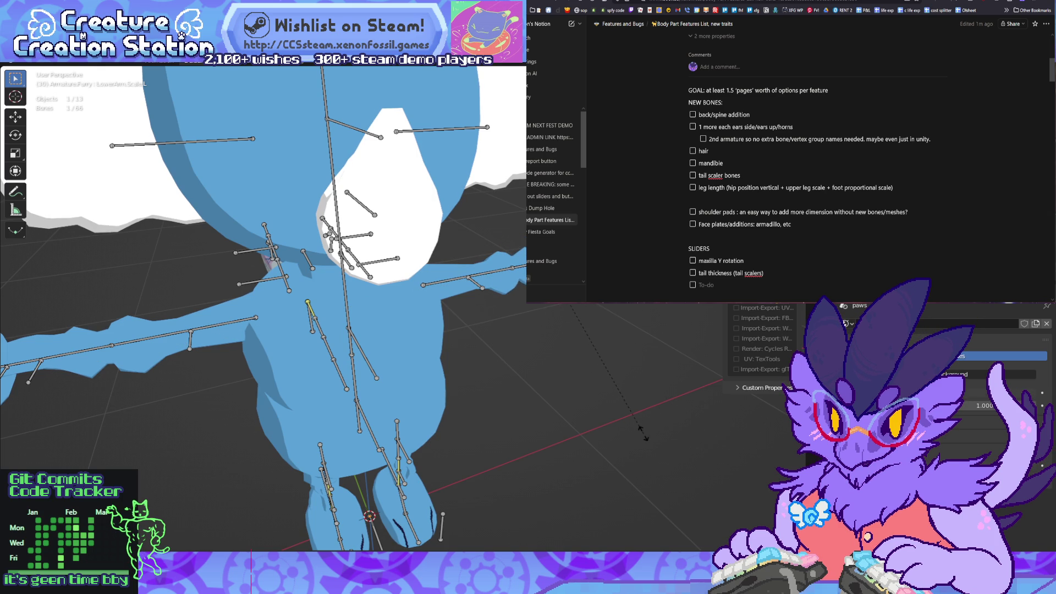
{"action": "mouse_move", "coordinate": [264, 308]}
{"action": "middle_mouse_down"}
{"action": "mouse_move", "coordinate": [324, 363]}
{"action": "mouse_move", "coordinate": [330, 341]}
{"action": "mouse_move", "coordinate": [295, 319]}
{"action": "mouse_move", "coordinate": [294, 341]}
{"action": "mouse_move", "coordinate": [319, 362]}
{"action": "mouse_move", "coordinate": [306, 368]}
{"action": "middle_mouse_up"}
{"action": "scroll", "coordinate": [264, 308], "scroll_direction": "up", "scroll_amount": 8}
{"action": "left_click", "coordinate": [422, 379], "text": "shift"}
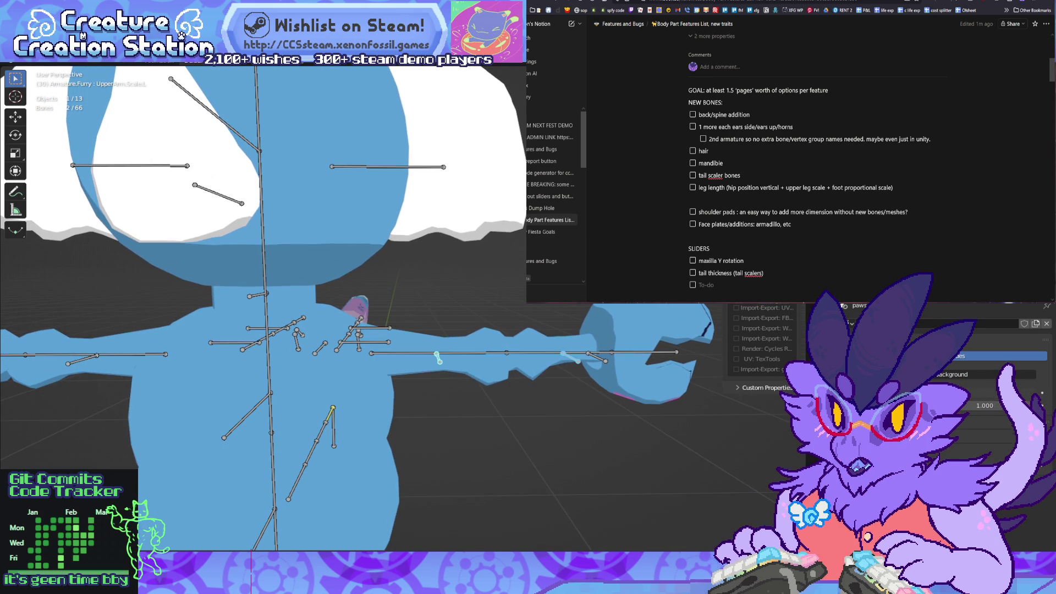
{"action": "key", "text": "Return"}
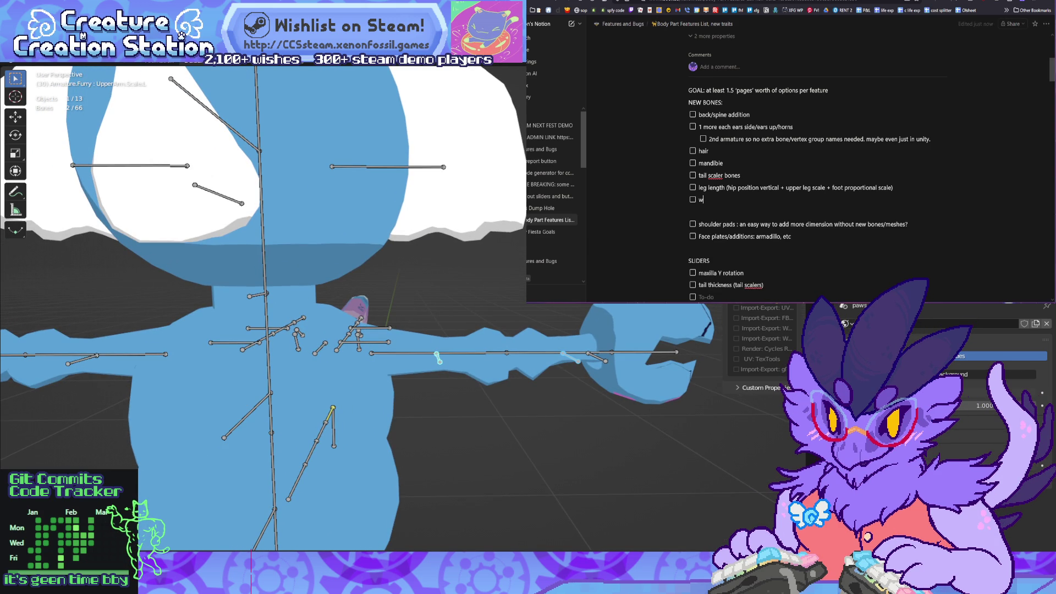
{"action": "type", "text": "rist+ "}
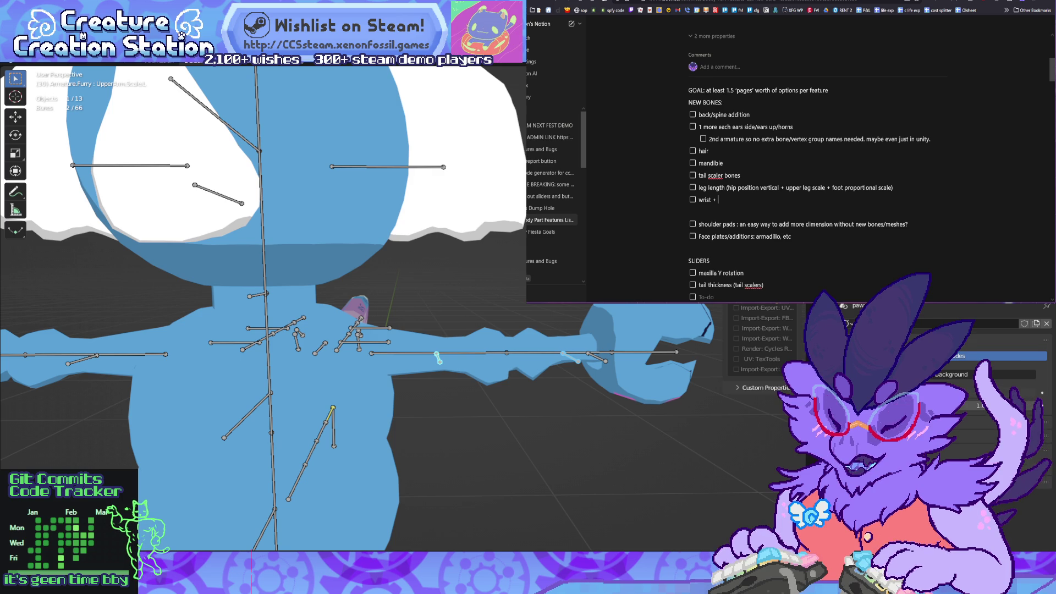
{"action": "type", "text": "sholder /"}
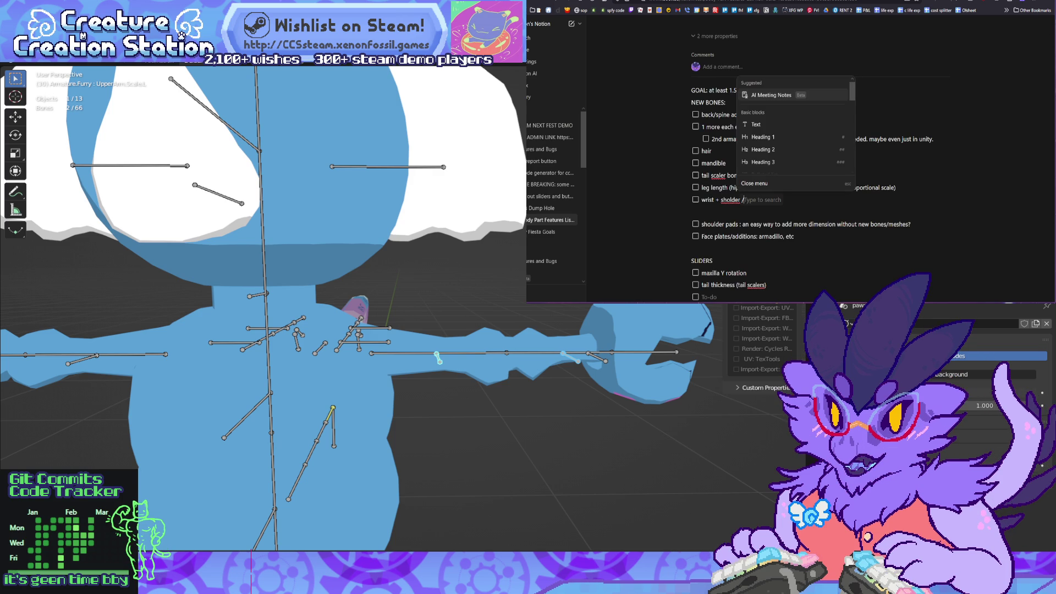
{"action": "type", "text": "u"}
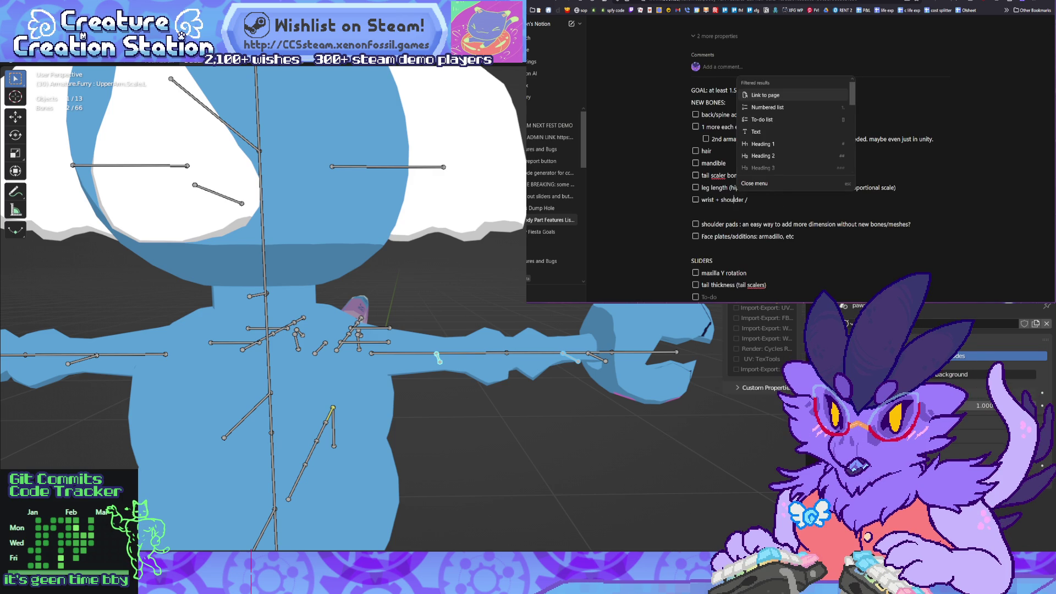
{"action": "type", "text": " th"}
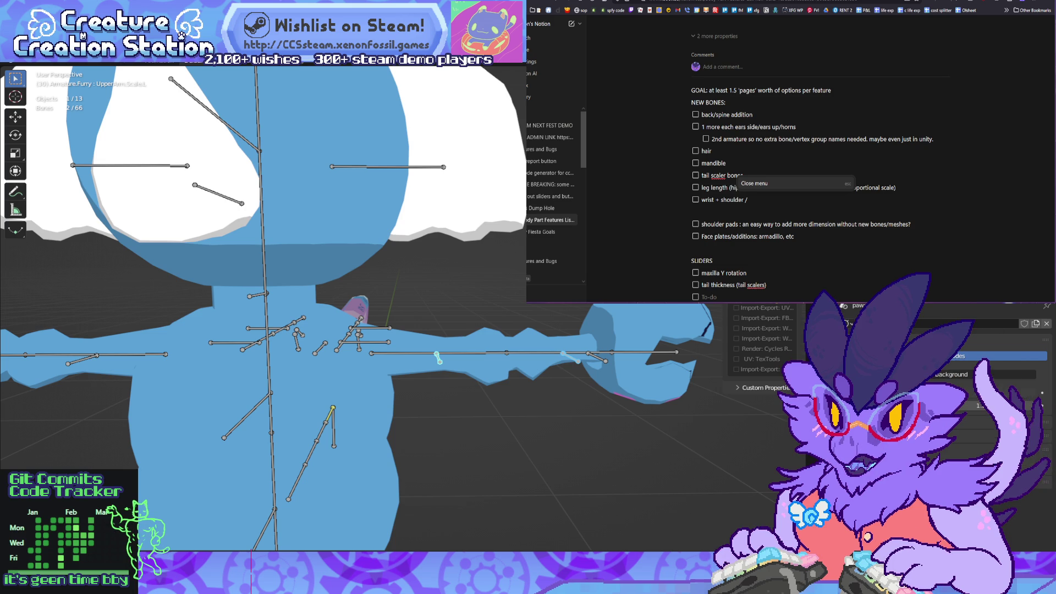
{"action": "type", "text": "igh"}
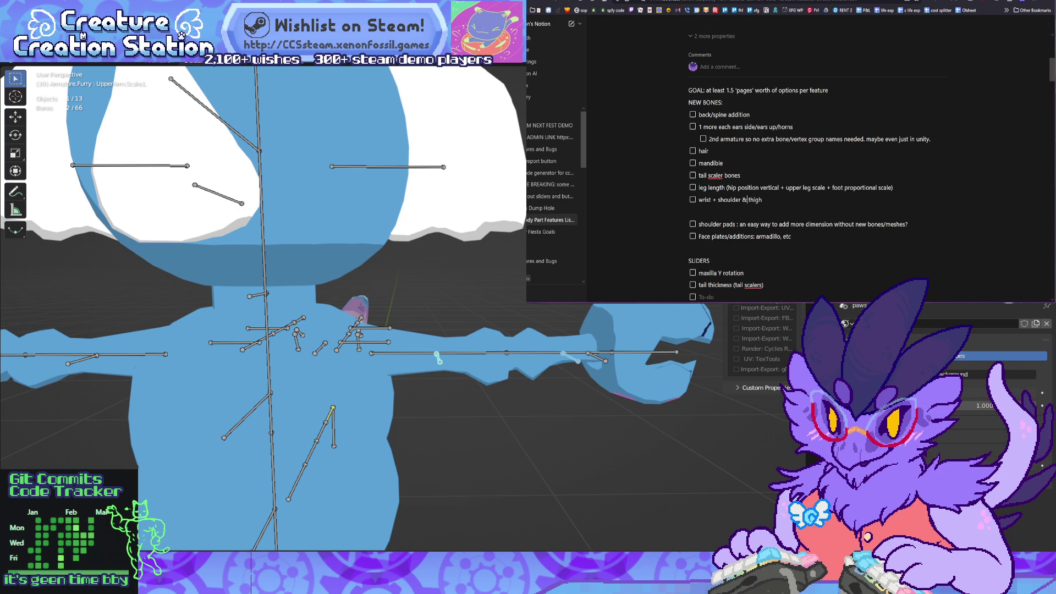
Step: Finish the NEW BONES to-do as '(wrist + shoulder) & (thigh + ankle) scaler bones - weight paint gradient'
{"action": "type", "text": ")"}
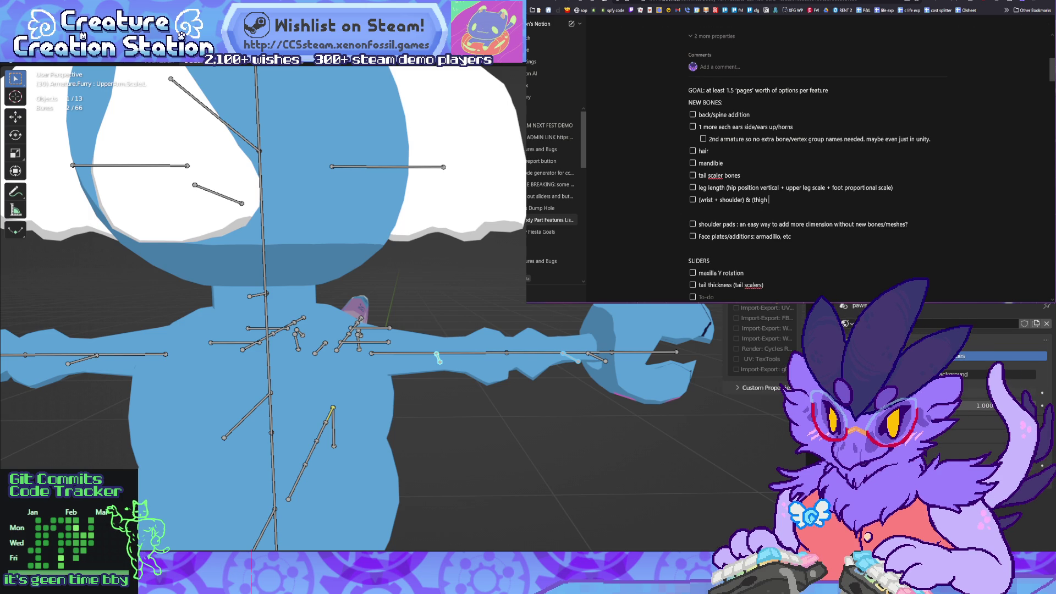
{"action": "type", "text": "+ "}
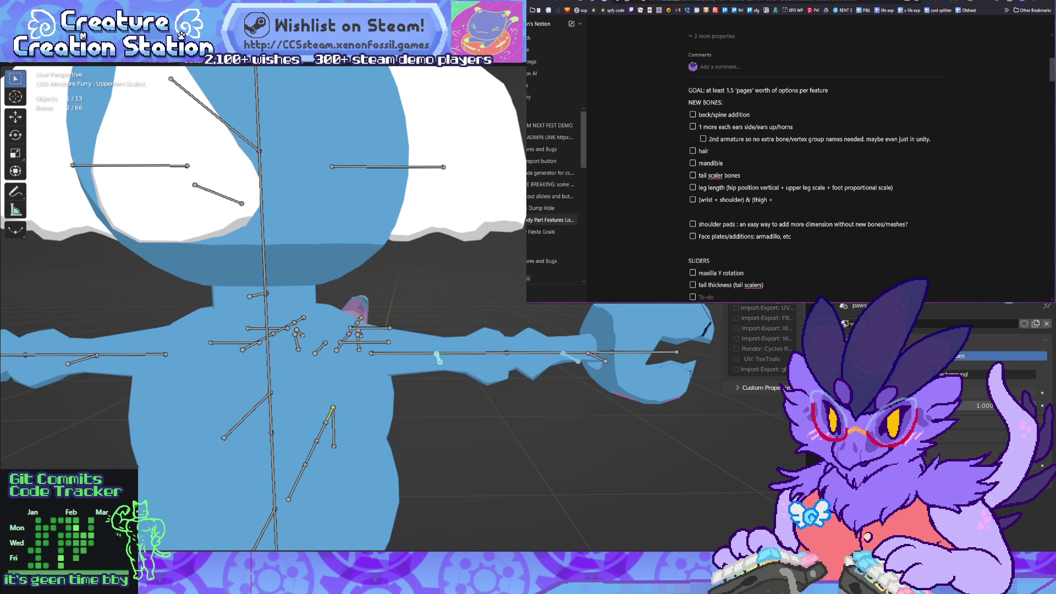
{"action": "type", "text": "ankle)"}
{"action": "type", "text": "scalers - "}
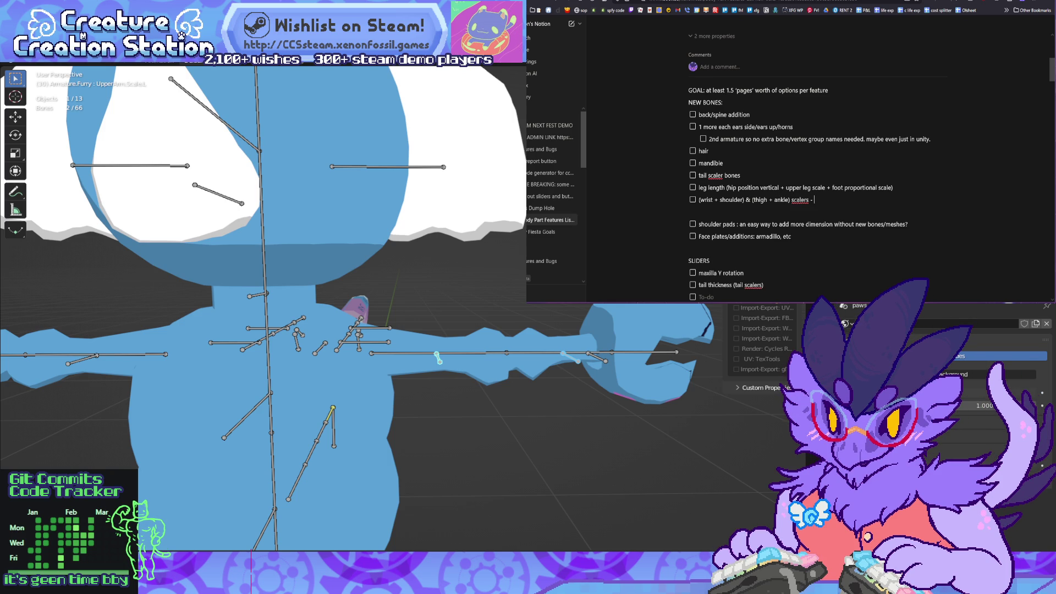
{"action": "type", "text": "weight paint "}
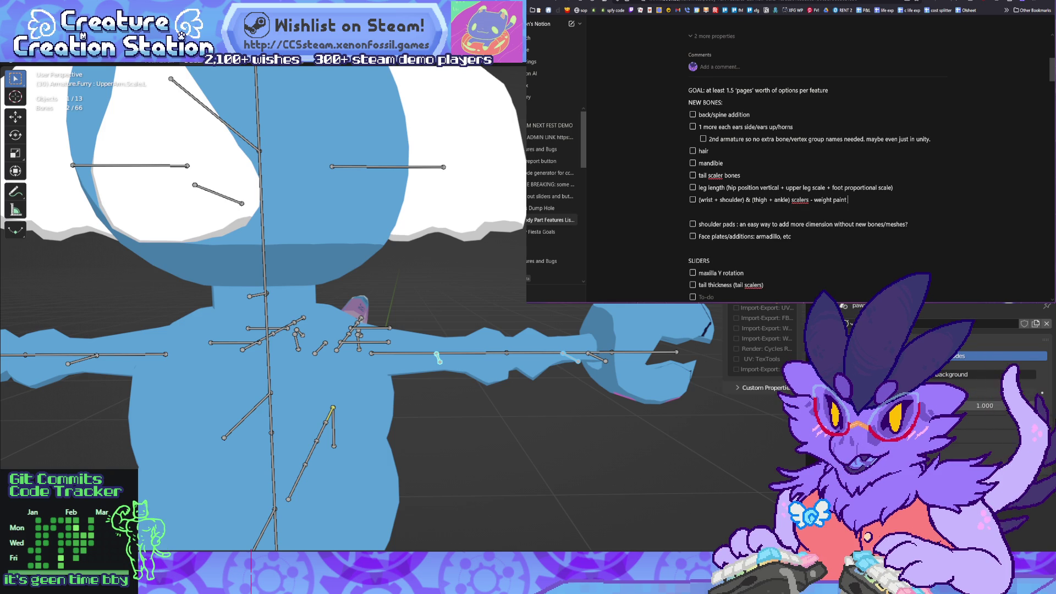
{"action": "type", "text": "gradient"}
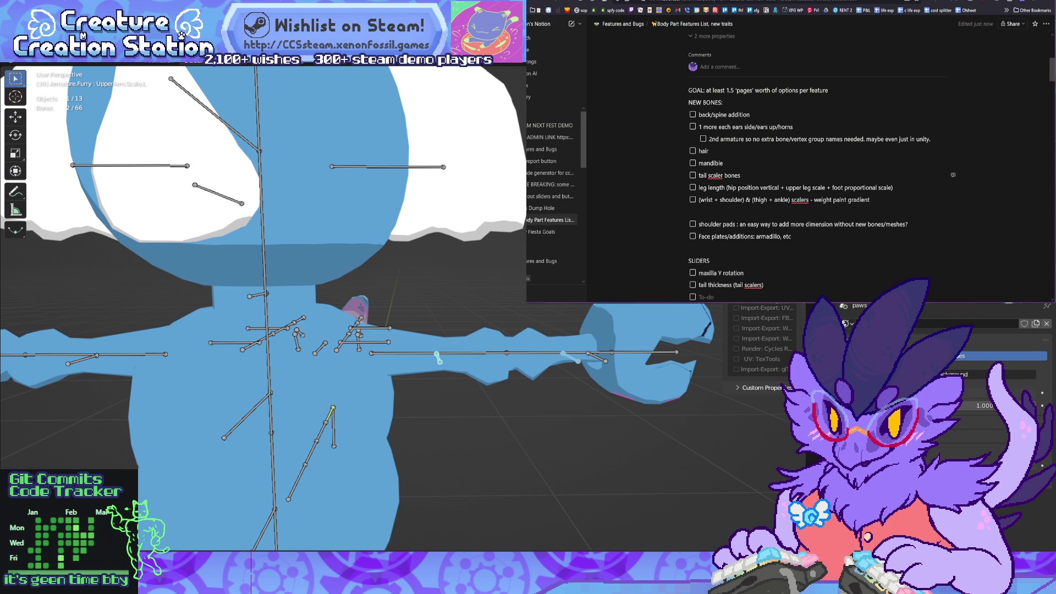
{"action": "type", "text": " bone"}
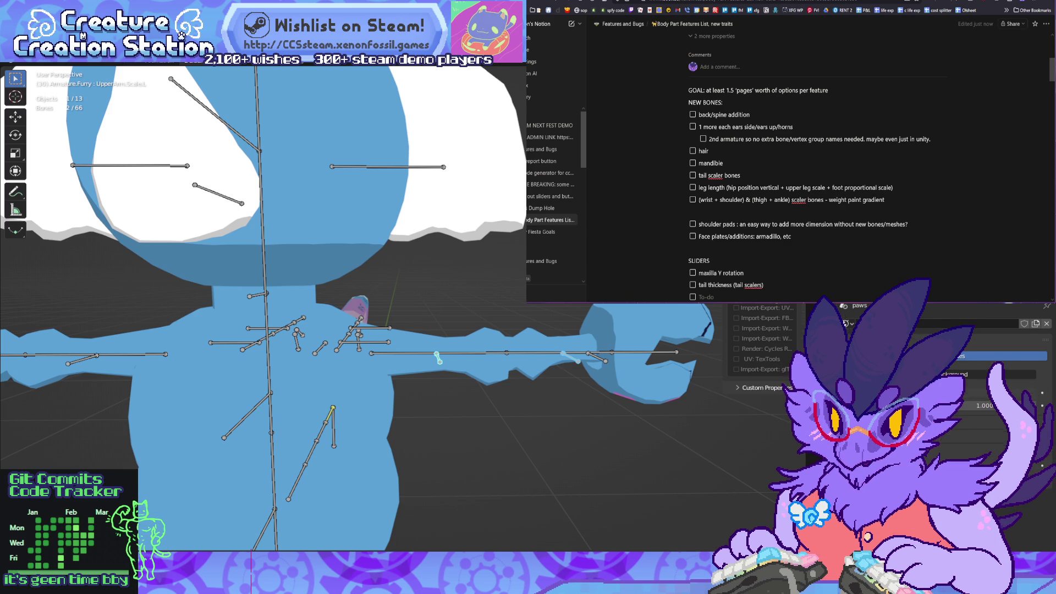
{"action": "scroll", "coordinate": [264, 308], "scroll_direction": "down", "scroll_amount": 5}
Step: Orbit down onto the rig and close in on its torso, arms and head, then switch to Unity
{"action": "scroll", "coordinate": [264, 308], "scroll_direction": "up", "scroll_amount": 5}
{"action": "mouse_move", "coordinate": [264, 308]}
{"action": "middle_mouse_down"}
{"action": "mouse_move", "coordinate": [264, 352]}
{"action": "mouse_move", "coordinate": [240, 275]}
{"action": "mouse_move", "coordinate": [254, 265]}
{"action": "middle_mouse_up"}
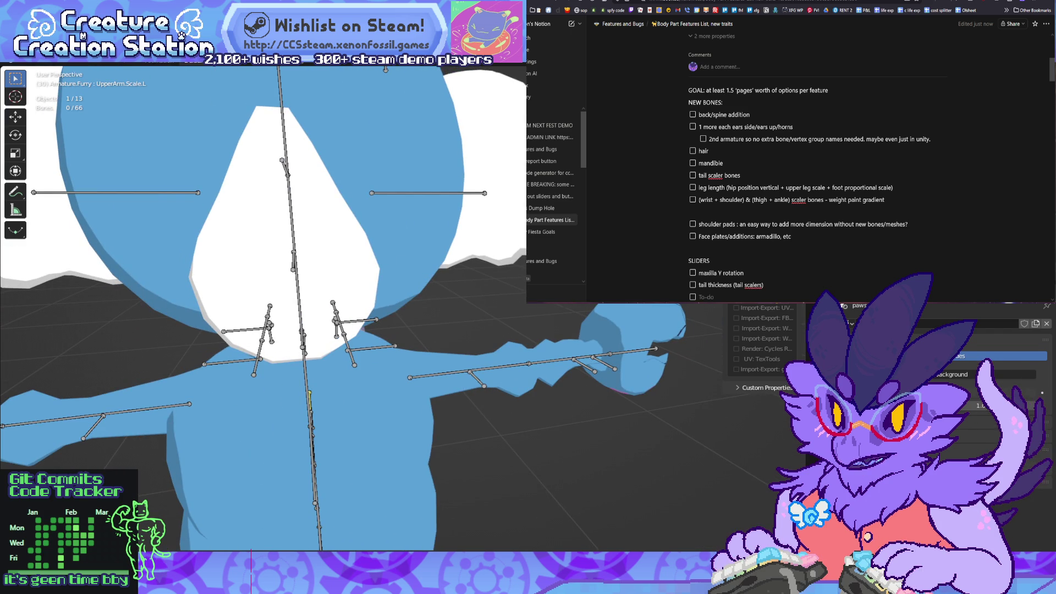
{"action": "middle_click_drag", "start_coordinate": [254, 265], "coordinate": [266, 225]}
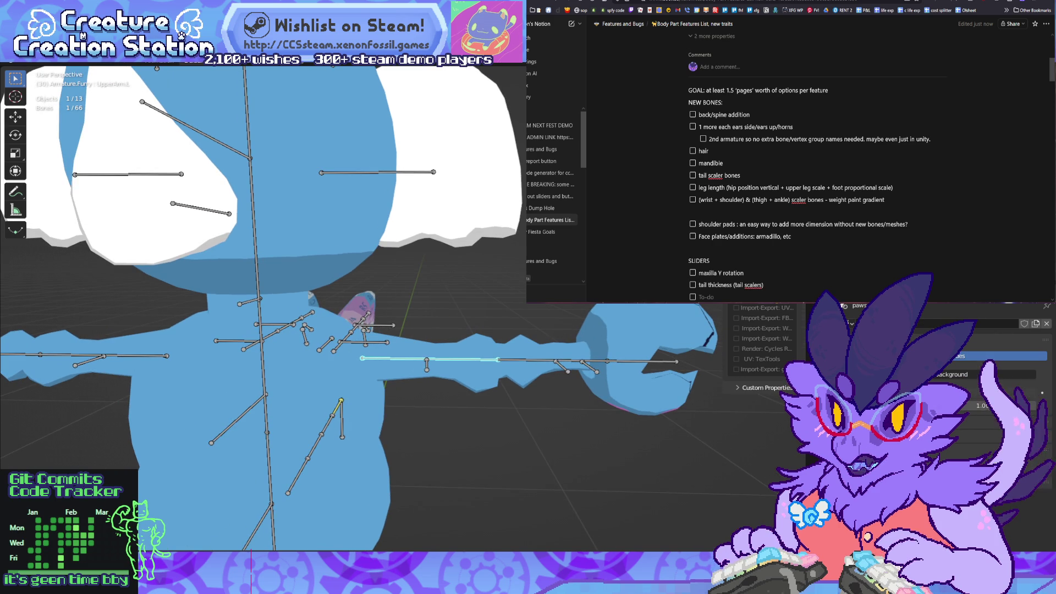
{"action": "mouse_move", "coordinate": [265, 225]}
{"action": "middle_mouse_down"}
{"action": "mouse_move", "coordinate": [277, 201]}
{"action": "mouse_move", "coordinate": [440, 196]}
{"action": "middle_mouse_up"}
{"action": "scroll", "coordinate": [440, 196], "scroll_direction": "up", "scroll_amount": 5}
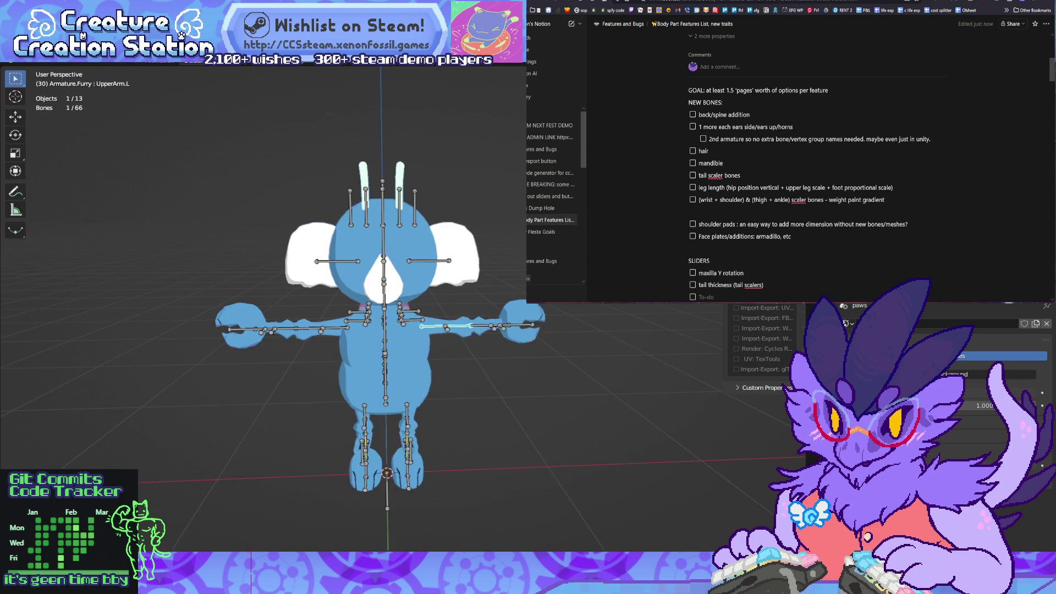
{"action": "scroll", "coordinate": [347, 308], "scroll_direction": "down", "scroll_amount": 2}
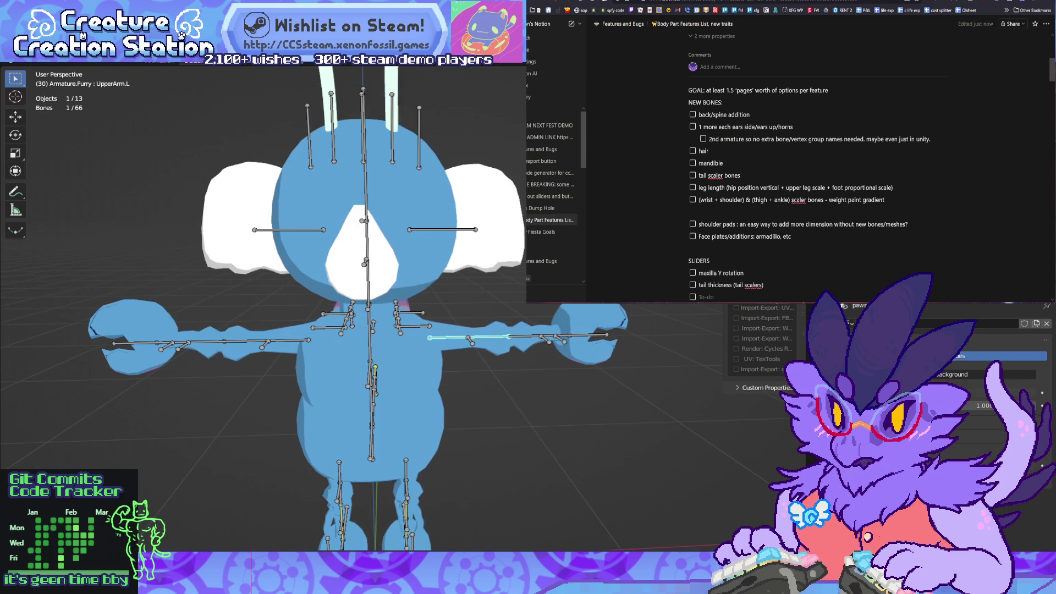
{"action": "key", "text": "alt+Tab"}
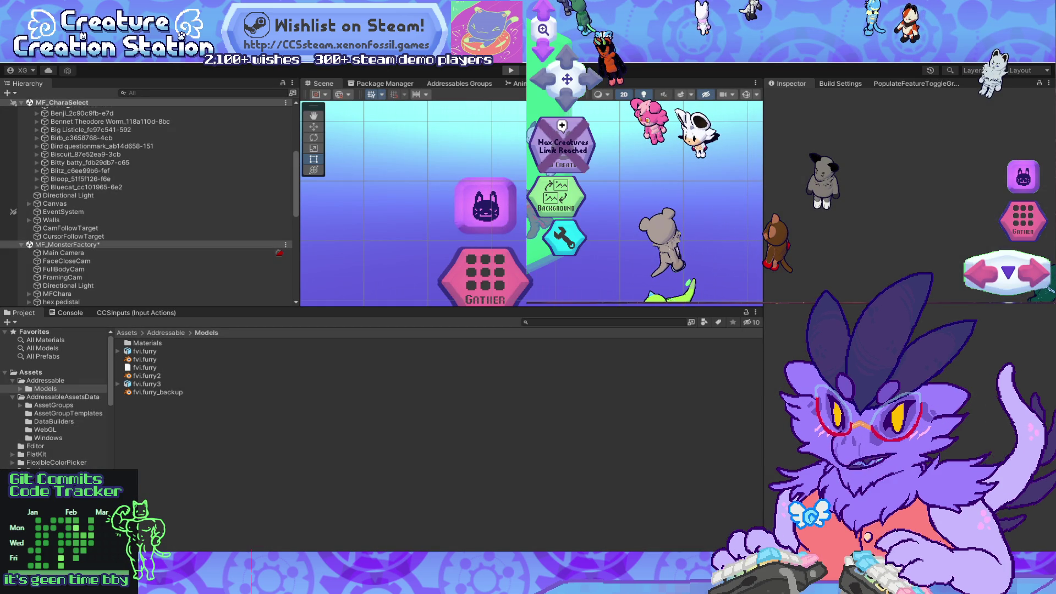
Step: Show the Assets/Addressable/Models assets as large thumbnails in Unity, then return to Blender
{"action": "mouse_move", "coordinate": [392, 582]}
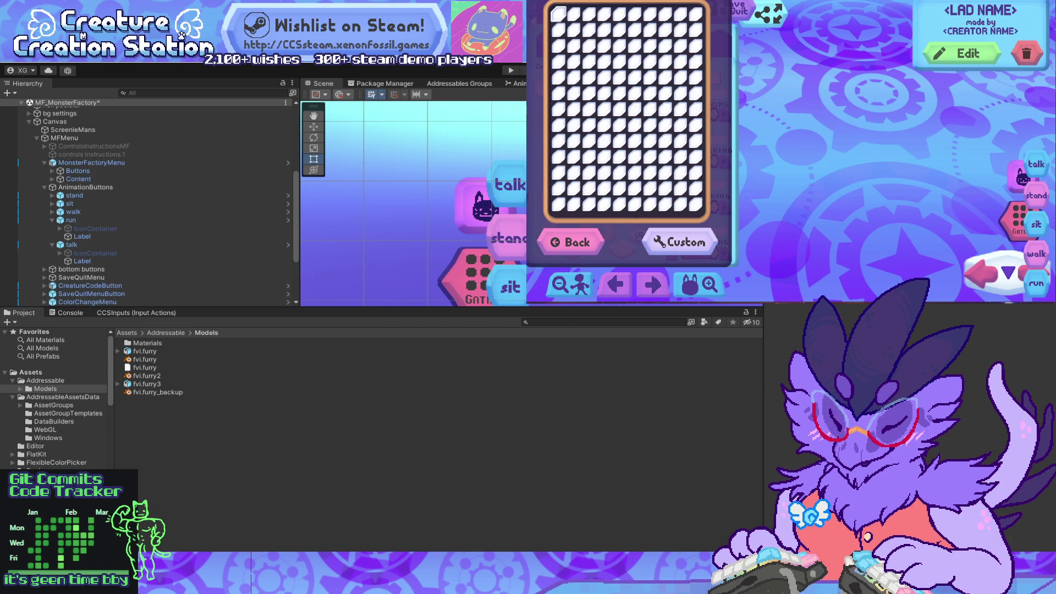
{"action": "key", "text": "t"}
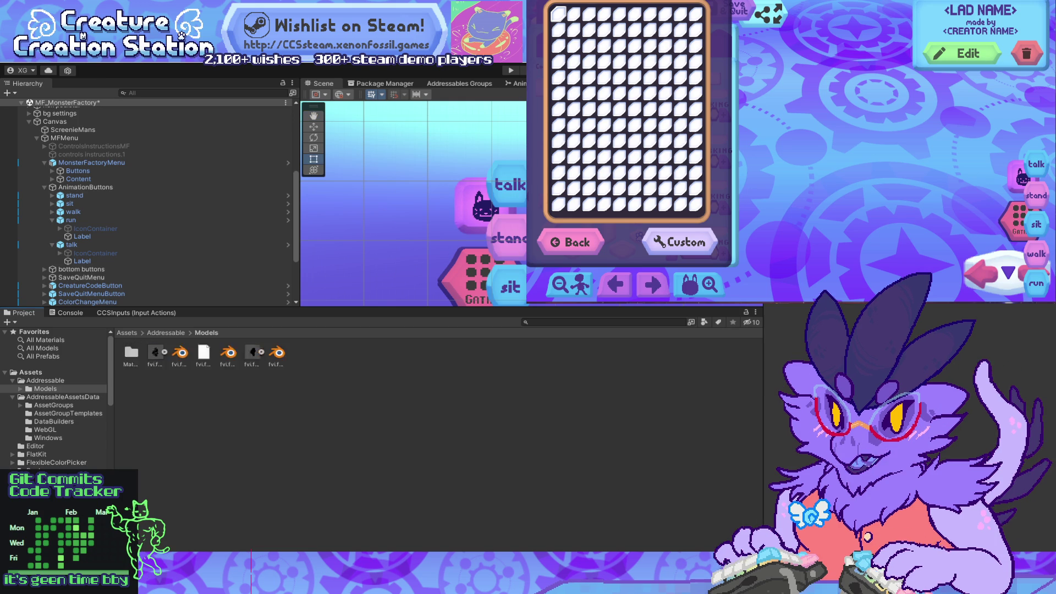
{"action": "scroll", "coordinate": [146, 344], "scroll_direction": "up", "scroll_amount": 3, "text": "ctrl"}
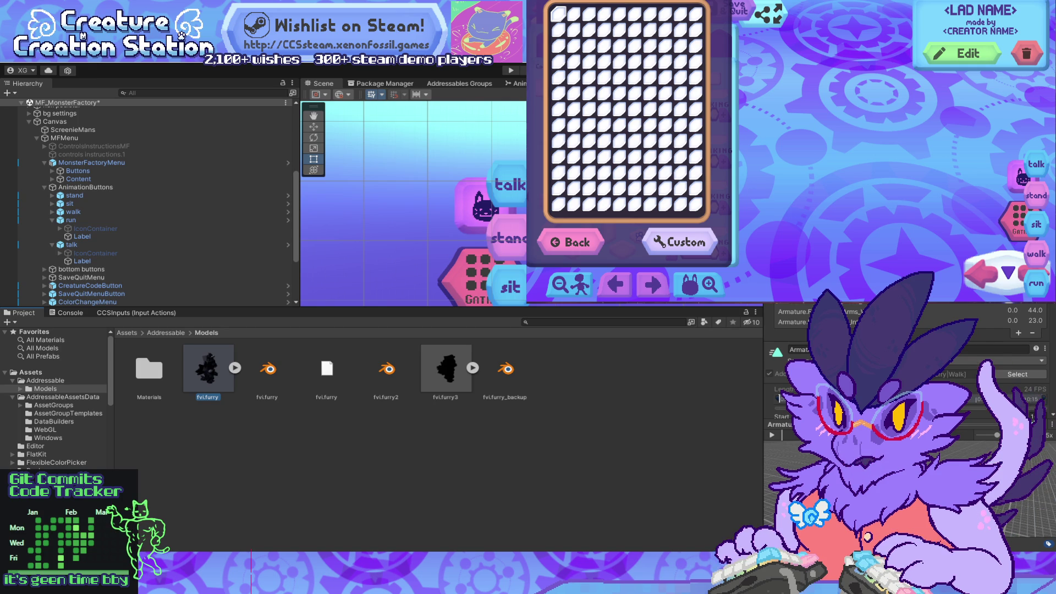
{"action": "key", "text": "alt+Tab"}
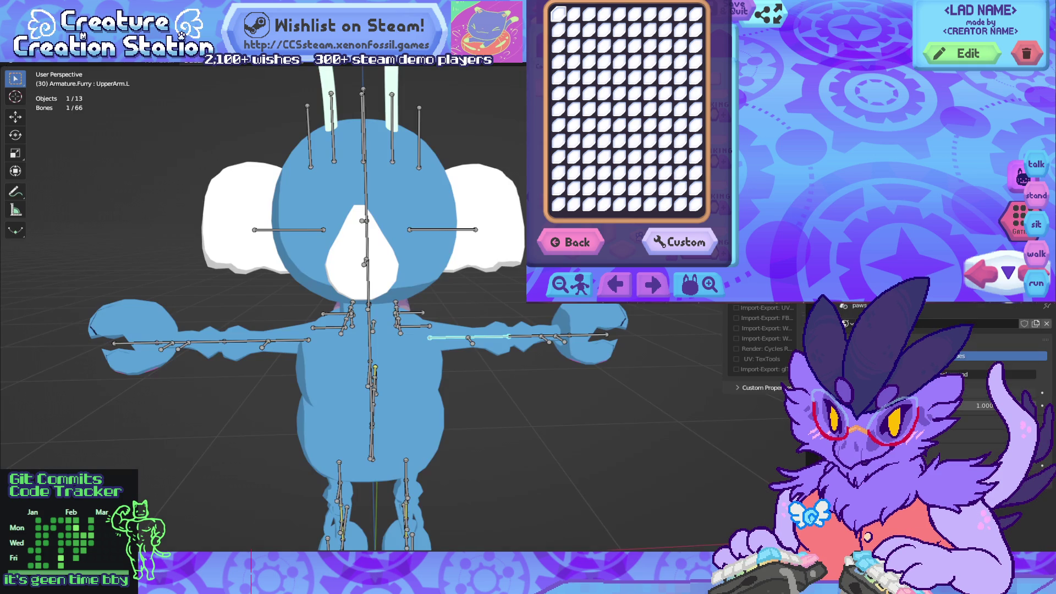
Step: Switch to the Animation workspace and select all Talk_Arms_Wave keyframes in the Action Editor
{"action": "key", "text": "ctrl+Page_Down"}
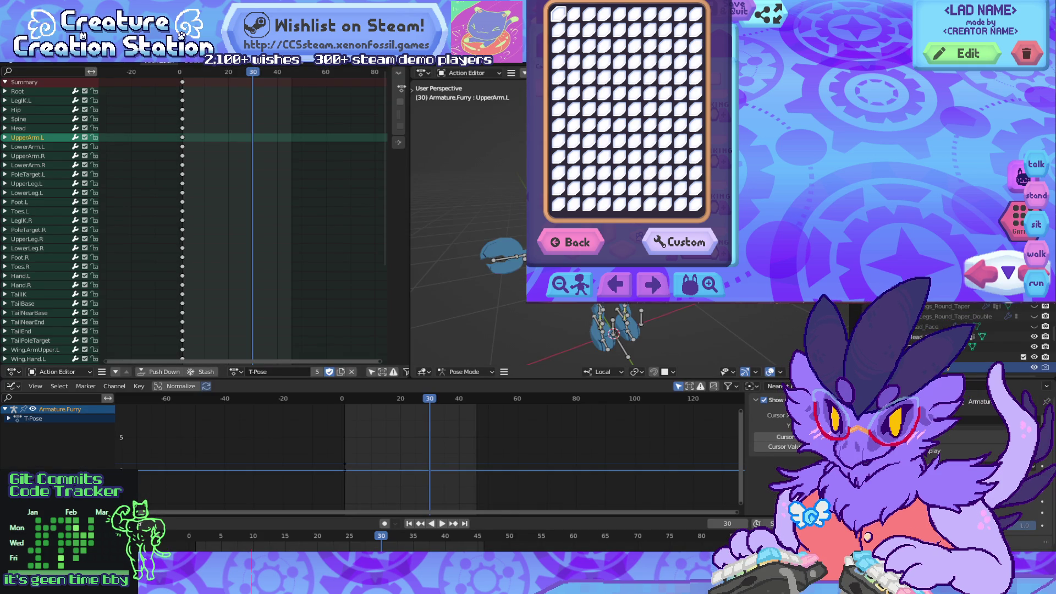
{"action": "key", "text": "a"}
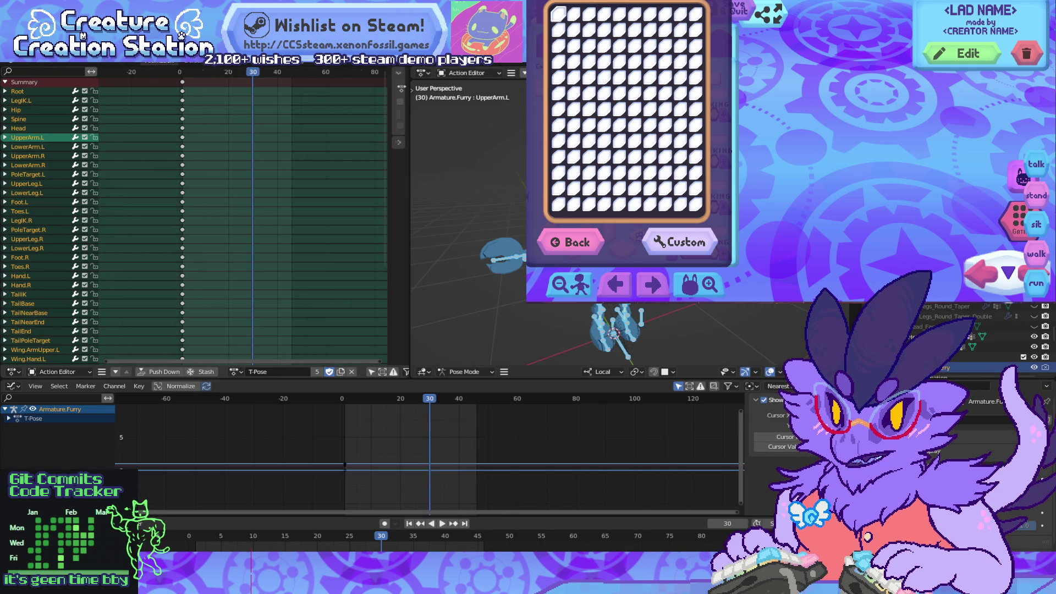
{"action": "scroll", "coordinate": [228, 220], "scroll_direction": "up", "scroll_amount": 1}
{"action": "scroll", "coordinate": [228, 220], "scroll_direction": "up", "scroll_amount": 2, "text": "ctrl"}
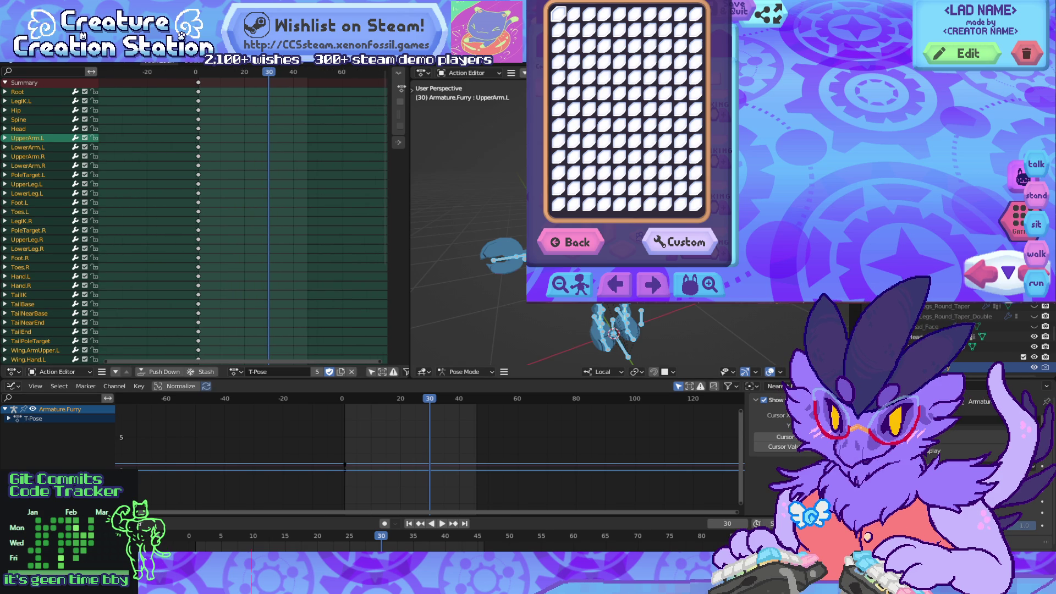
{"action": "scroll", "coordinate": [272, 372], "scroll_direction": "down", "scroll_amount": 1, "text": "ctrl"}
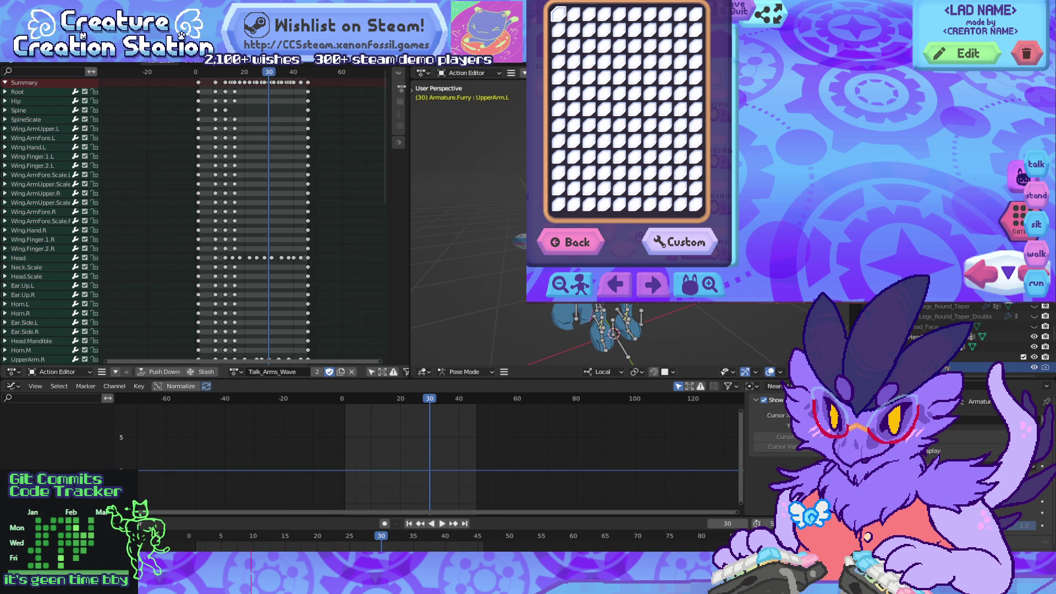
Step: Preview the action and stop at frame 46, then switch to Unity for reimport
{"action": "key", "text": "space"}
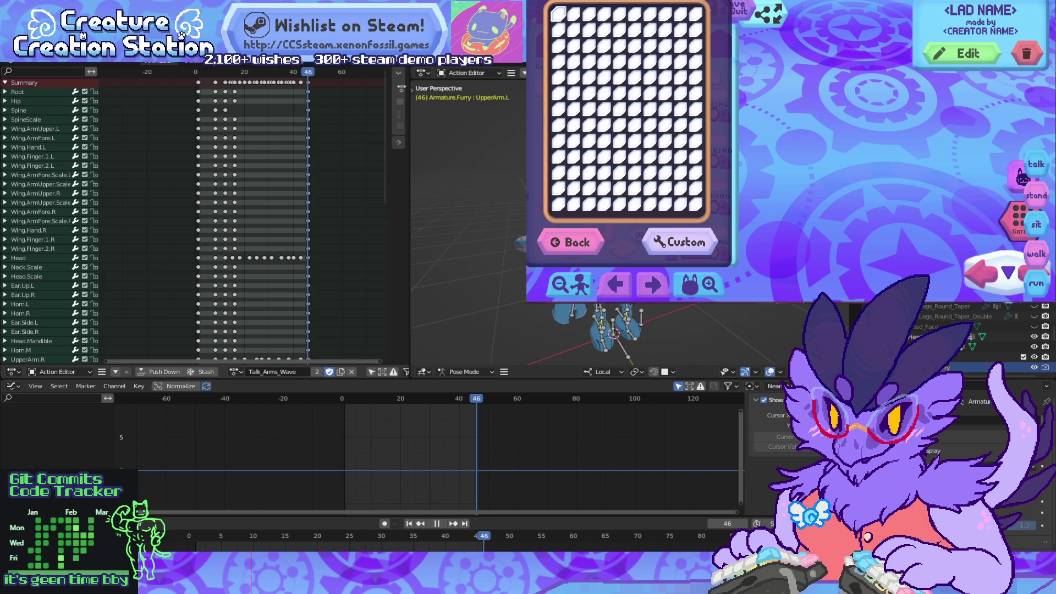
{"action": "key", "text": "space"}
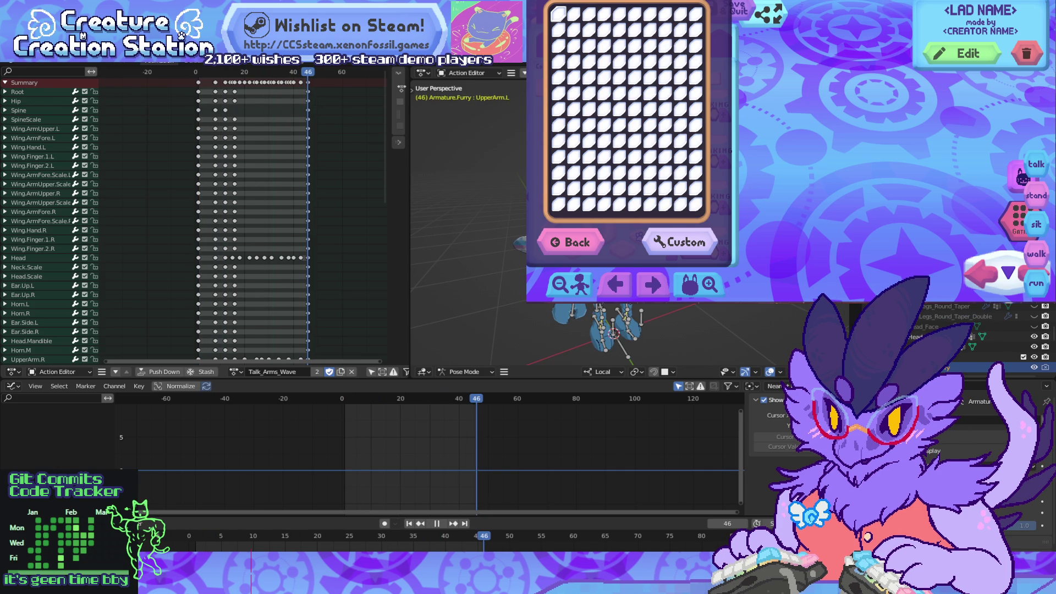
{"action": "key", "text": "space"}
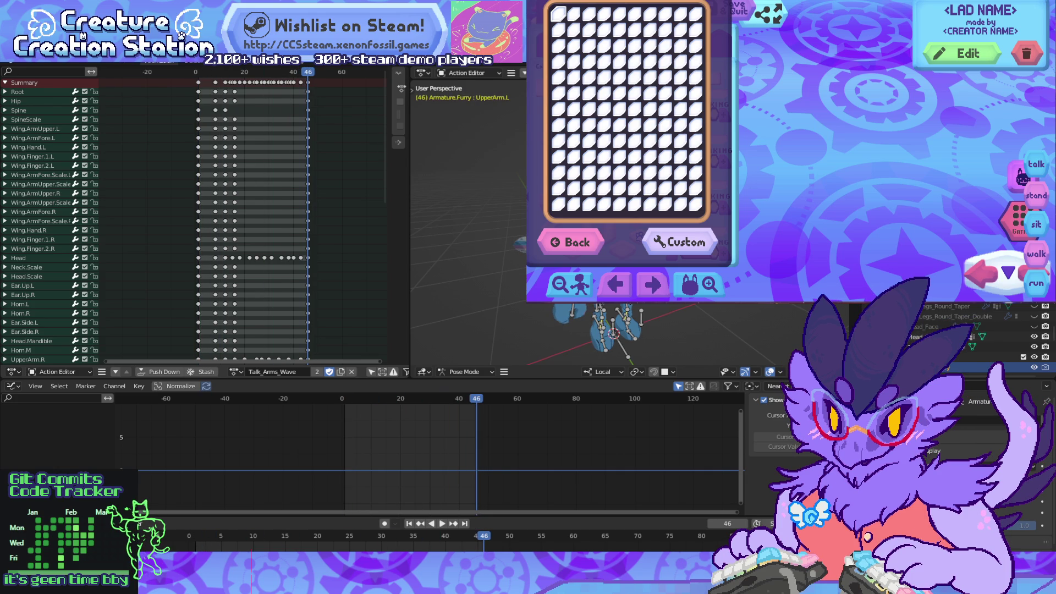
{"action": "key", "text": "alt+Tab"}
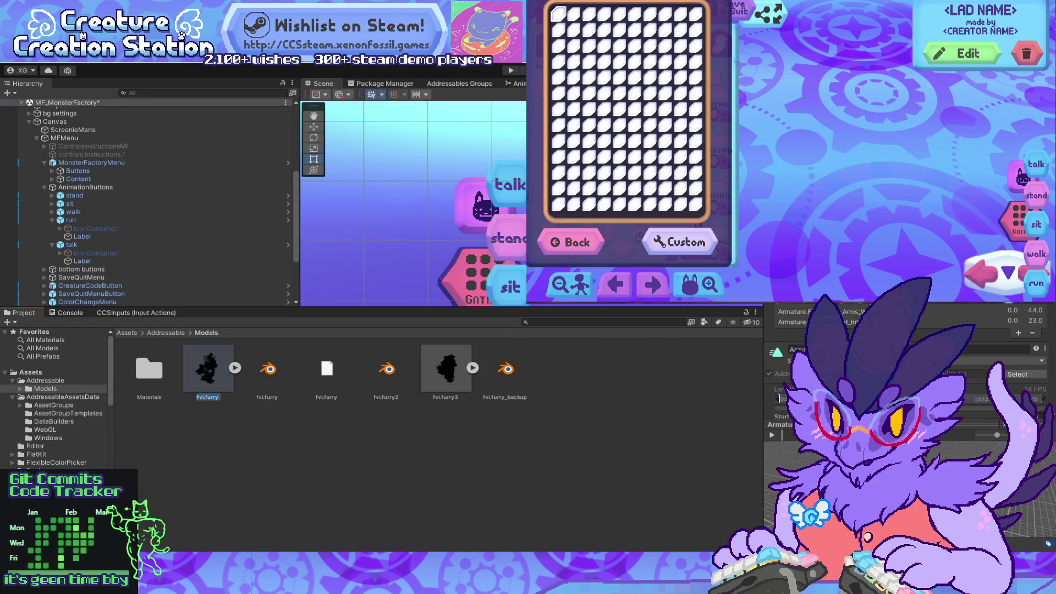
Step: After the reimport, inspect fvi.furry's first Armature clip, then return to Blender
{"action": "left_click", "coordinate": [795, 311]}
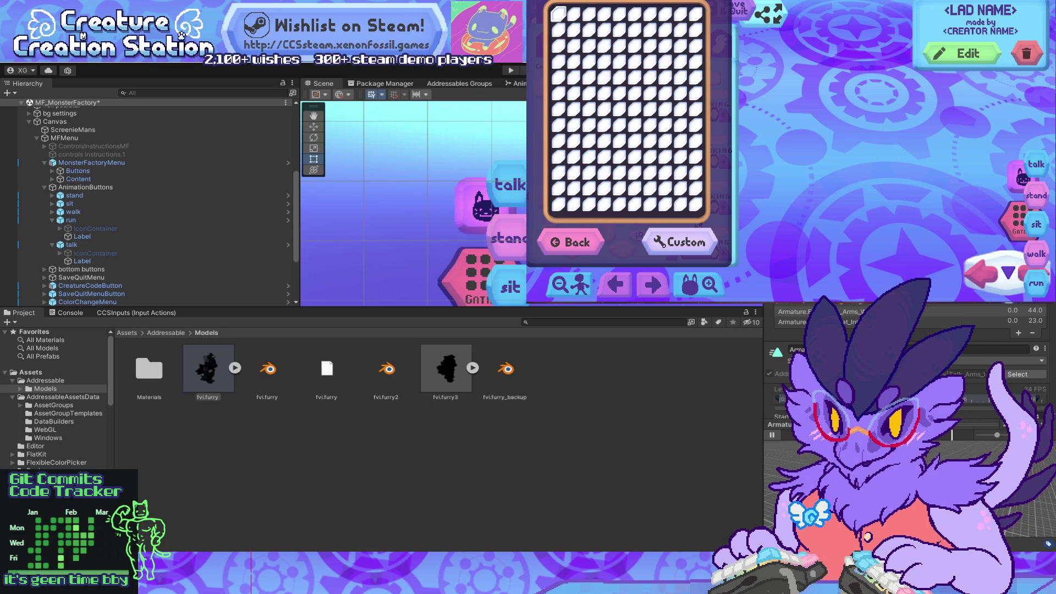
{"action": "key", "text": "alt+Tab"}
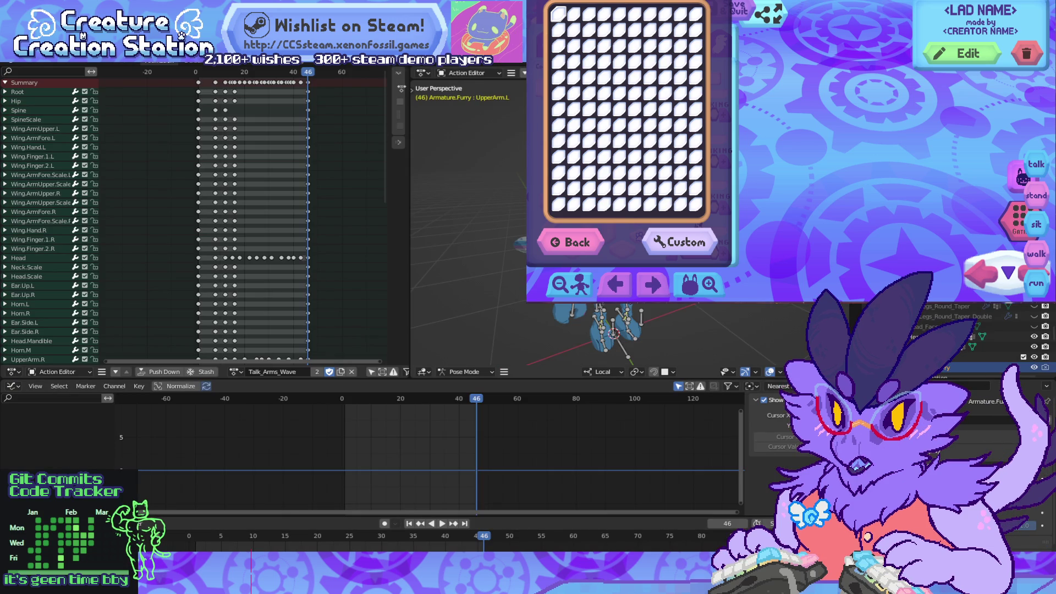
Step: Give the dope sheet more height and bring the arm, leg and tail channels of Talk_Arms_Wave into view
{"action": "scroll", "coordinate": [242, 220], "scroll_direction": "down", "scroll_amount": 5}
{"action": "scroll", "coordinate": [242, 220], "scroll_direction": "down", "scroll_amount": 4}
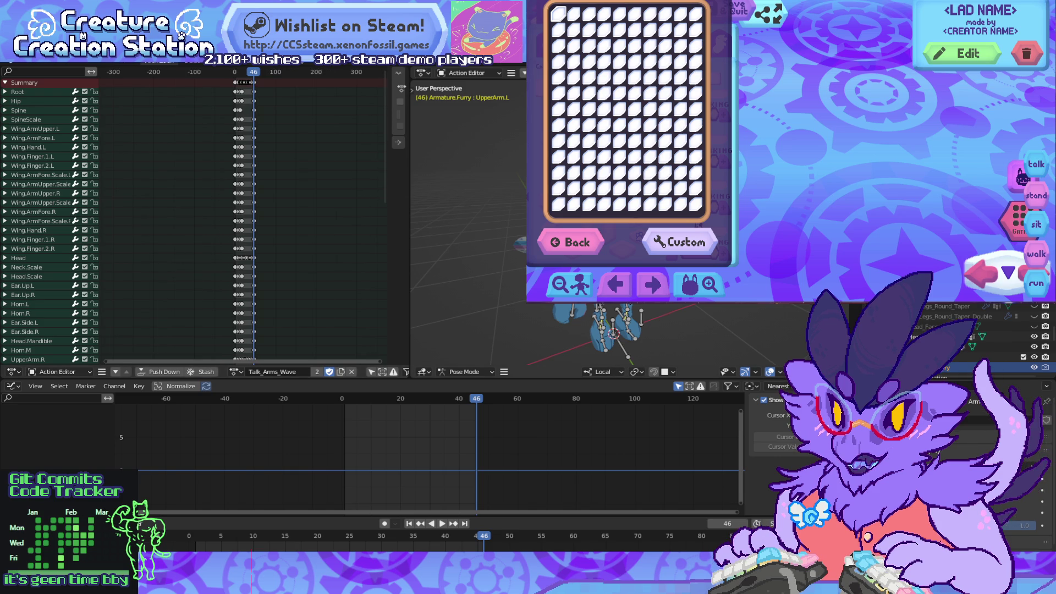
{"action": "left_click_drag", "start_coordinate": [242, 366], "coordinate": [242, 447]}
{"action": "scroll", "coordinate": [242, 253], "scroll_direction": "down", "scroll_amount": 4}
{"action": "scroll", "coordinate": [242, 253], "scroll_direction": "up", "scroll_amount": 9}
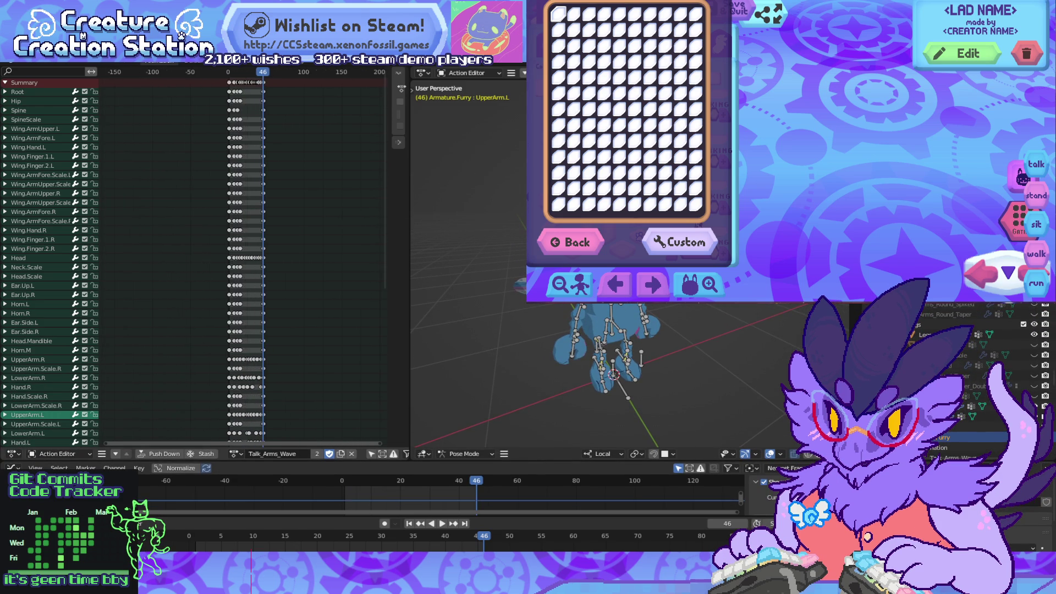
{"action": "scroll", "coordinate": [242, 253], "scroll_direction": "up", "scroll_amount": 6}
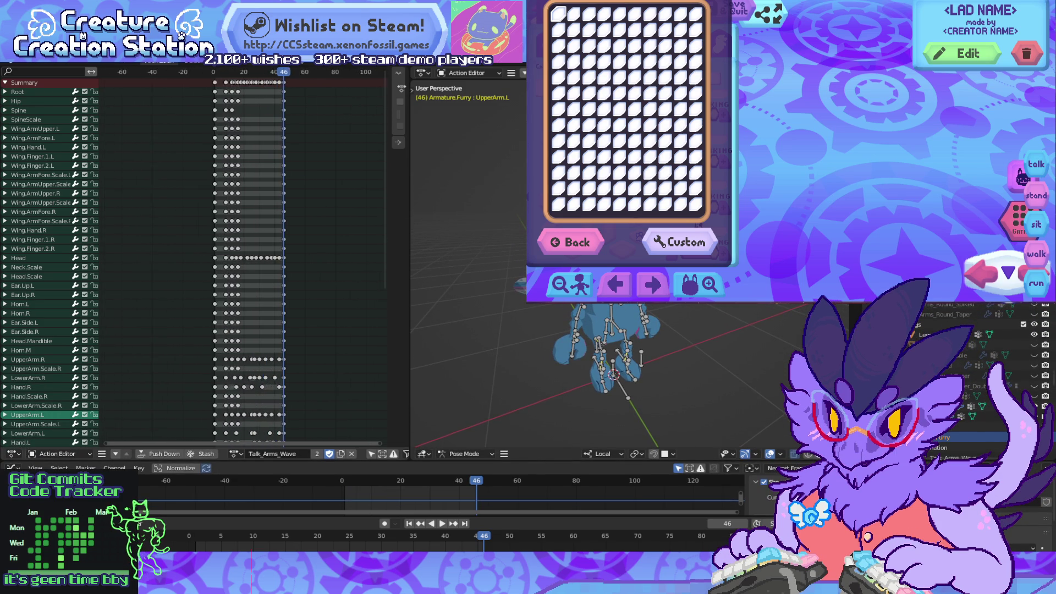
{"action": "scroll", "coordinate": [49, 253], "scroll_direction": "down", "scroll_amount": 1}
{"action": "middle_click_drag", "start_coordinate": [248, 385], "coordinate": [218, 55]}
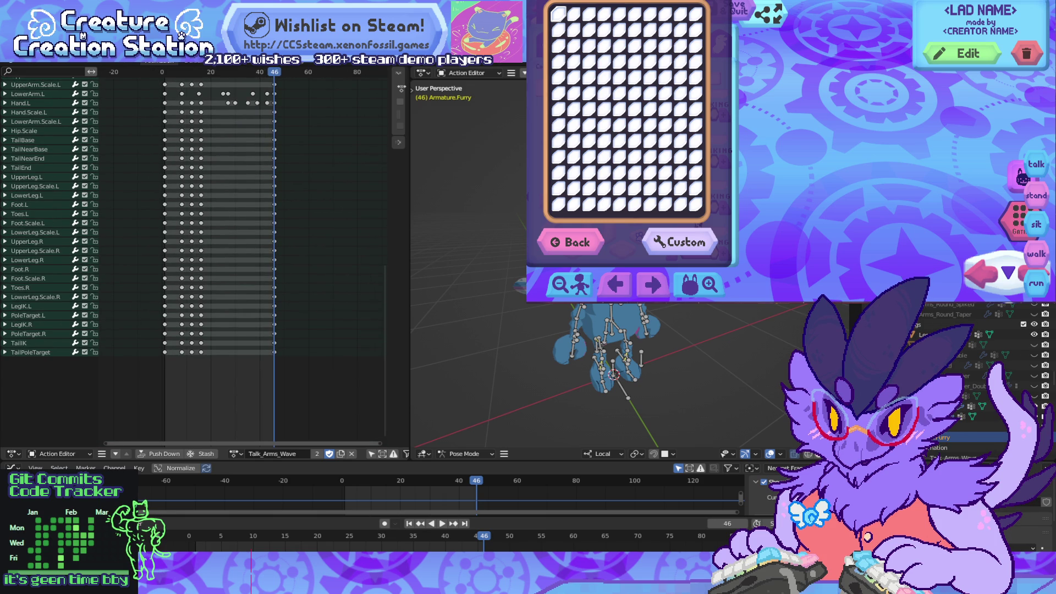
{"action": "mouse_move", "coordinate": [315, 347]}
{"action": "left_mouse_down"}
{"action": "mouse_move", "coordinate": [325, 384]}
{"action": "mouse_move", "coordinate": [284, 66]}
{"action": "mouse_move", "coordinate": [314, 66]}
{"action": "mouse_move", "coordinate": [105, 69]}
{"action": "mouse_move", "coordinate": [159, 69]}
{"action": "left_mouse_up"}
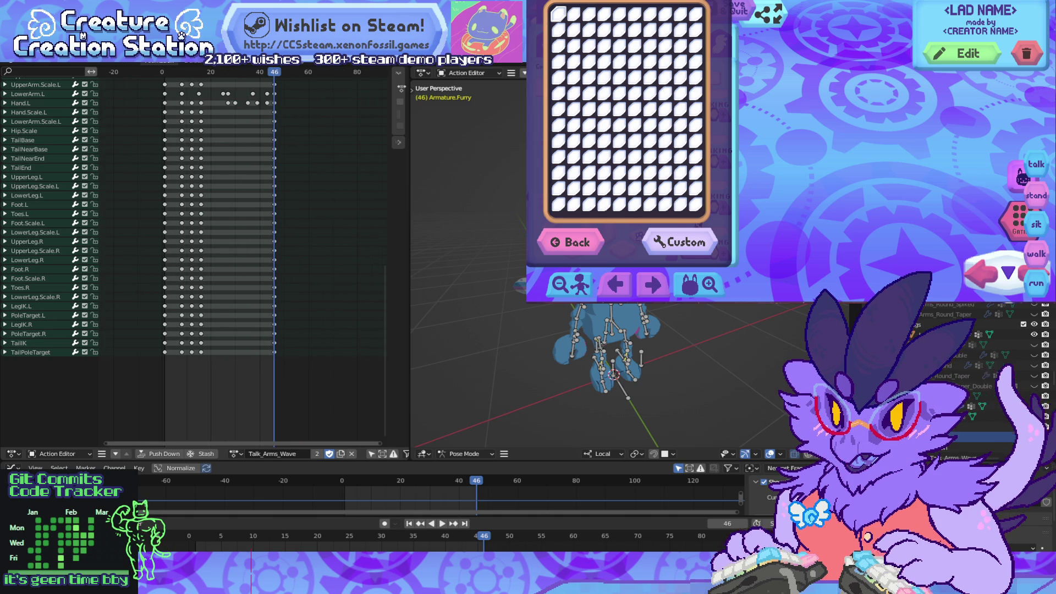
Step: Delete the frame-46 and frame-0 keys on every bone
{"action": "key", "text": "i"}
{"action": "scroll", "coordinate": [244, 220], "scroll_direction": "up", "scroll_amount": 2}
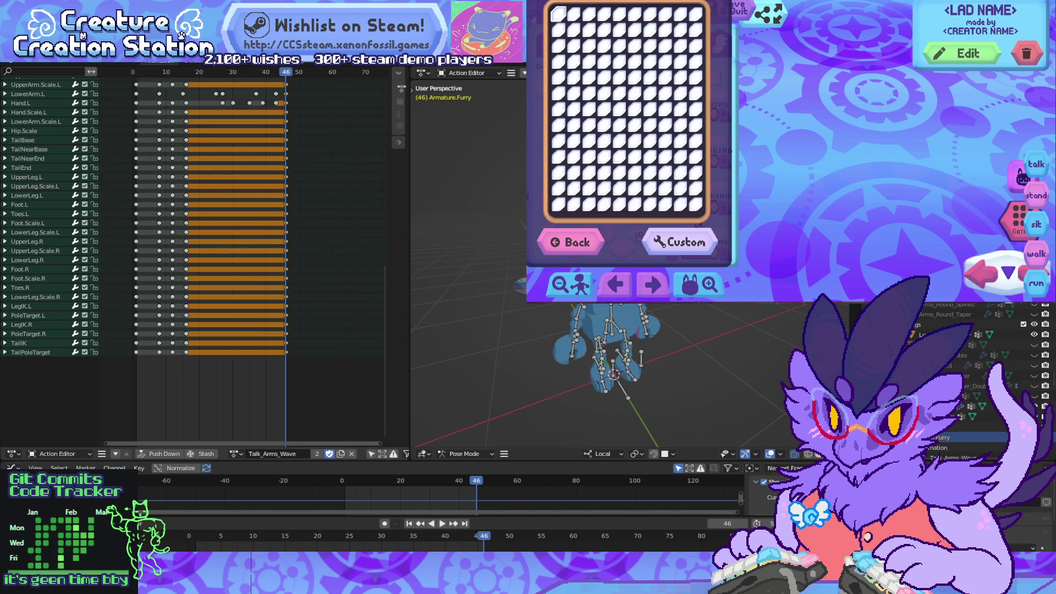
{"action": "scroll", "coordinate": [193, 264], "scroll_direction": "up", "scroll_amount": 10}
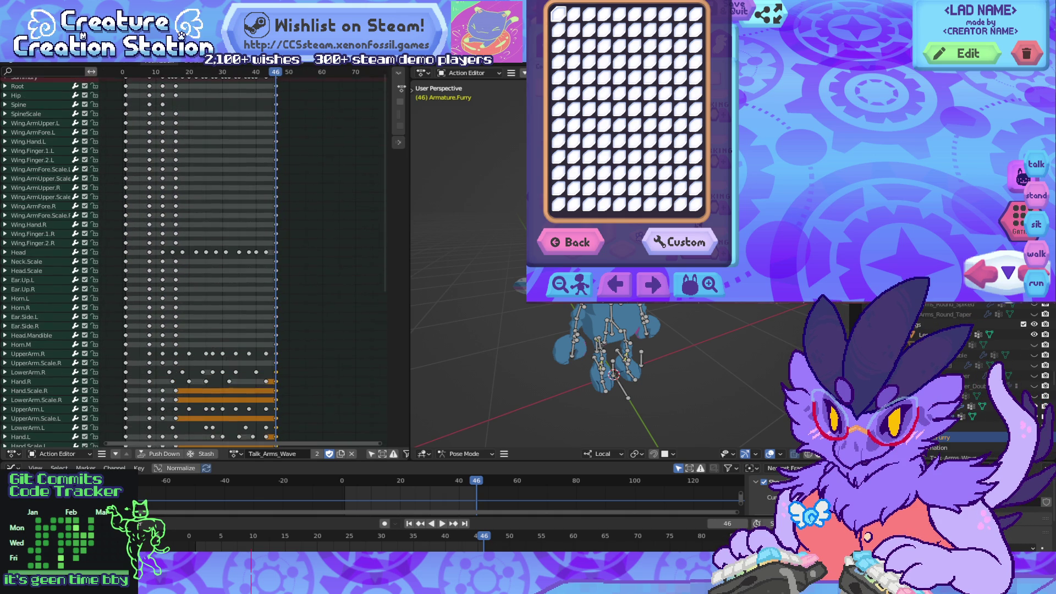
{"action": "left_click_drag", "start_coordinate": [293, 236], "coordinate": [270, 100]}
{"action": "scroll", "coordinate": [198, 258], "scroll_direction": "up", "scroll_amount": 1}
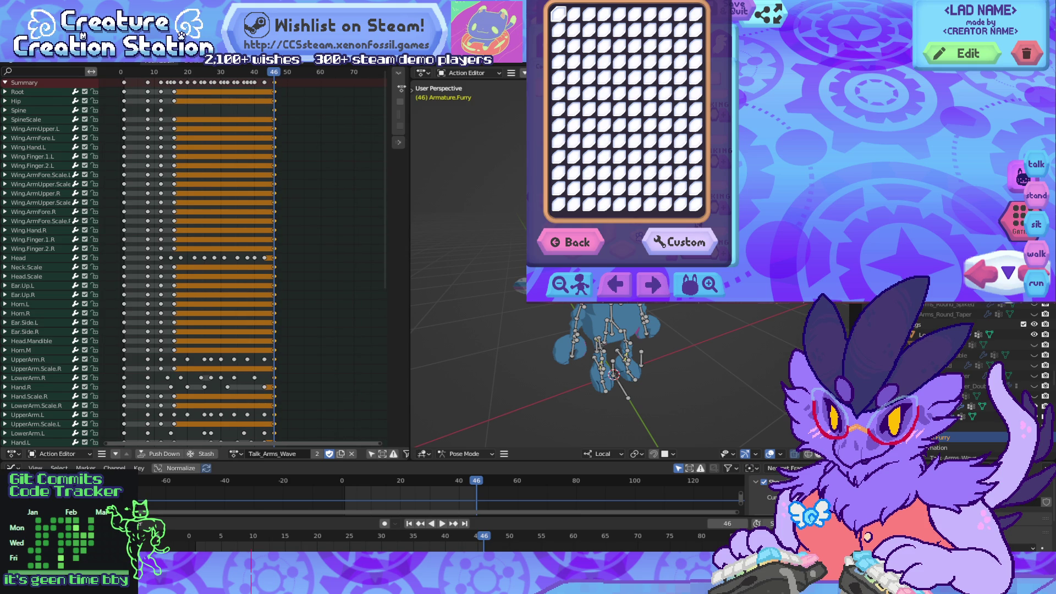
{"action": "key", "text": "Delete"}
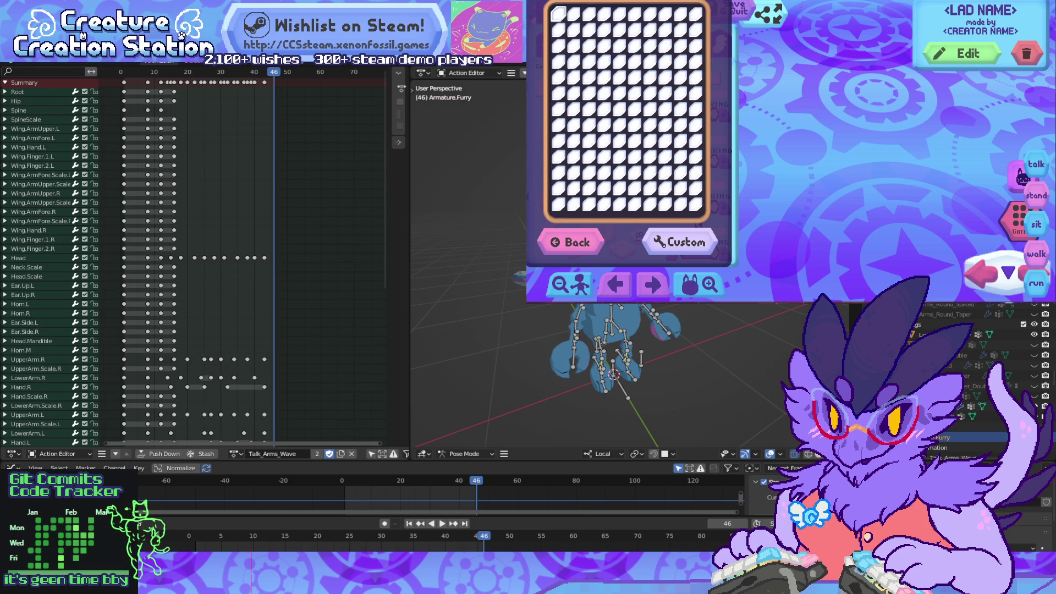
{"action": "left_click_drag", "start_coordinate": [117, 79], "coordinate": [131, 445]}
{"action": "scroll", "coordinate": [248, 258], "scroll_direction": "down", "scroll_amount": 5}
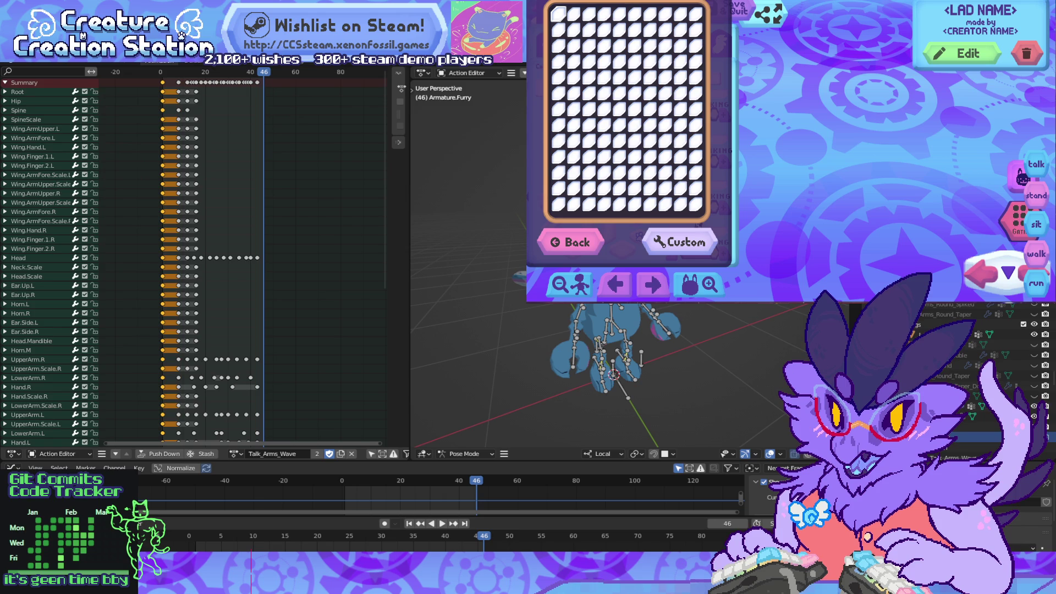
{"action": "scroll", "coordinate": [49, 258], "scroll_direction": "down", "scroll_amount": 7}
{"action": "key", "text": "Delete"}
Step: Shift all remaining keys 4 frames earlier and play back to check the timing
{"action": "scroll", "coordinate": [49, 236], "scroll_direction": "down", "scroll_amount": 5}
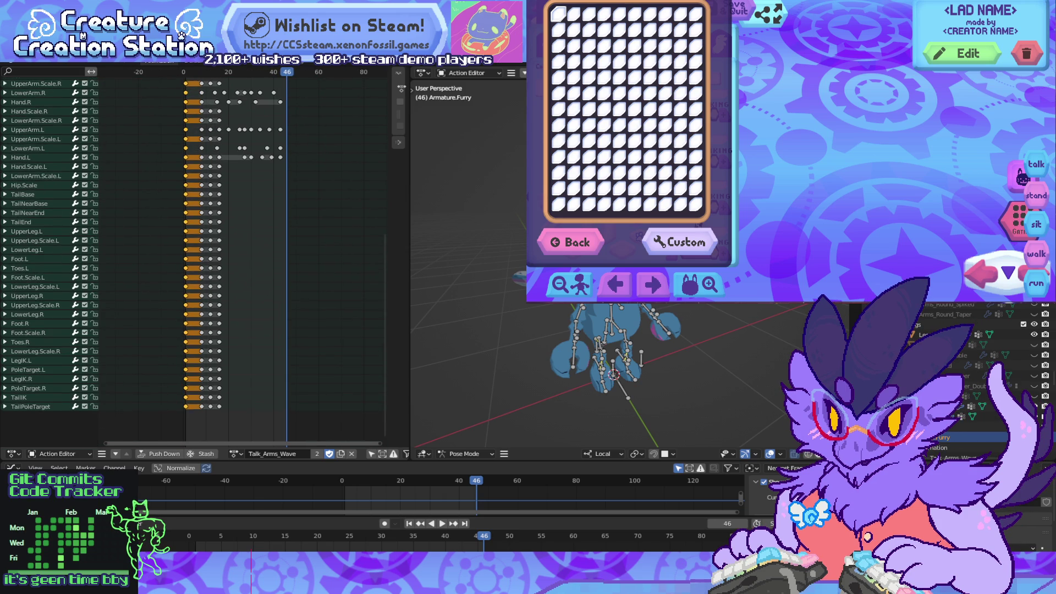
{"action": "key", "text": "a"}
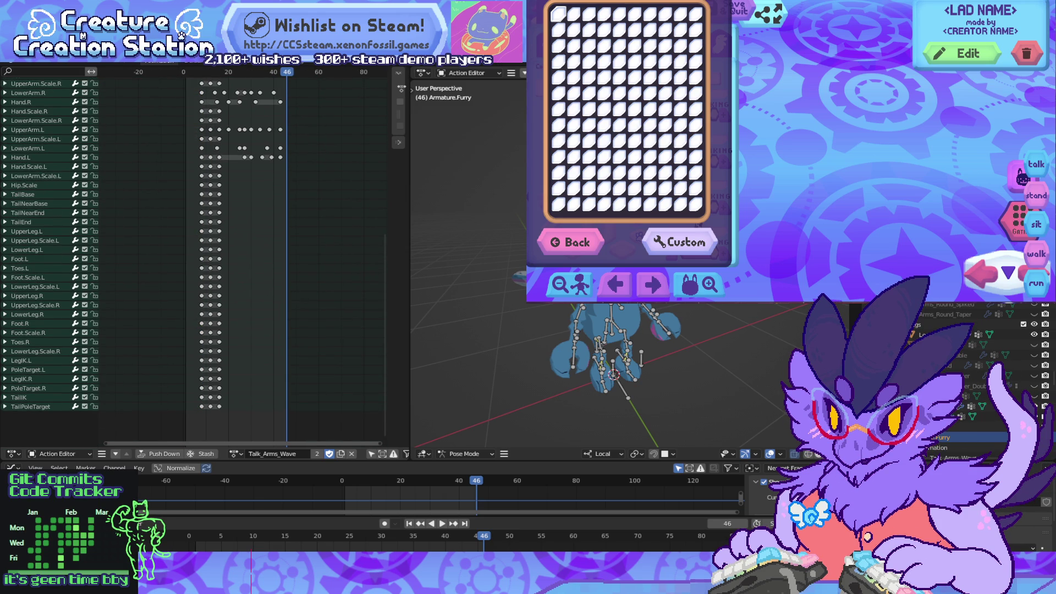
{"action": "scroll", "coordinate": [49, 259], "scroll_direction": "up", "scroll_amount": 12}
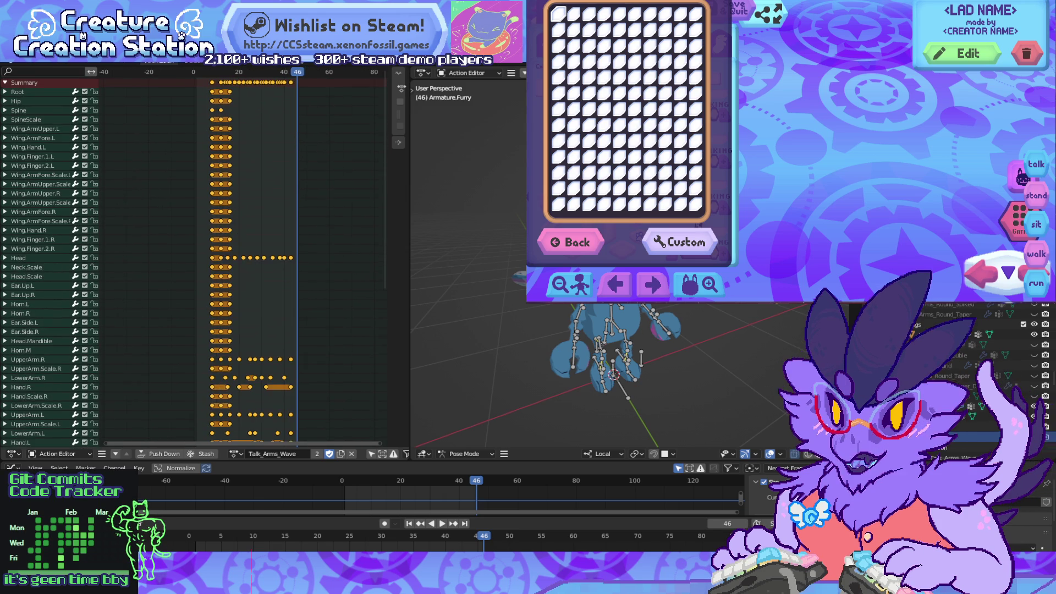
{"action": "key", "text": "g"}
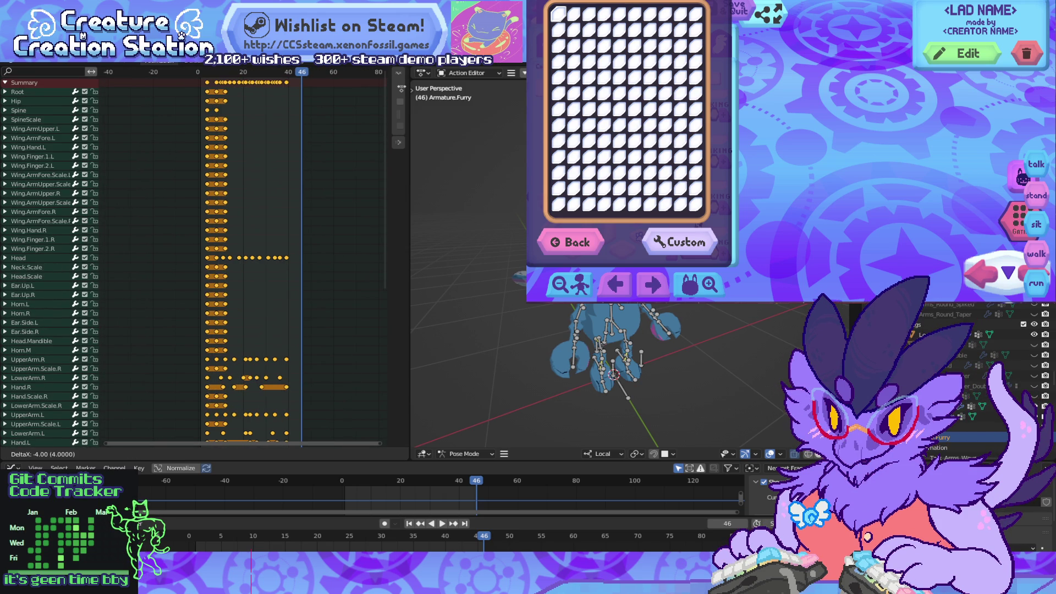
{"action": "key", "text": "Return"}
{"action": "key", "text": "space"}
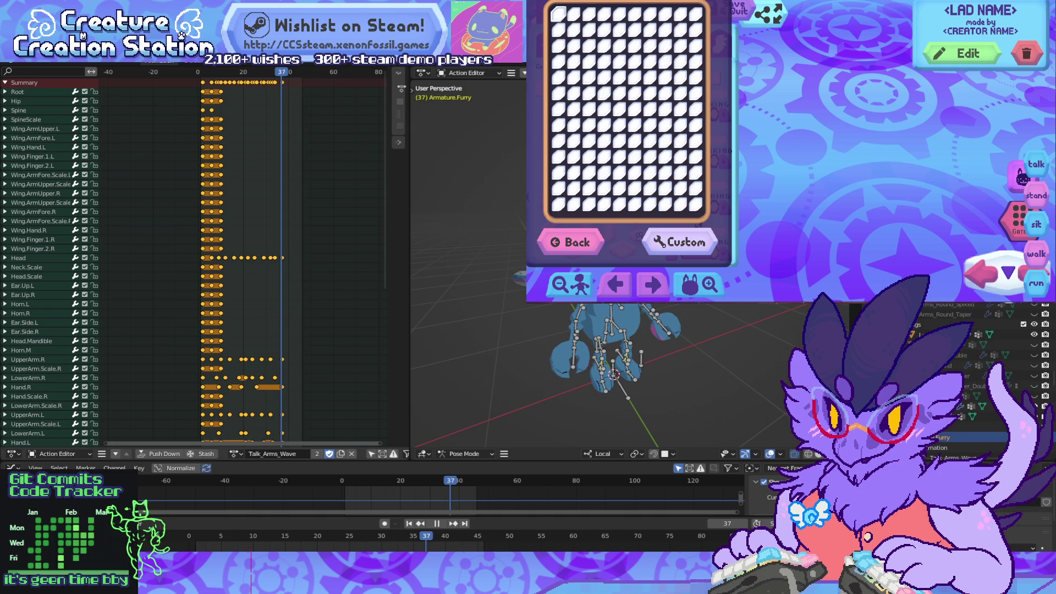
{"action": "key", "text": "space"}
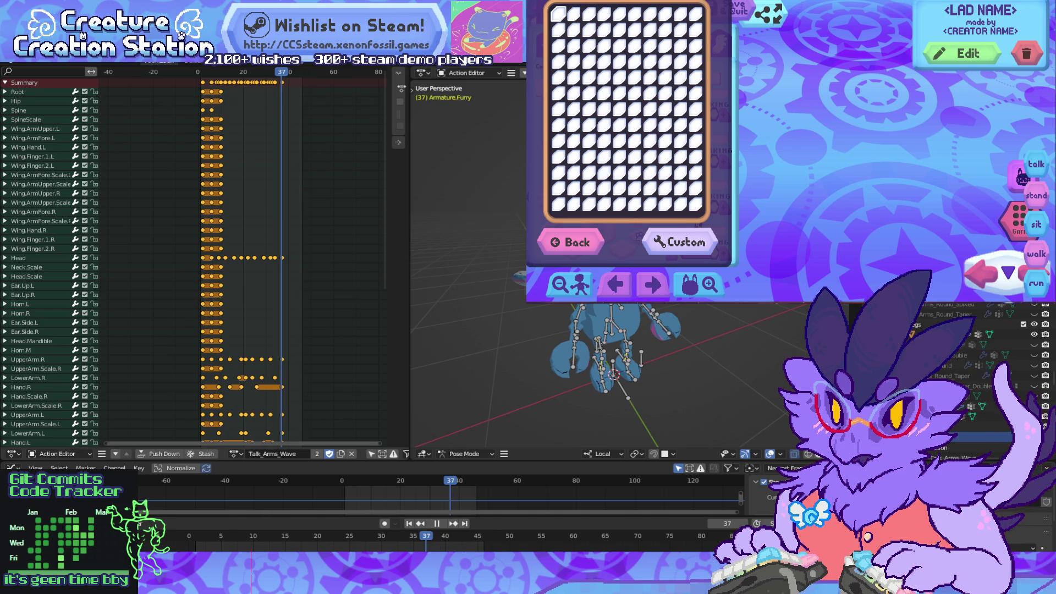
{"action": "scroll", "coordinate": [440, 495], "scroll_direction": "right", "scroll_amount": 1, "text": "ctrl"}
{"action": "scroll", "coordinate": [440, 495], "scroll_direction": "left", "scroll_amount": 1, "text": "ctrl"}
Step: Enlarge the Graph Editor, frame all curves, and loop the shortened action, stopping at frame 3
{"action": "left_click_drag", "start_coordinate": [330, 461], "coordinate": [330, 400]}
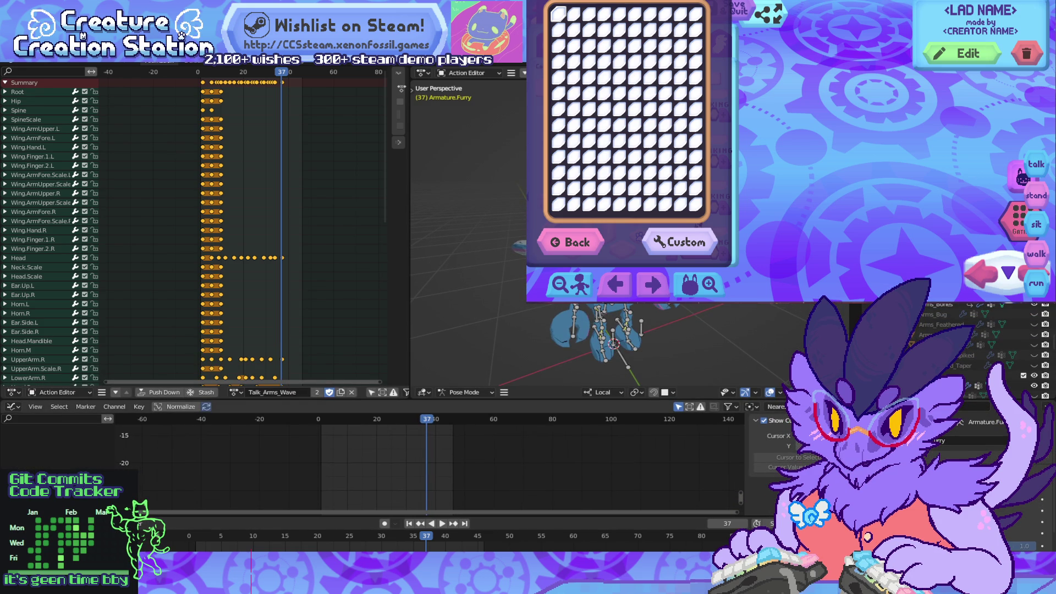
{"action": "scroll", "coordinate": [429, 468], "scroll_direction": "left", "scroll_amount": 3, "text": "ctrl"}
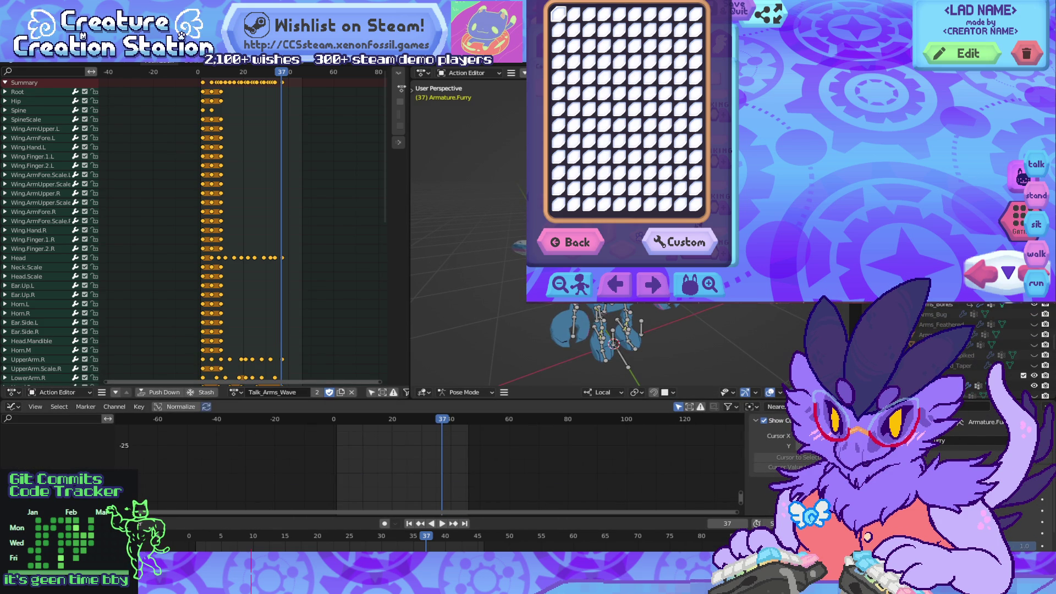
{"action": "key", "text": "Home"}
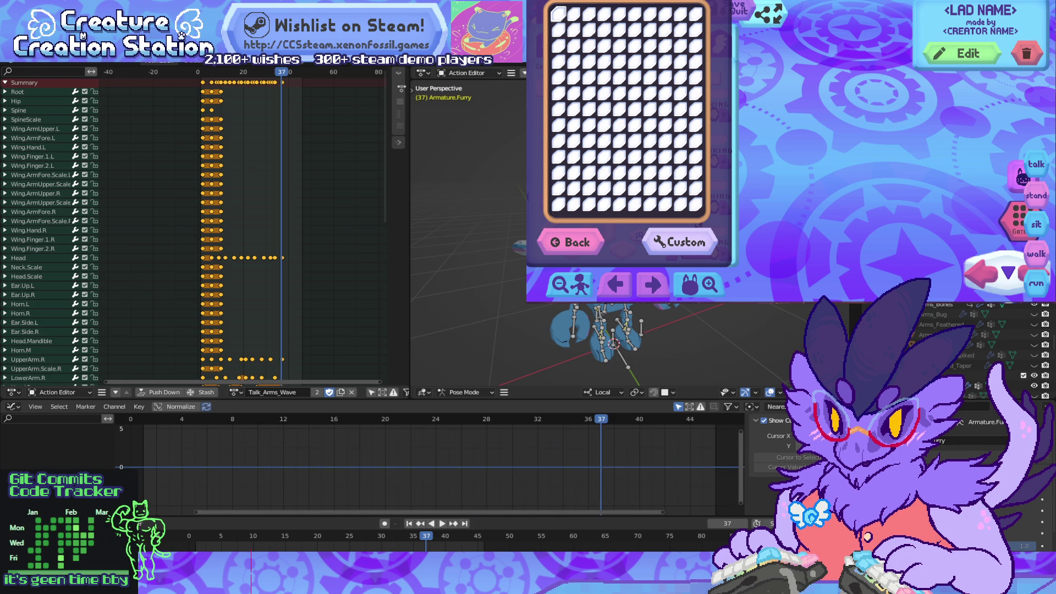
{"action": "scroll", "coordinate": [429, 468], "scroll_direction": "down", "scroll_amount": 4}
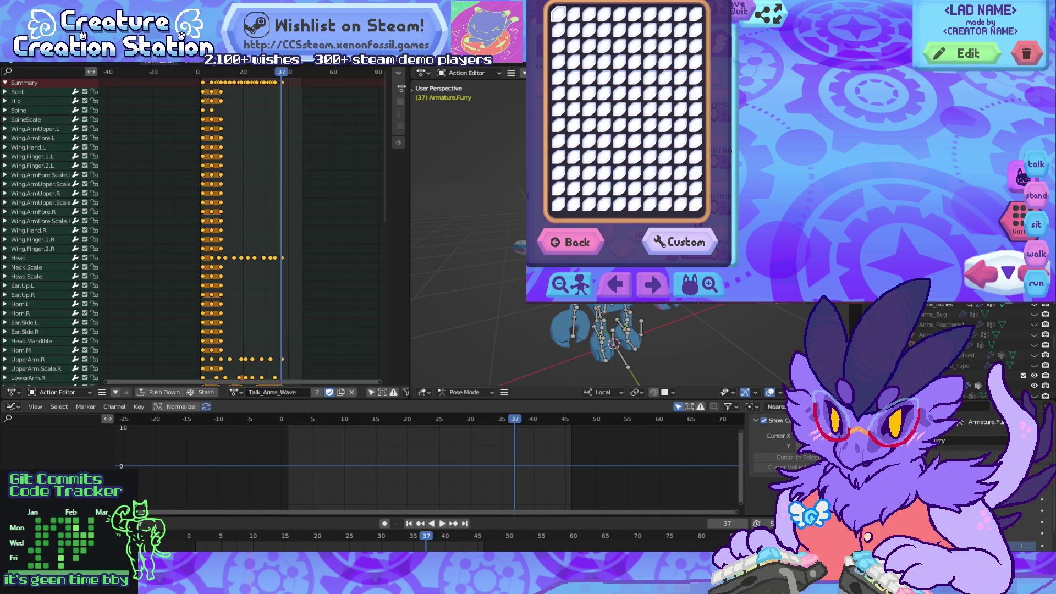
{"action": "left_click_drag", "start_coordinate": [440, 517], "coordinate": [440, 509]}
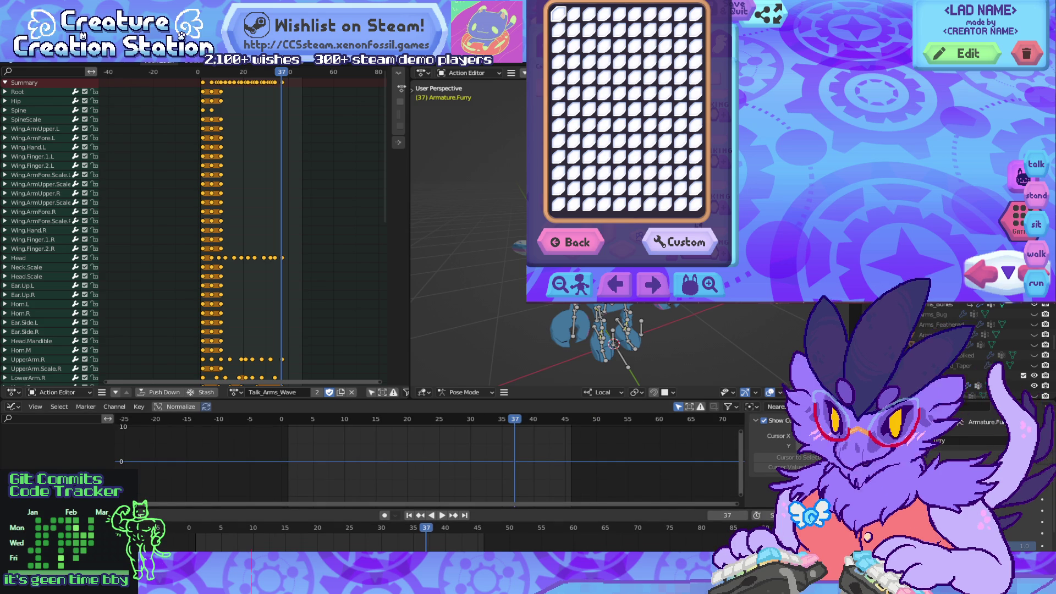
{"action": "key", "text": "space"}
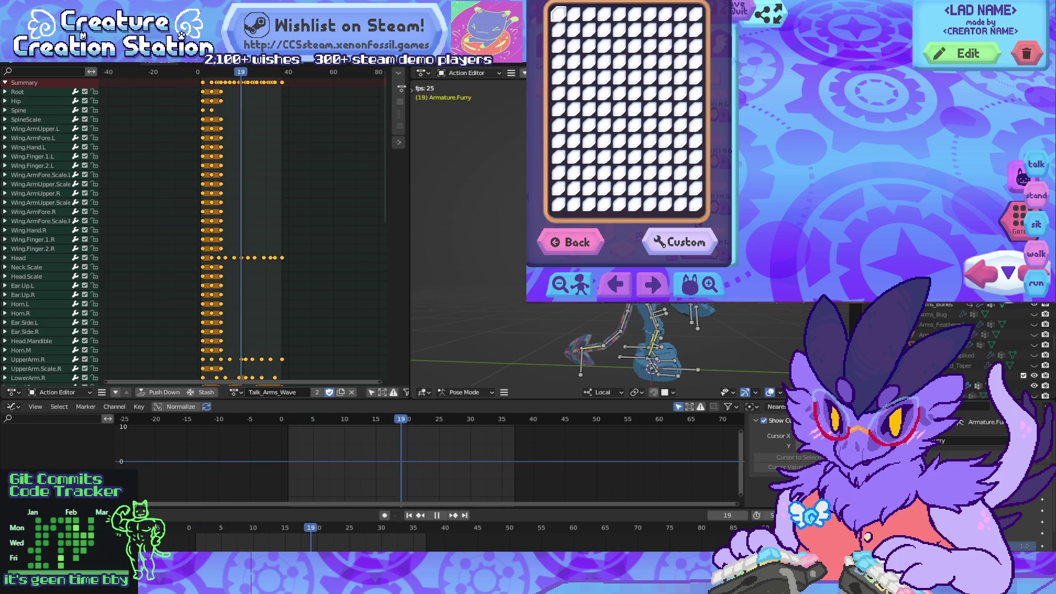
{"action": "key", "text": "space"}
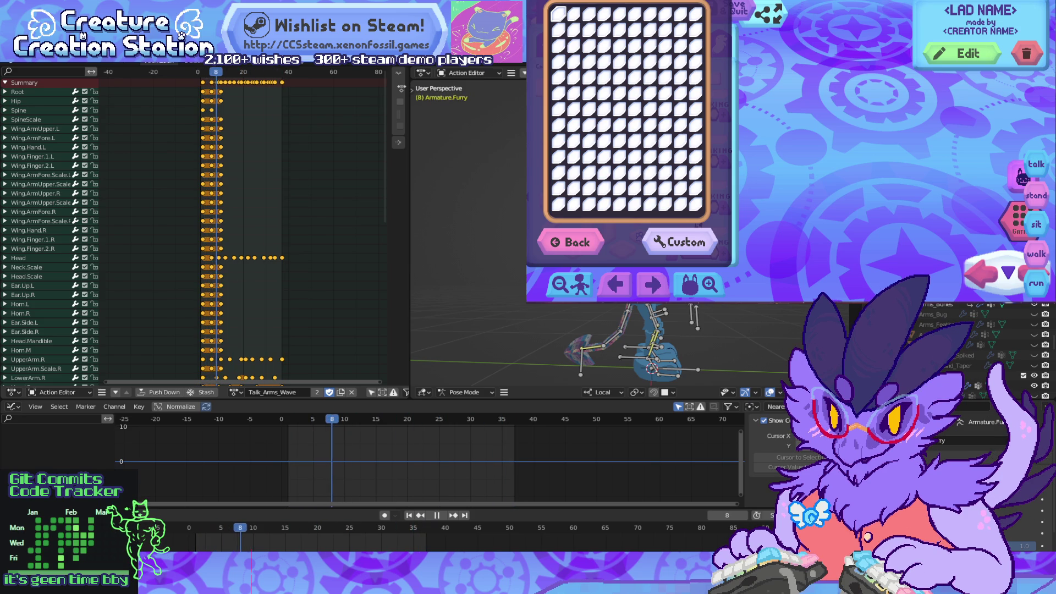
{"action": "key", "text": "space"}
Step: Frame the rig, show the Spine bone's curves, deselect all keys, and play the animation
{"action": "key", "text": "KP_Decimal"}
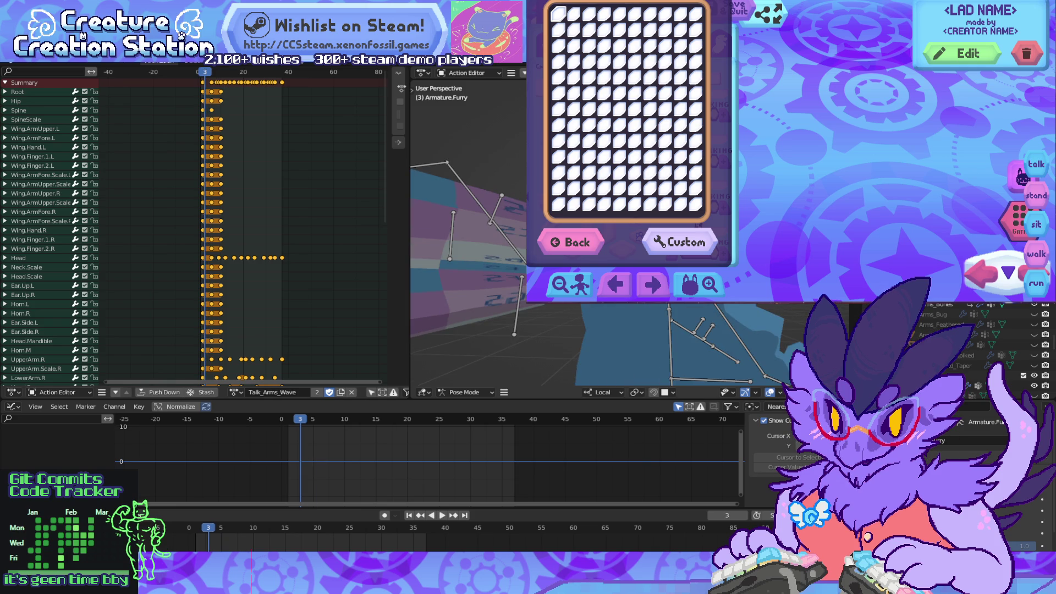
{"action": "left_click", "coordinate": [18, 110]}
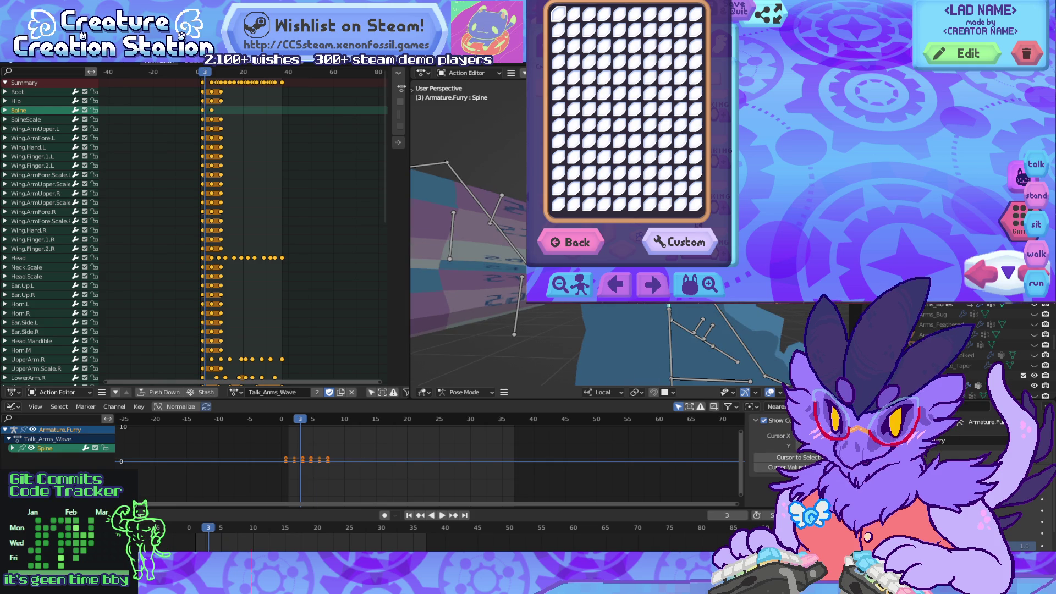
{"action": "key", "text": "alt+a"}
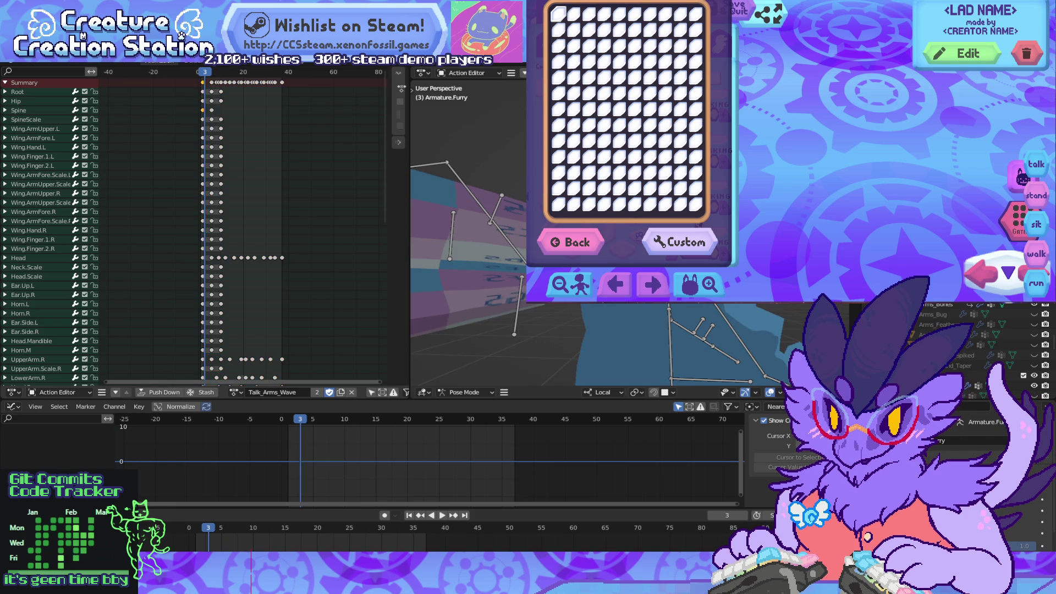
{"action": "key", "text": "KP_4"}
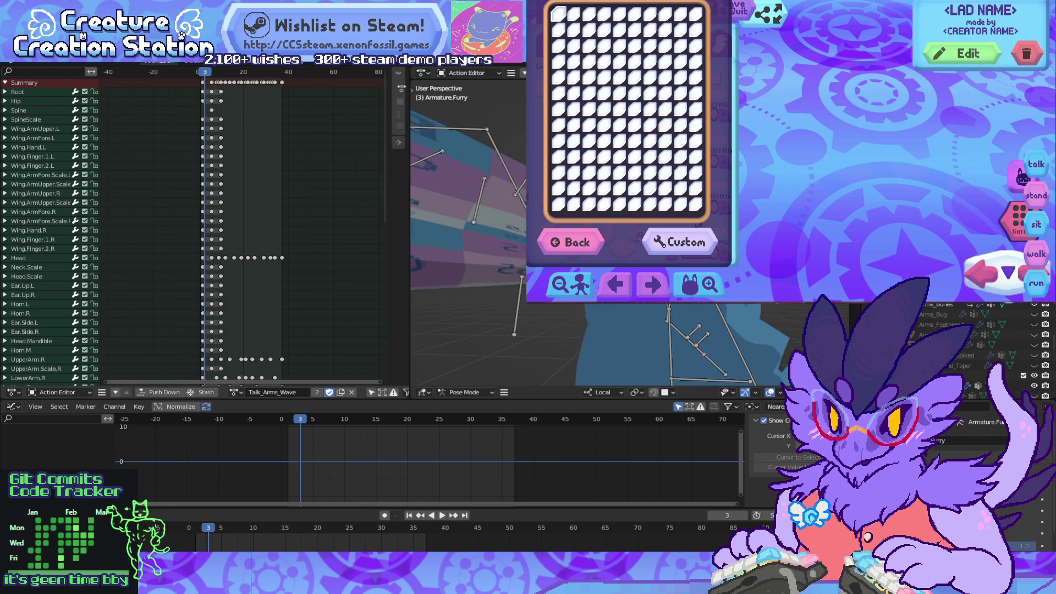
{"action": "key", "text": "space"}
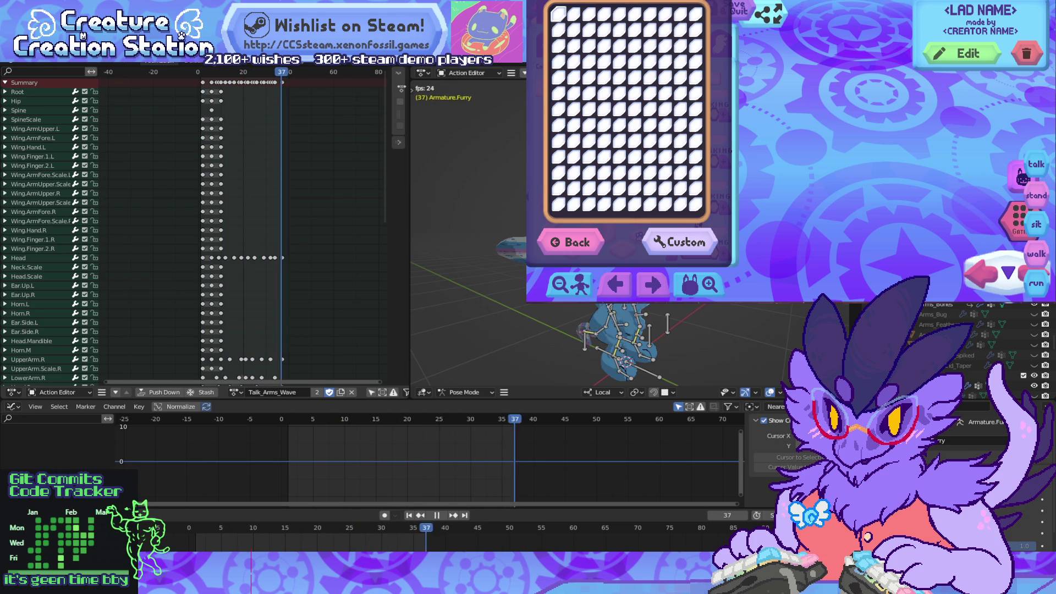
{"action": "scroll", "coordinate": [244, 220], "scroll_direction": "up", "scroll_amount": 5}
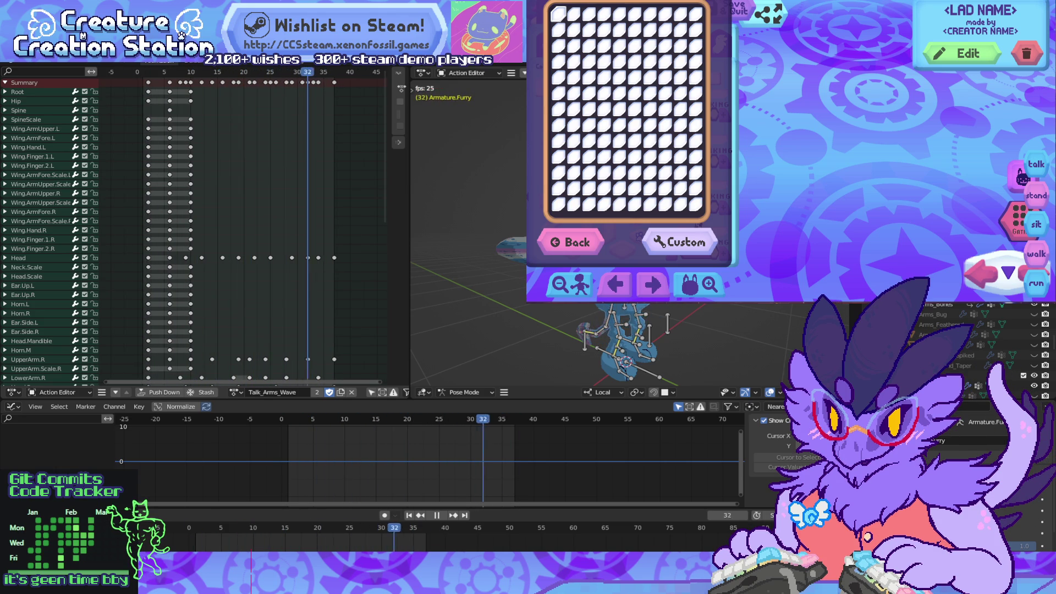
{"action": "key", "text": "space"}
Step: Move the Head key from frame 34 to 35 and replay the animation to check it
{"action": "left_click_drag", "start_coordinate": [319, 258], "coordinate": [324, 257]}
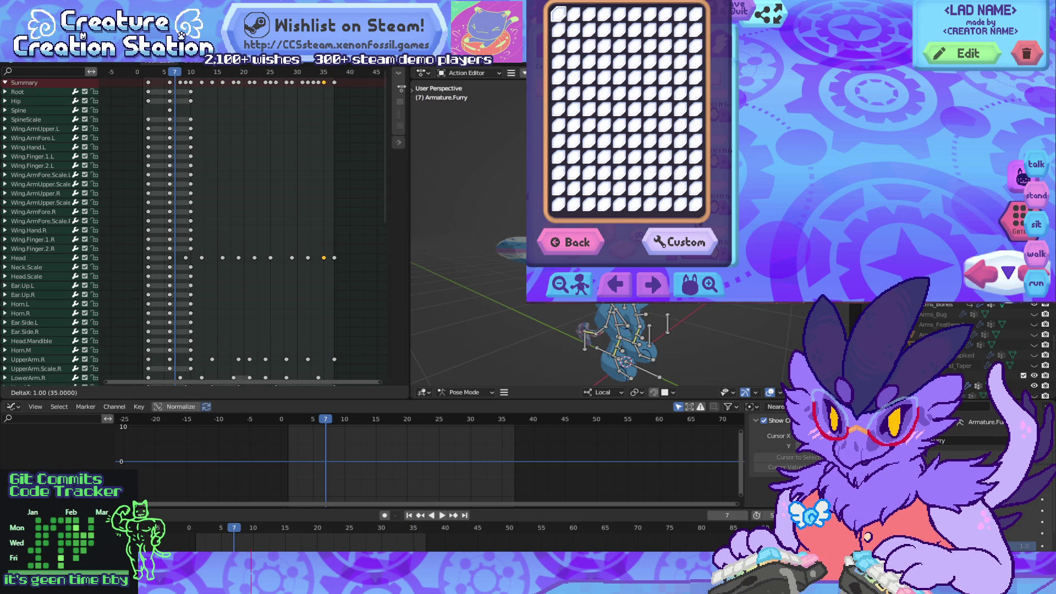
{"action": "key", "text": "Return"}
{"action": "key", "text": "space"}
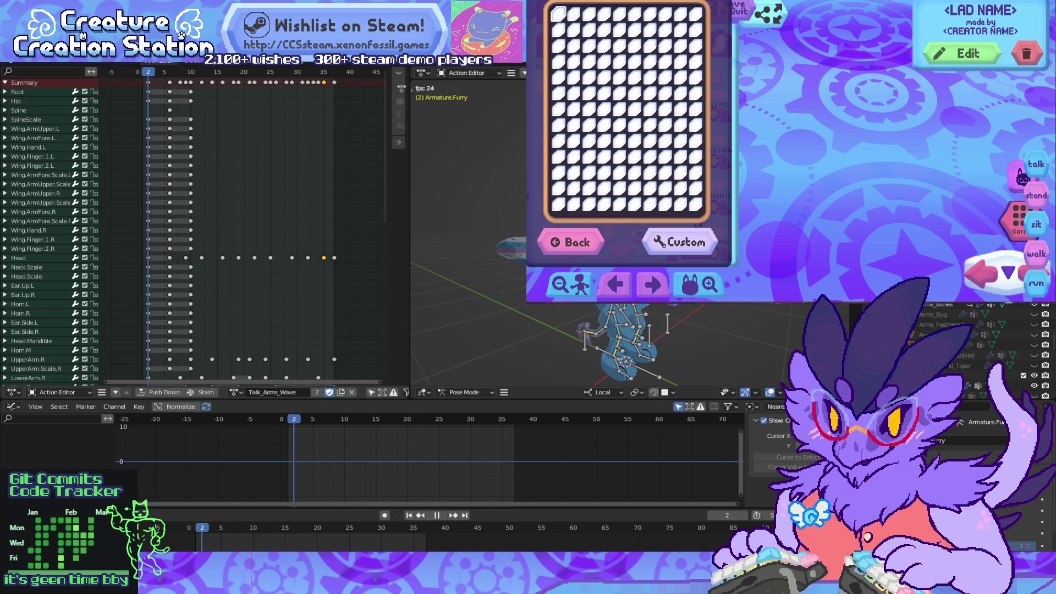
{"action": "key", "text": "g"}
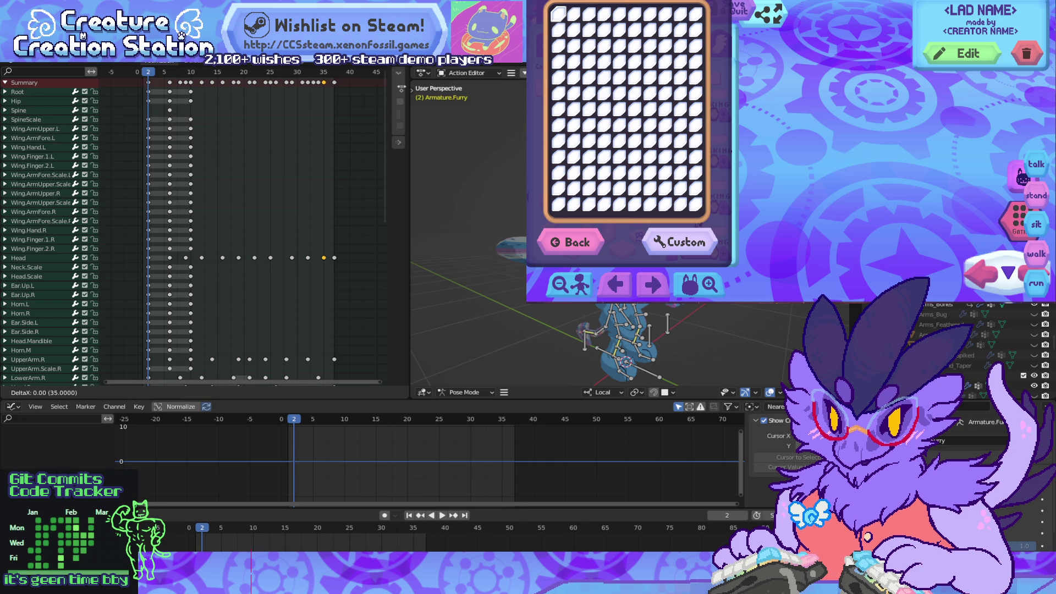
{"action": "key", "text": "Return"}
{"action": "key", "text": "space"}
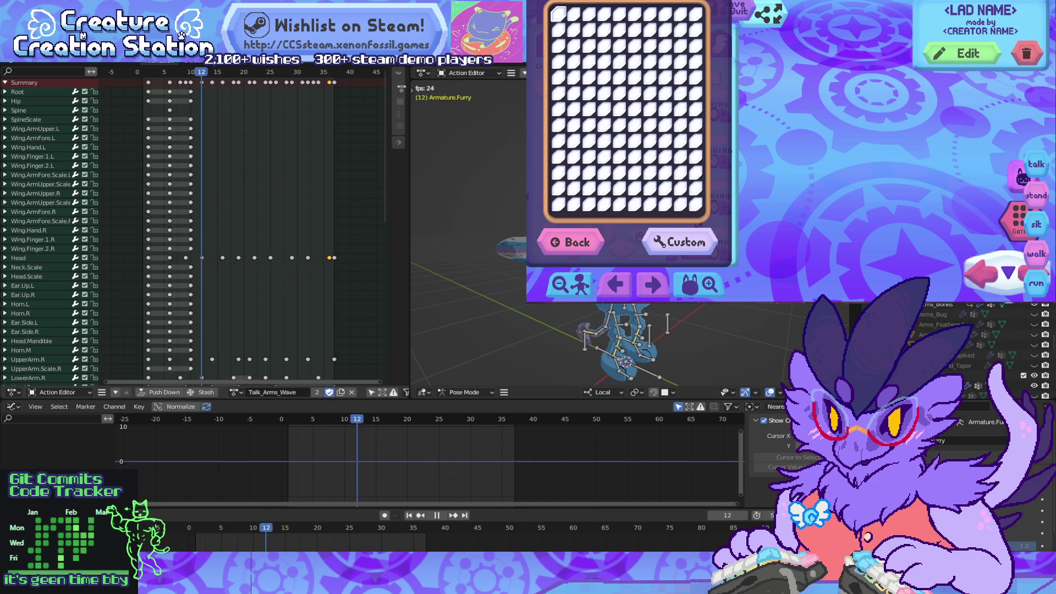
{"action": "key", "text": "space"}
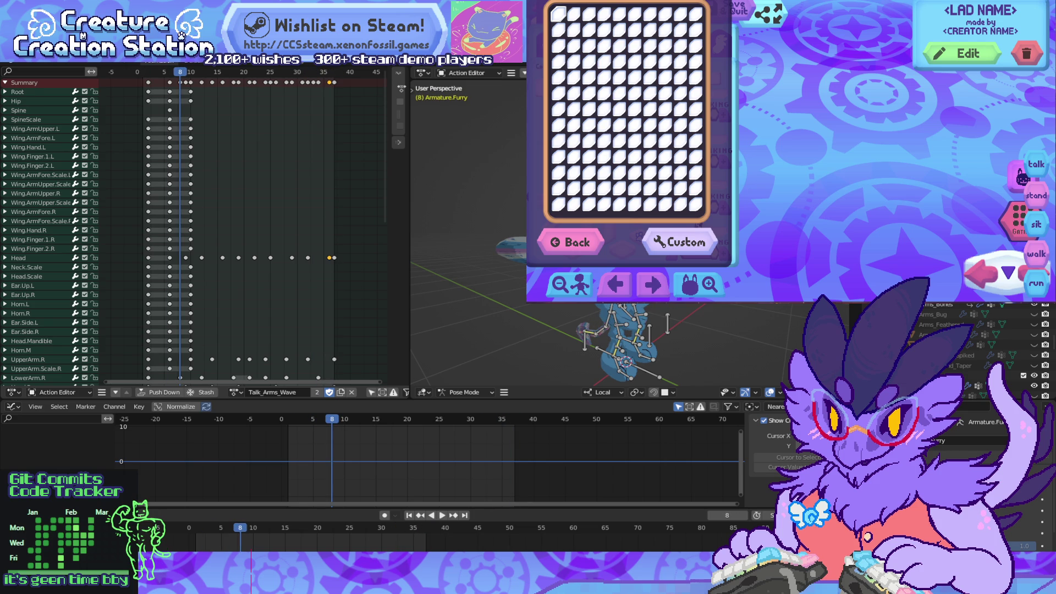
Step: Select every Talk_Arms_Wave keyframe and shift them all one frame earlier
{"action": "scroll", "coordinate": [242, 226], "scroll_direction": "down", "scroll_amount": 2}
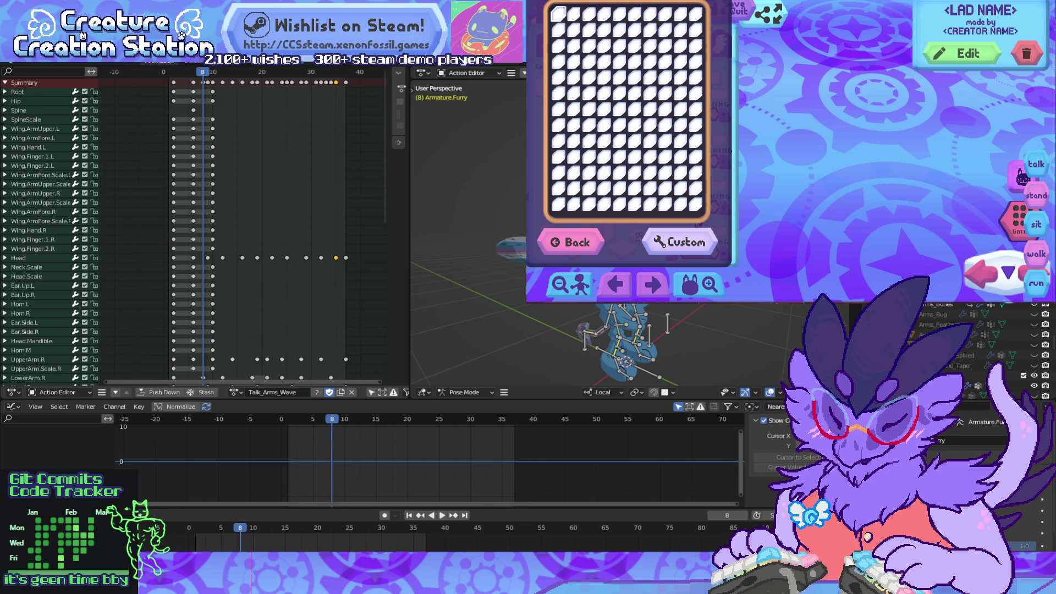
{"action": "scroll", "coordinate": [193, 226], "scroll_direction": "down", "scroll_amount": 10}
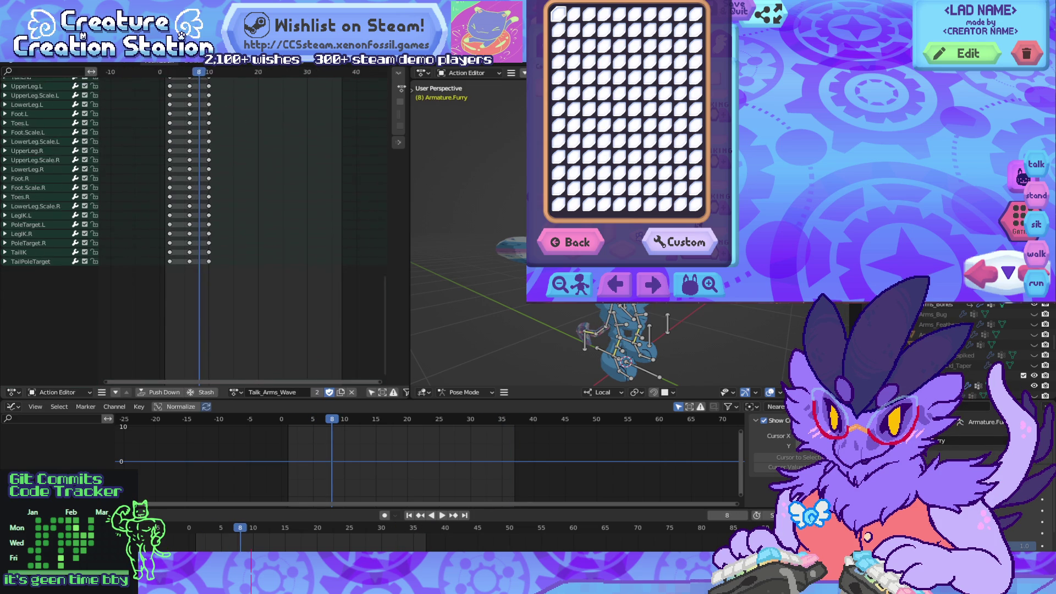
{"action": "key", "text": "a"}
{"action": "scroll", "coordinate": [193, 220], "scroll_direction": "up", "scroll_amount": 3}
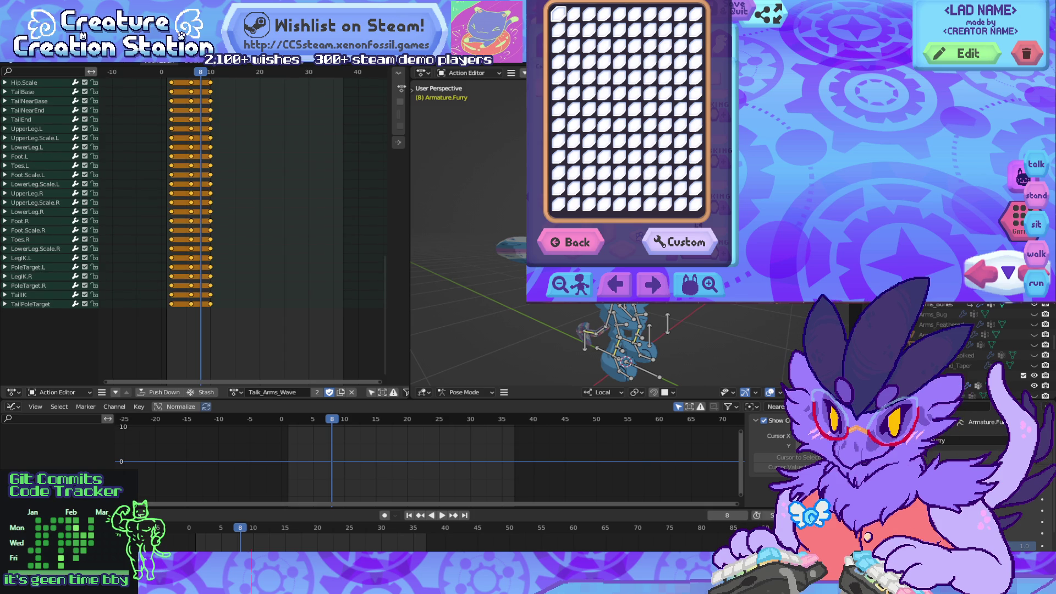
{"action": "key", "text": "g"}
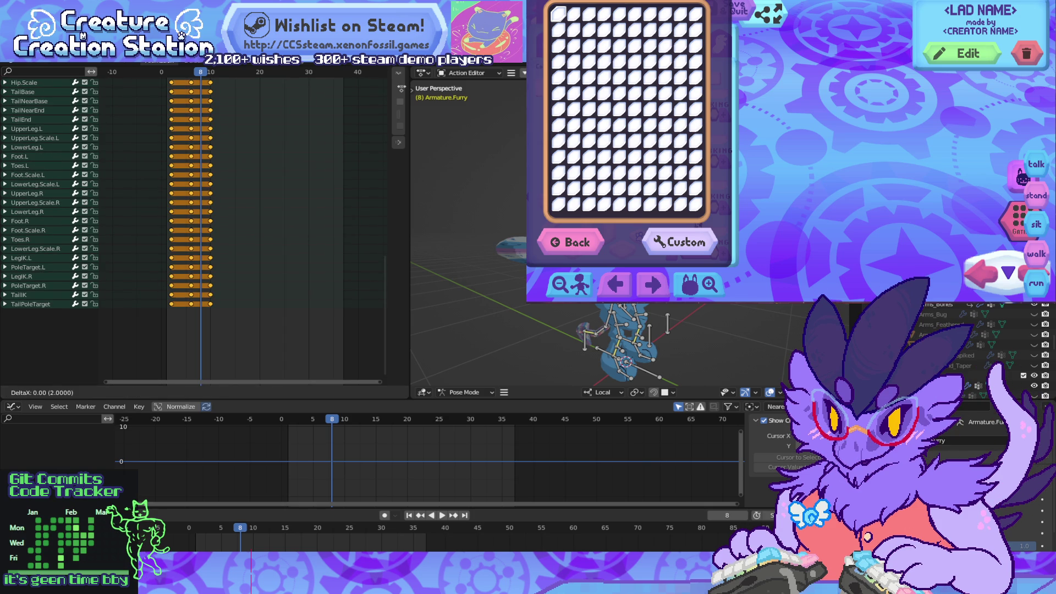
{"action": "key", "text": "Return"}
{"action": "key", "text": "space"}
Step: Play back the retimed action to check the new timing
{"action": "key", "text": "space"}
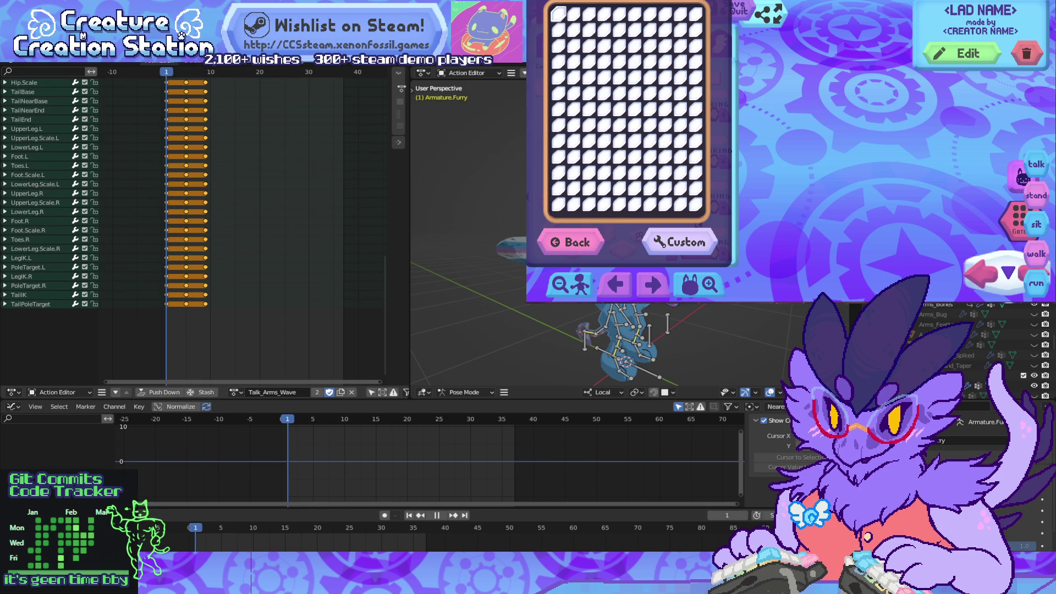
{"action": "key", "text": "alt+a"}
{"action": "key", "text": "space"}
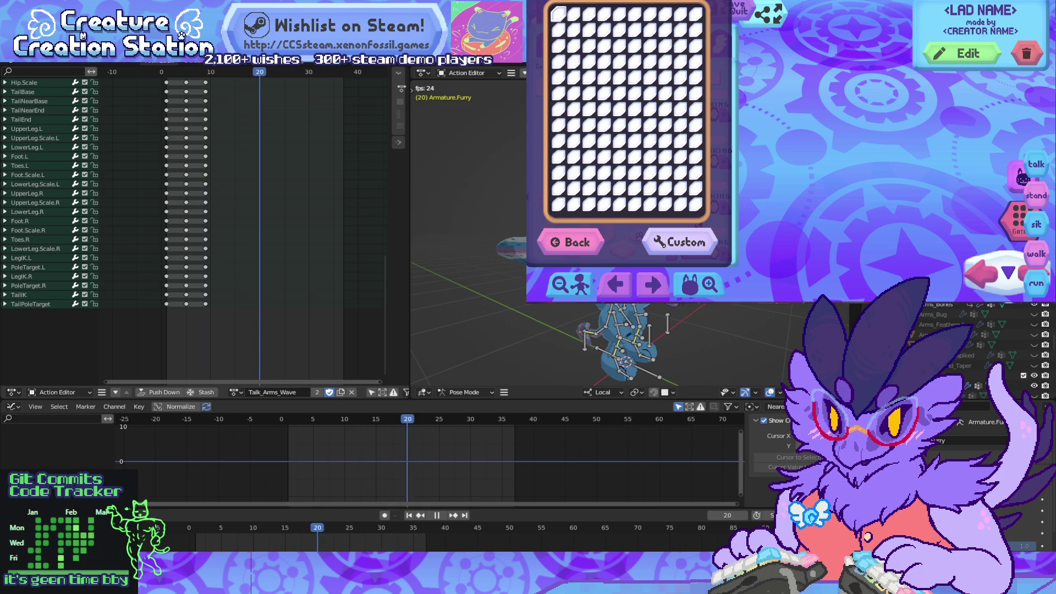
{"action": "scroll", "coordinate": [220, 220], "scroll_direction": "up", "scroll_amount": 6}
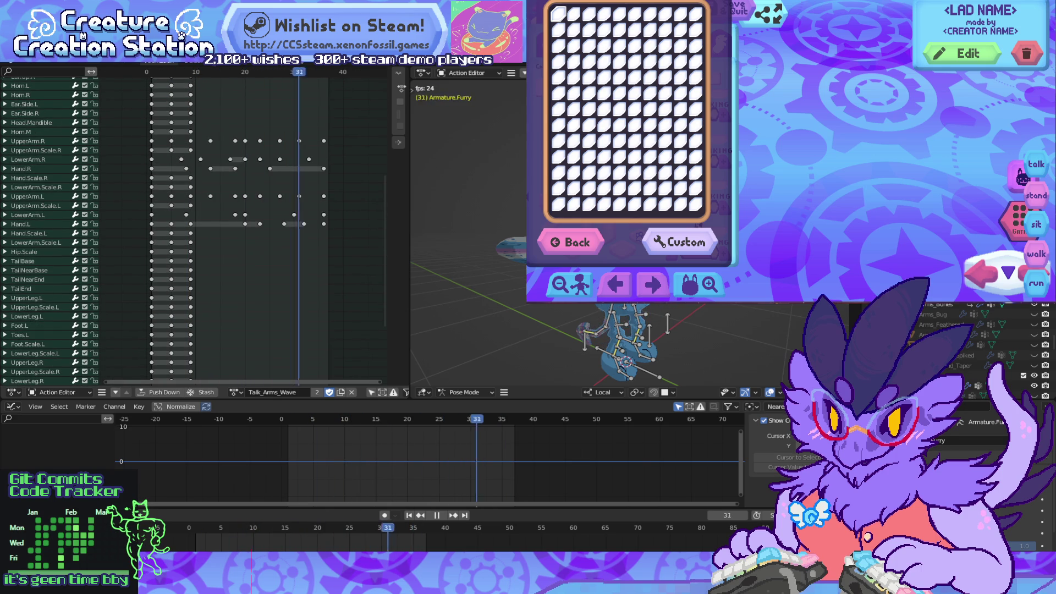
{"action": "scroll", "coordinate": [193, 231], "scroll_direction": "up", "scroll_amount": 3}
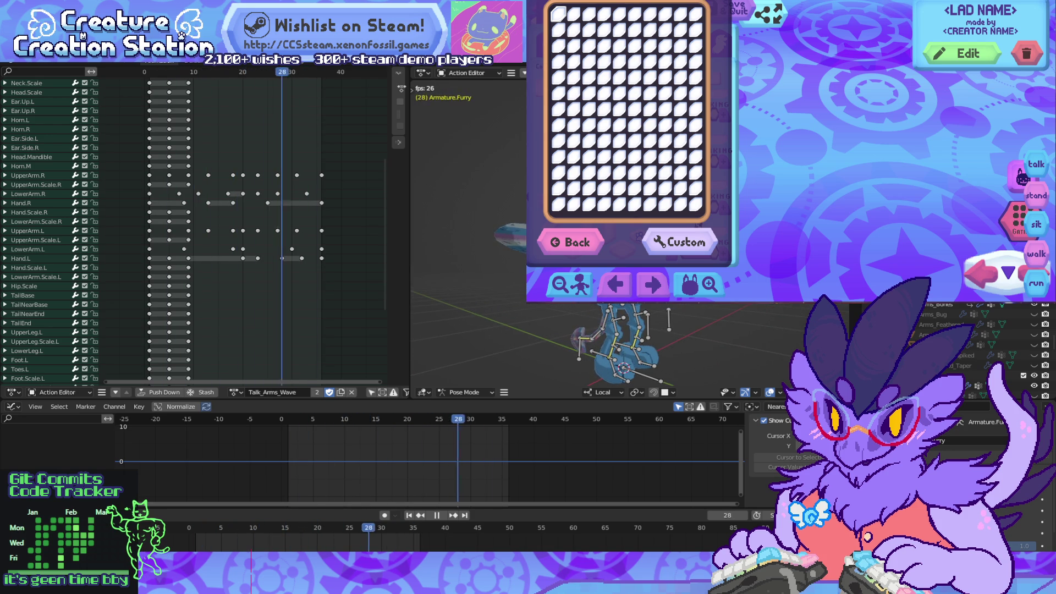
{"action": "scroll", "coordinate": [616, 341], "scroll_direction": "up", "scroll_amount": 3}
Step: From a side view, select the TailEnd channel's keys and bring playback back to frame 16
{"action": "scroll", "coordinate": [605, 341], "scroll_direction": "down", "scroll_amount": 5}
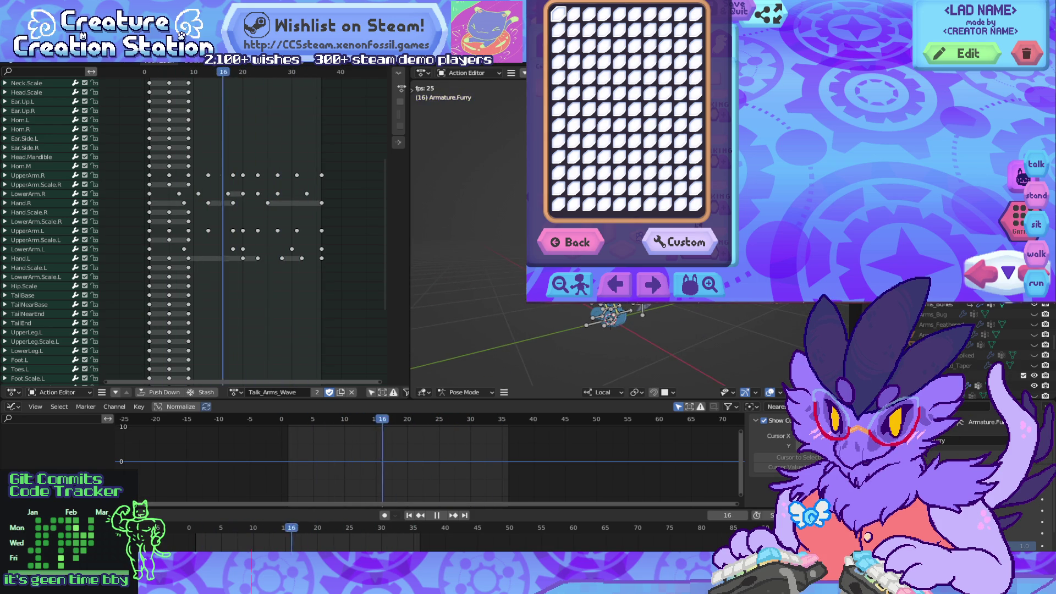
{"action": "key", "text": "KP_3"}
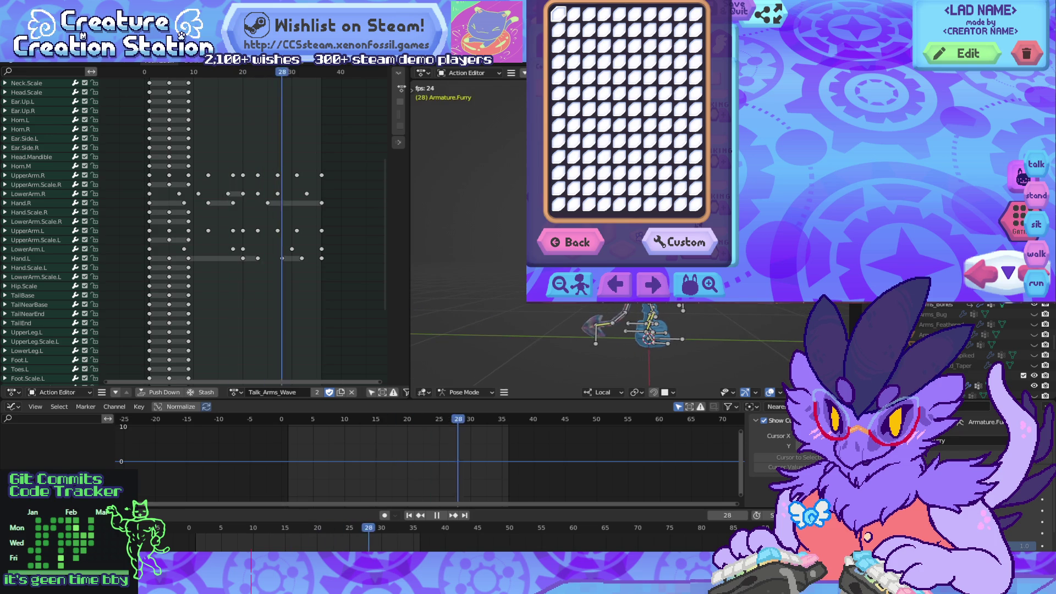
{"action": "middle_click_drag", "start_coordinate": [605, 341], "coordinate": [638, 325]}
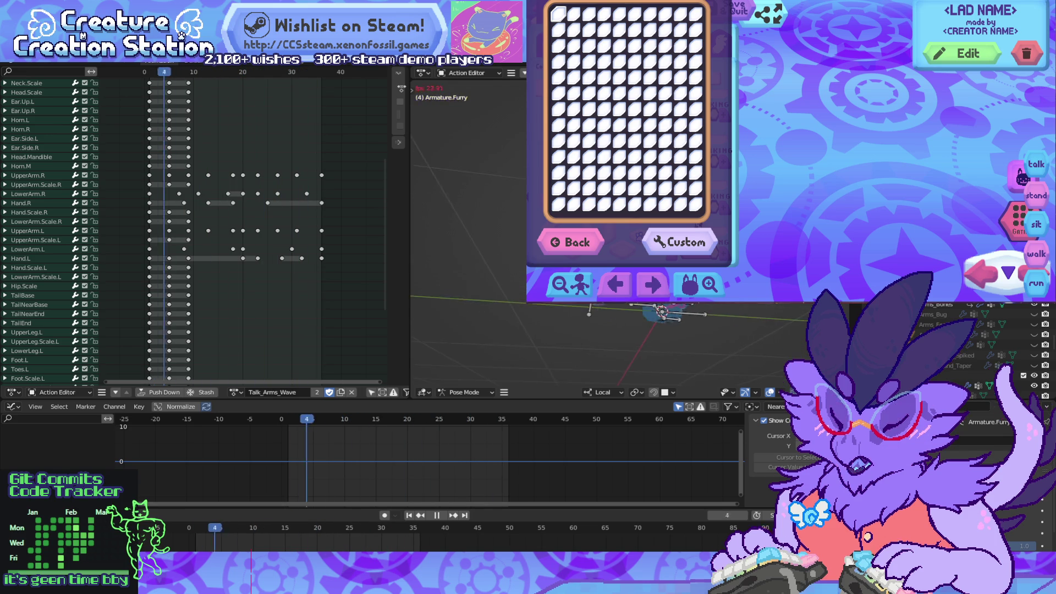
{"action": "scroll", "coordinate": [605, 341], "scroll_direction": "up", "scroll_amount": 5}
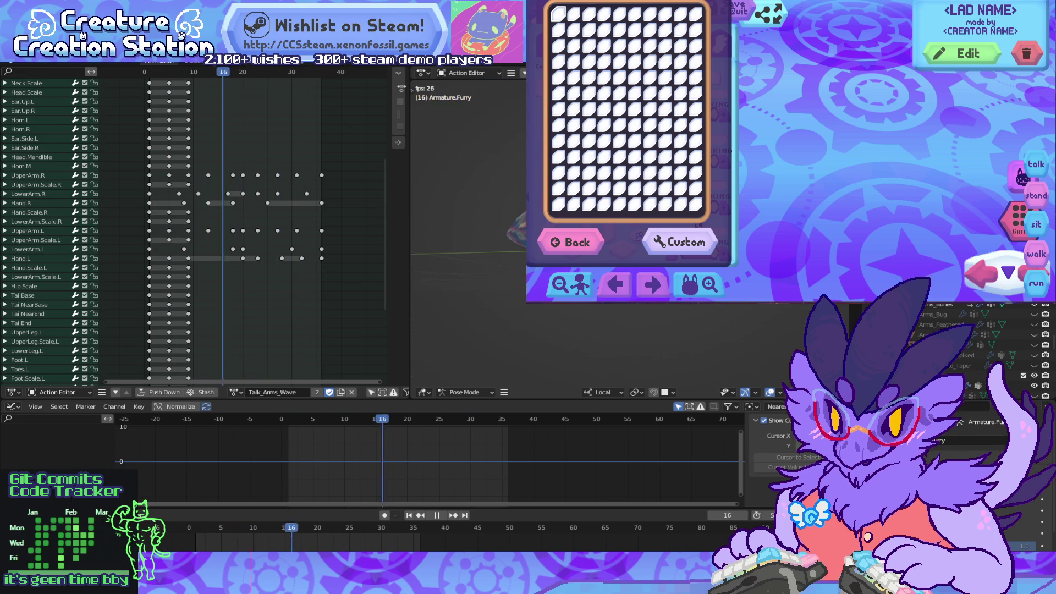
{"action": "left_click", "coordinate": [21, 322]}
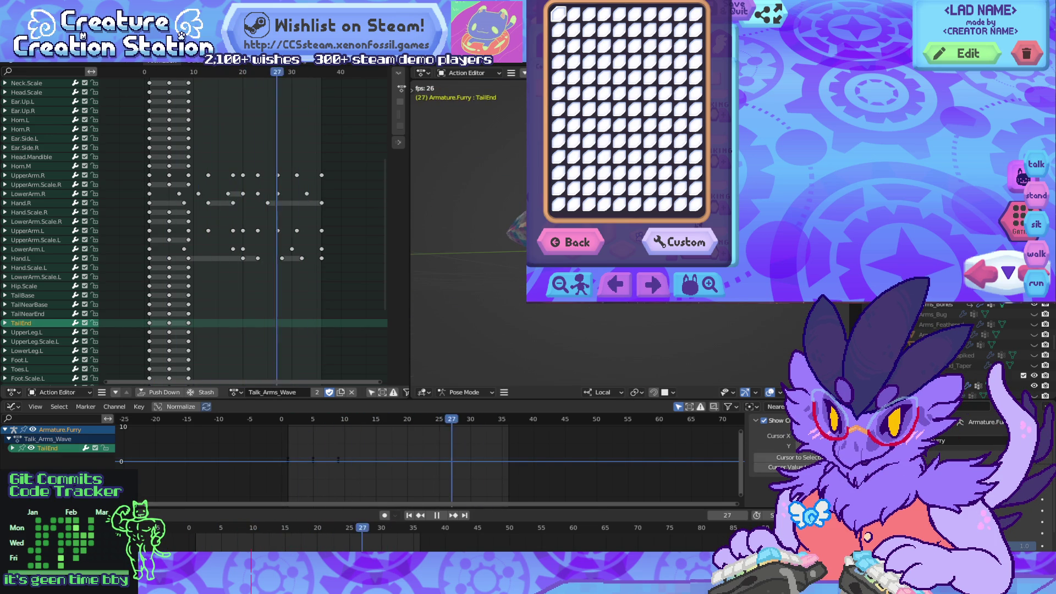
{"action": "key", "text": "space"}
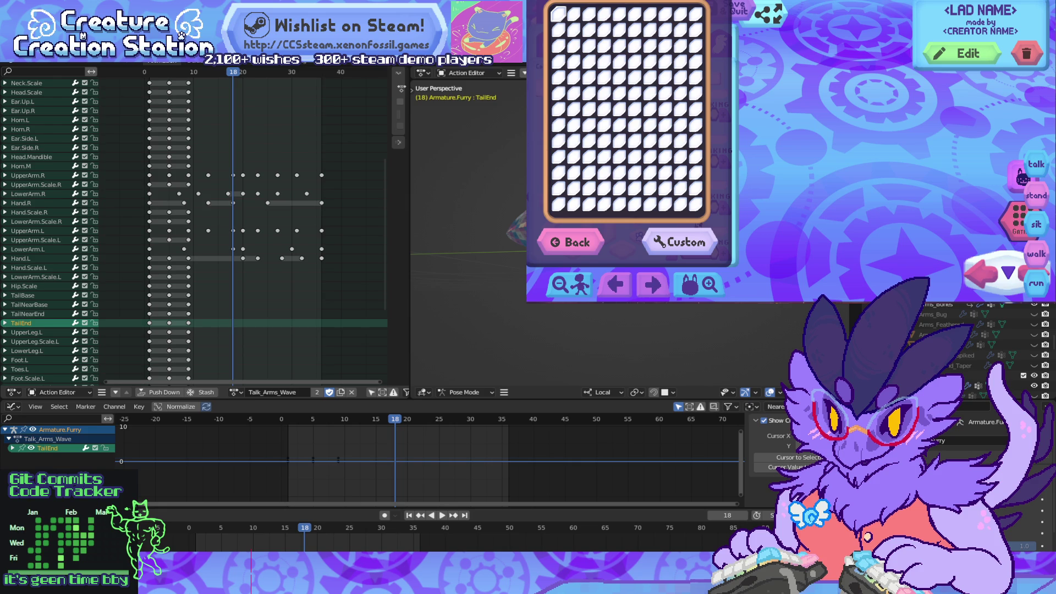
{"action": "left_click", "coordinate": [168, 323]}
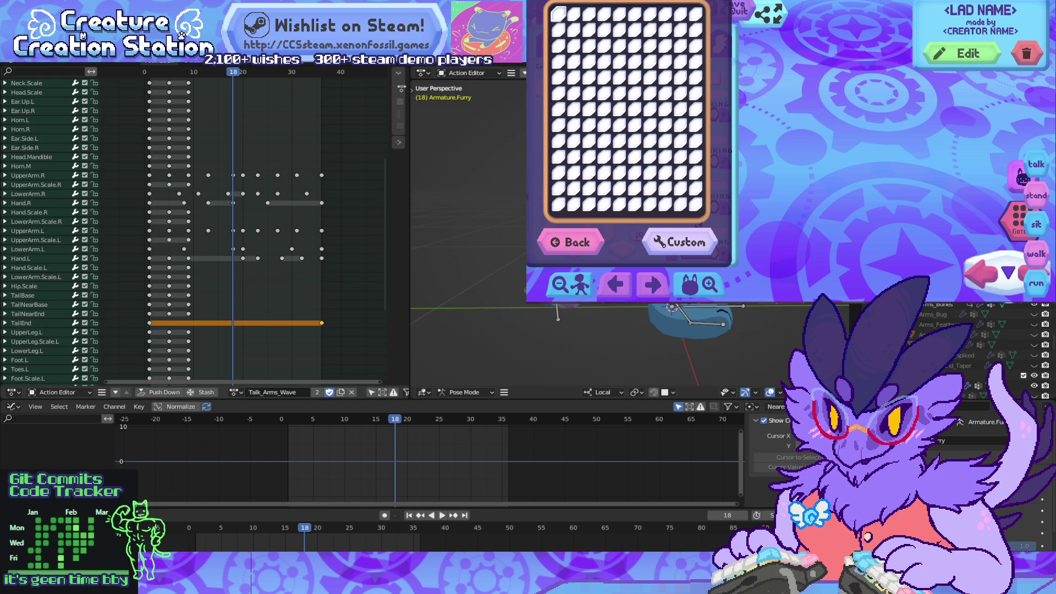
{"action": "key", "text": "ctrl+shift+space"}
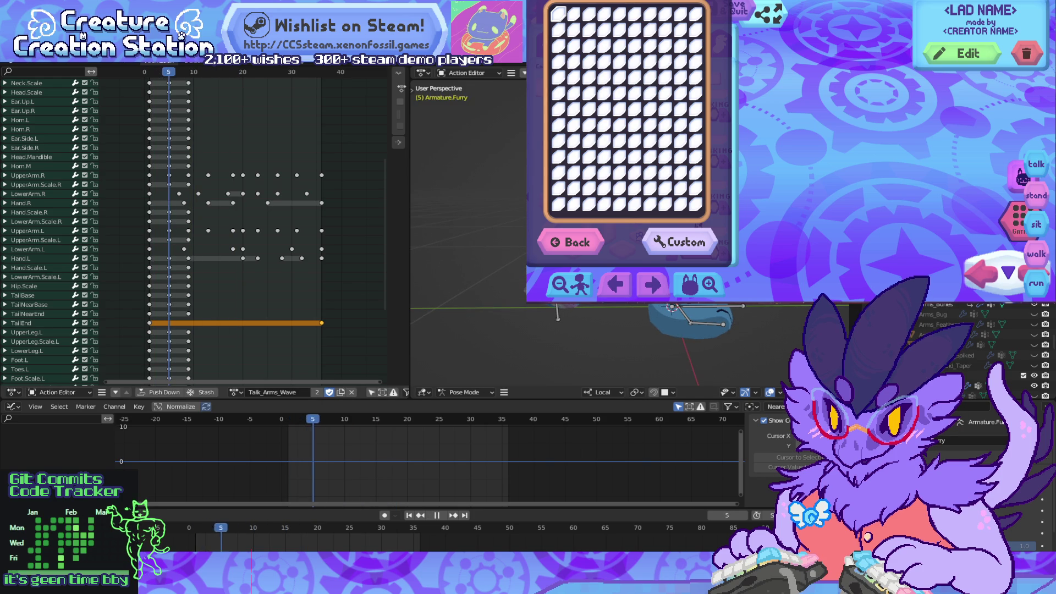
{"action": "key", "text": "Escape"}
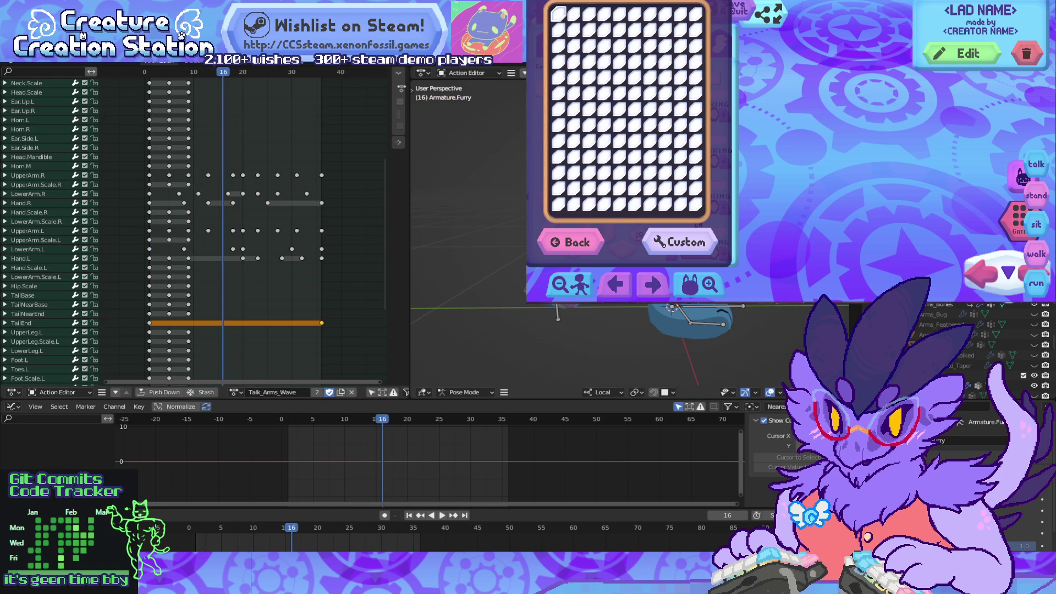
Step: Reposition the TailIK bone at frame 16, check it in playback, then deselect it
{"action": "left_click", "coordinate": [558, 313]}
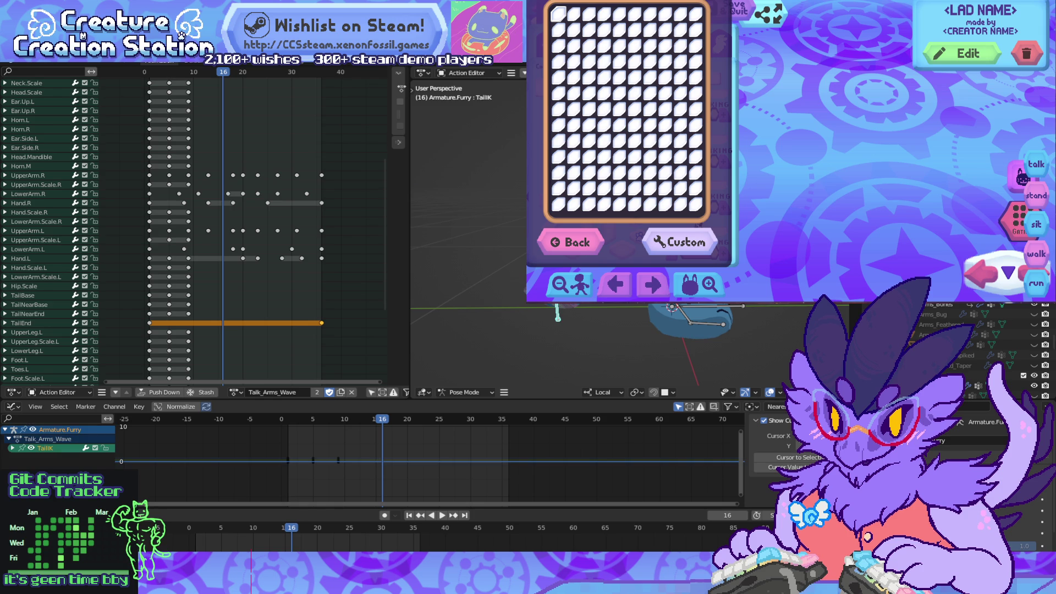
{"action": "key", "text": "g"}
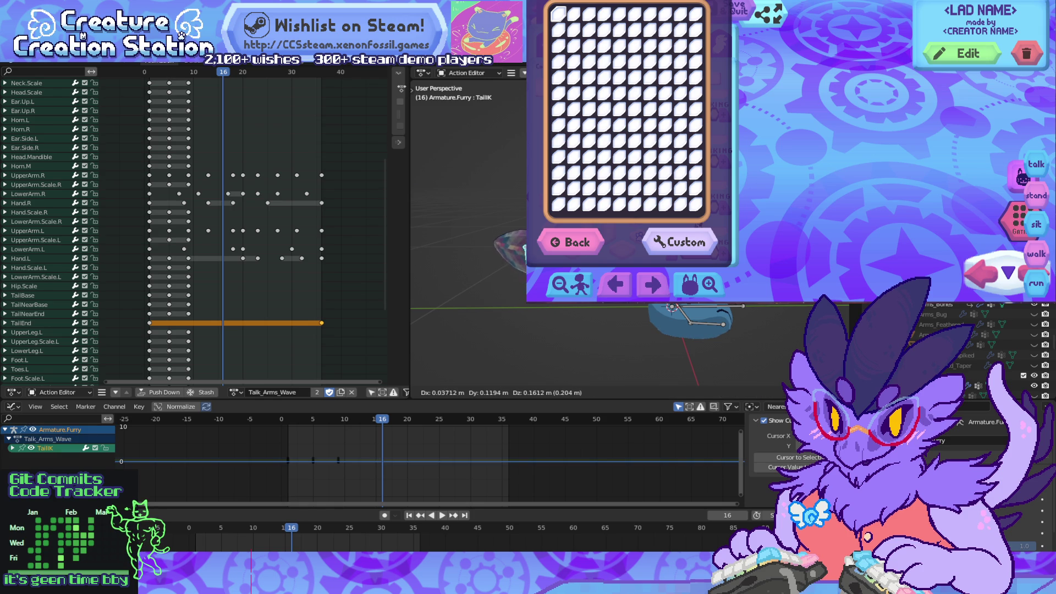
{"action": "key", "text": "Return"}
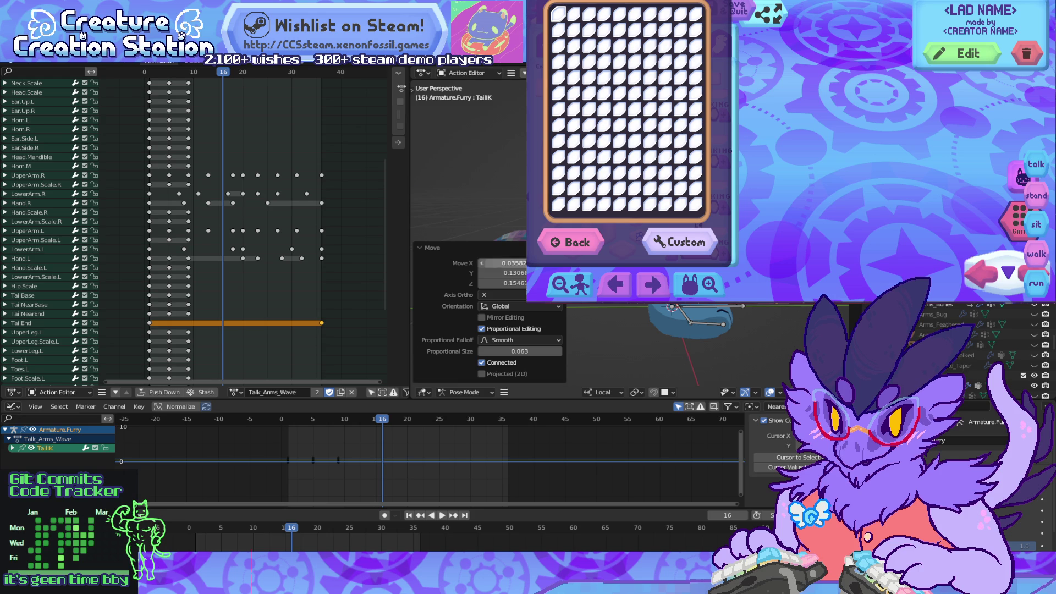
{"action": "left_click", "coordinate": [433, 248]}
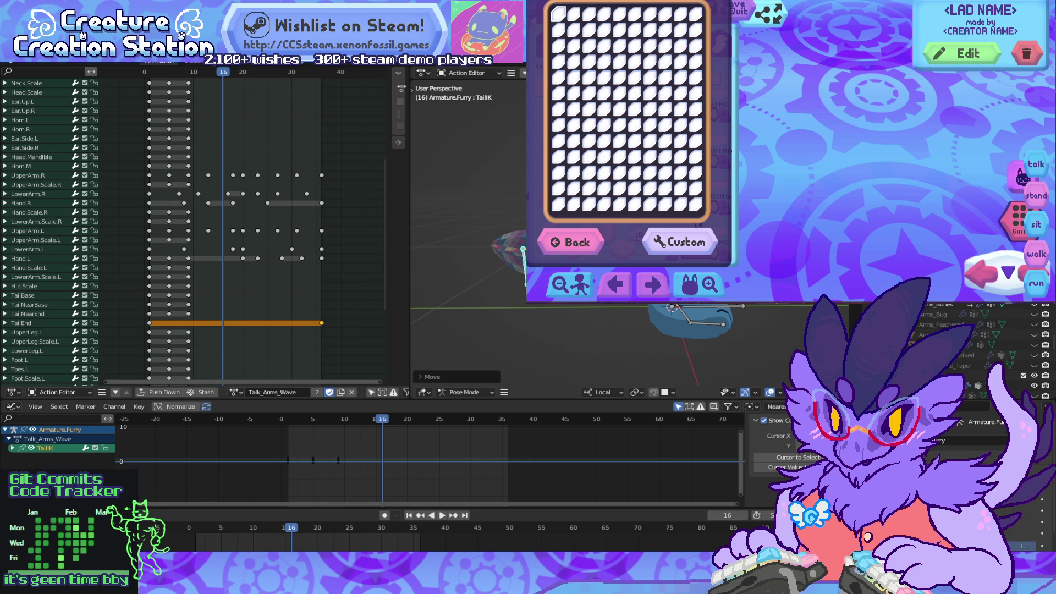
{"action": "key", "text": "space"}
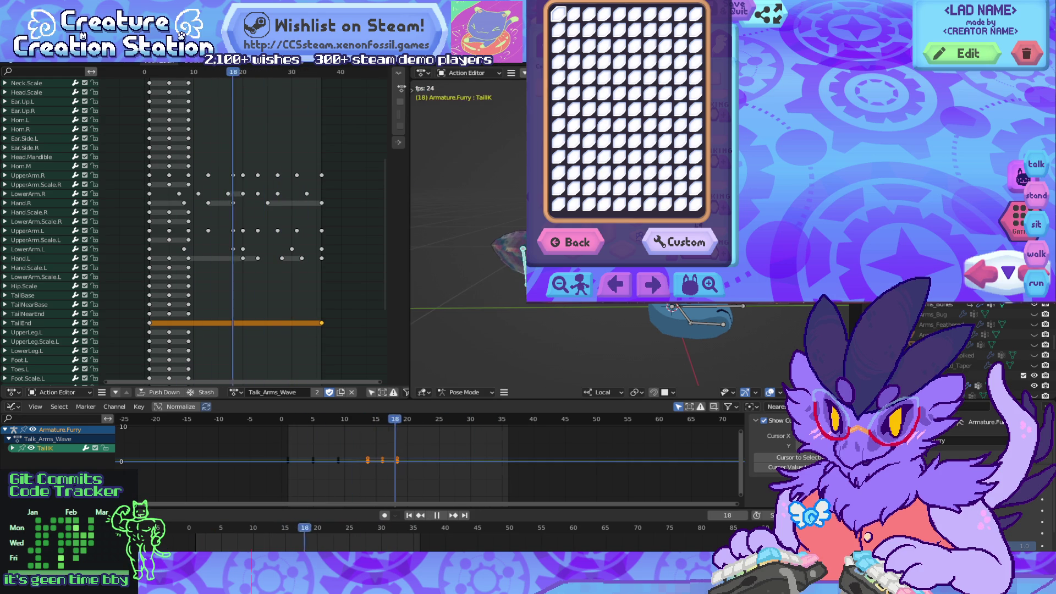
{"action": "key", "text": "space"}
{"action": "key", "text": "Down"}
{"action": "key", "text": "Down"}
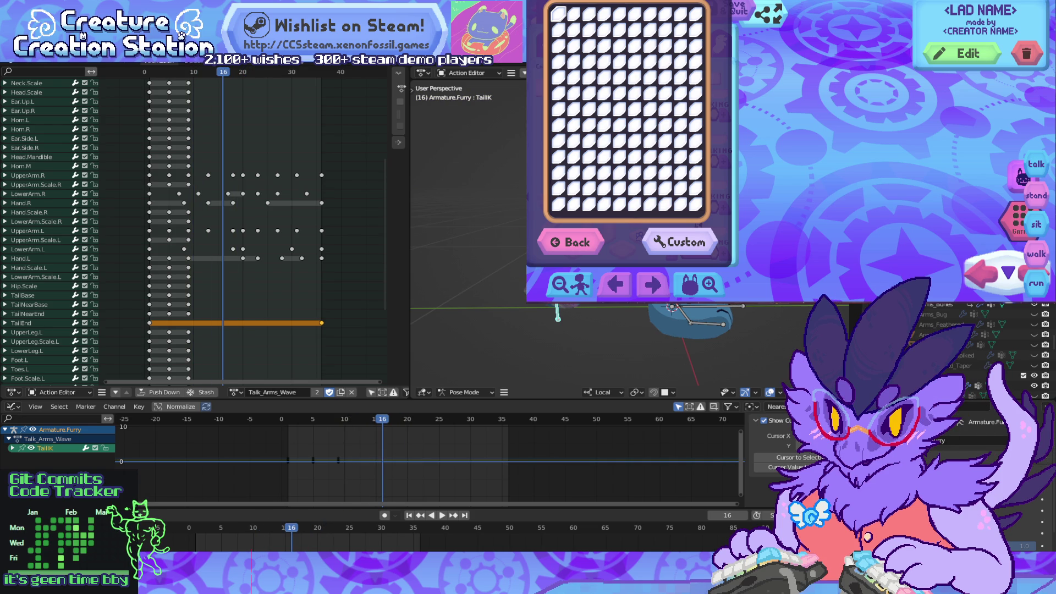
{"action": "key", "text": "alt+a"}
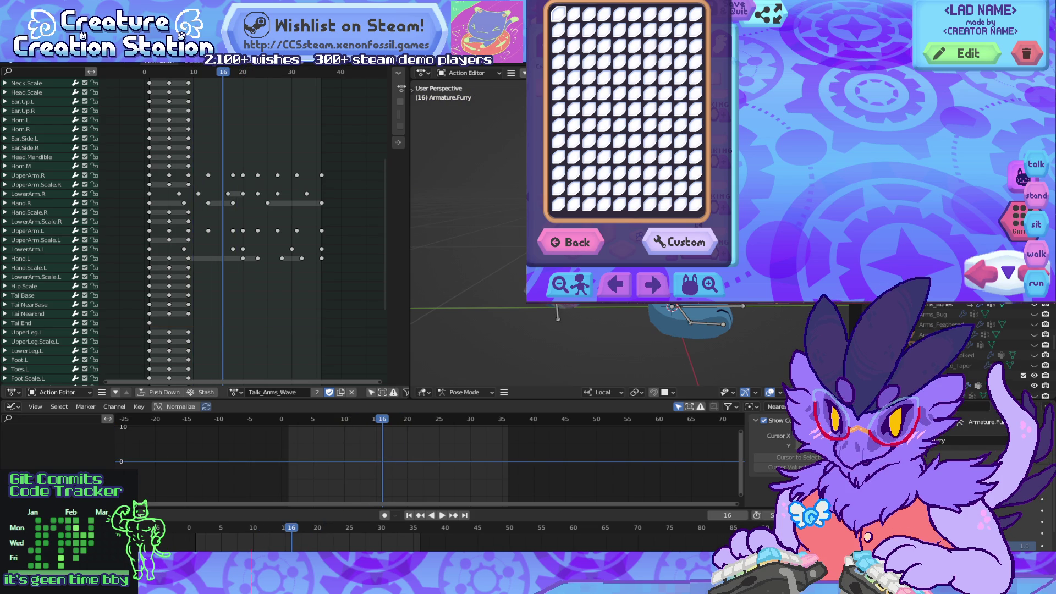